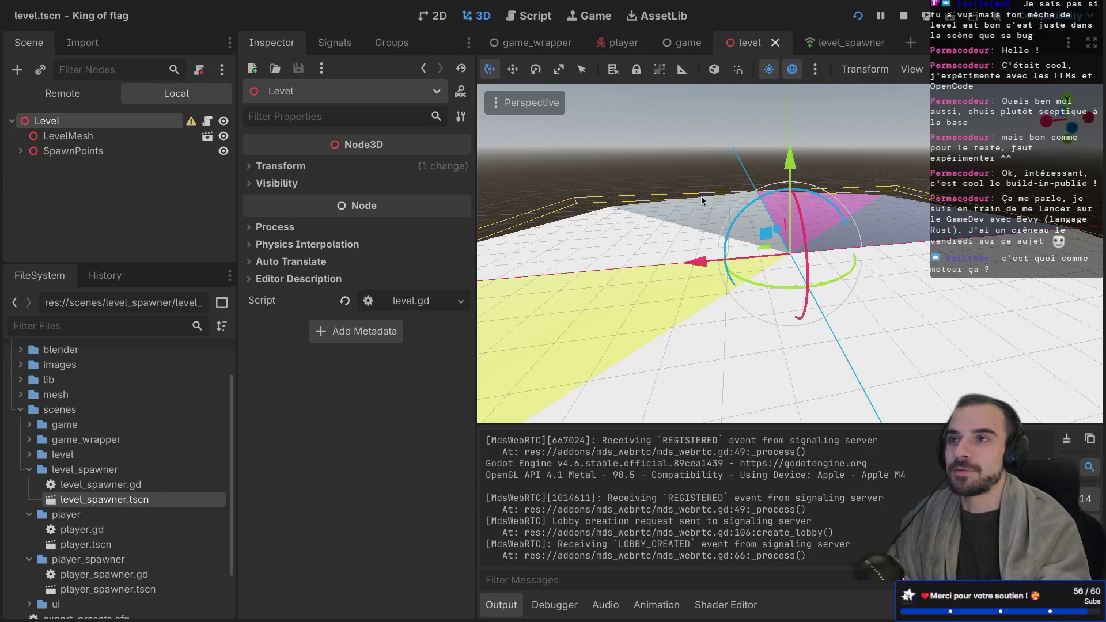
Open the player scene, orbit around its body and head, then return to the game scene
left_click_drag(236, 210, 230, 211)
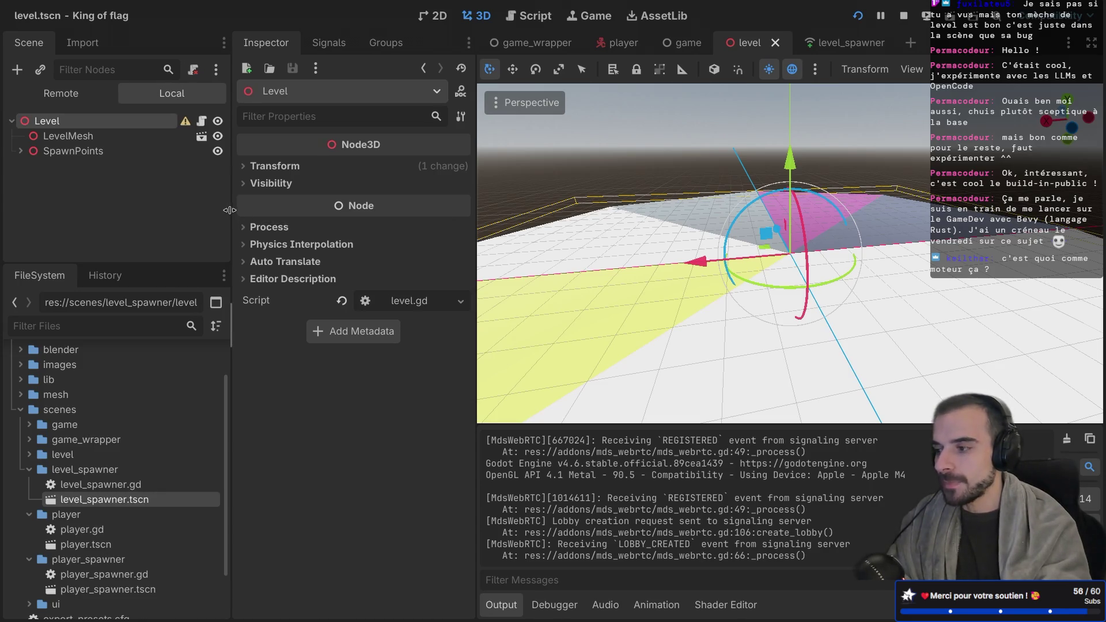
scroll(685, 306, "left", 5)
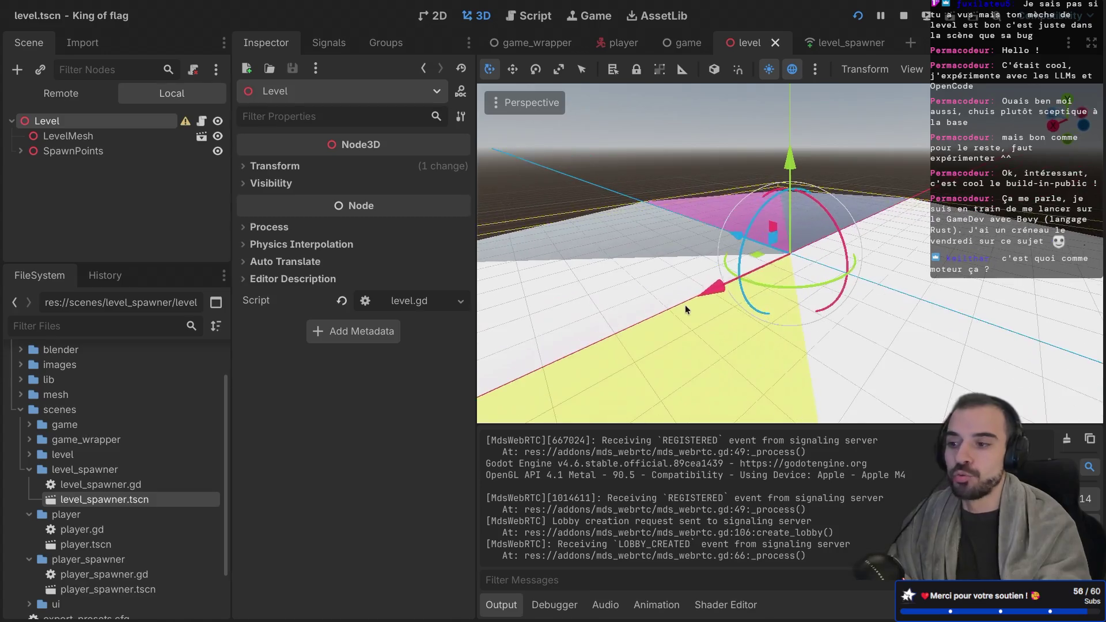
left_click(619, 43)
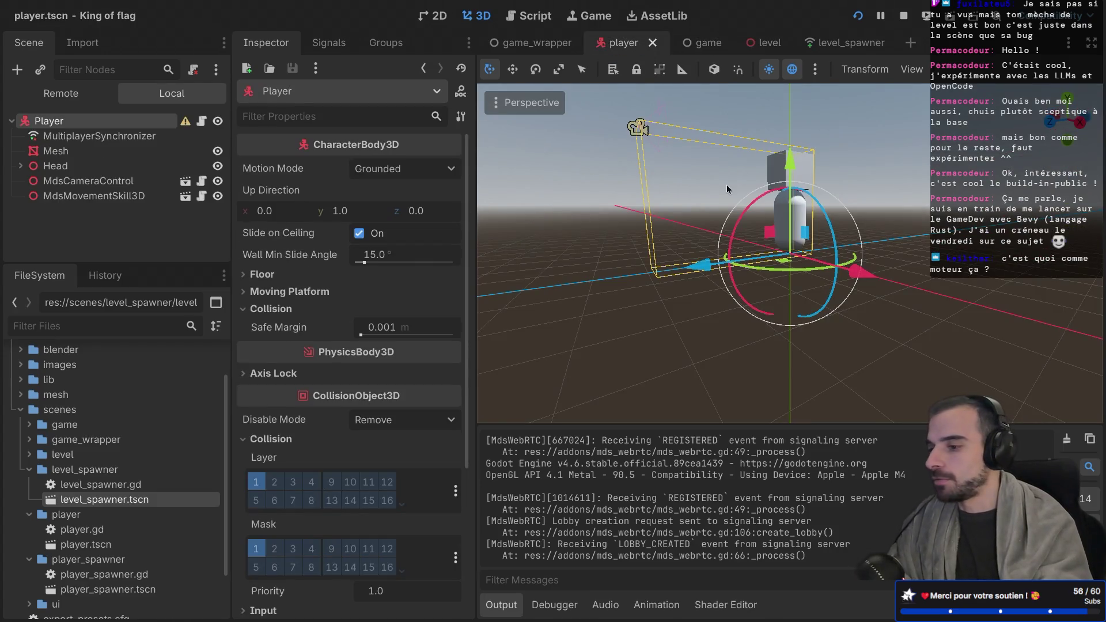
scroll(787, 196, "left", 5)
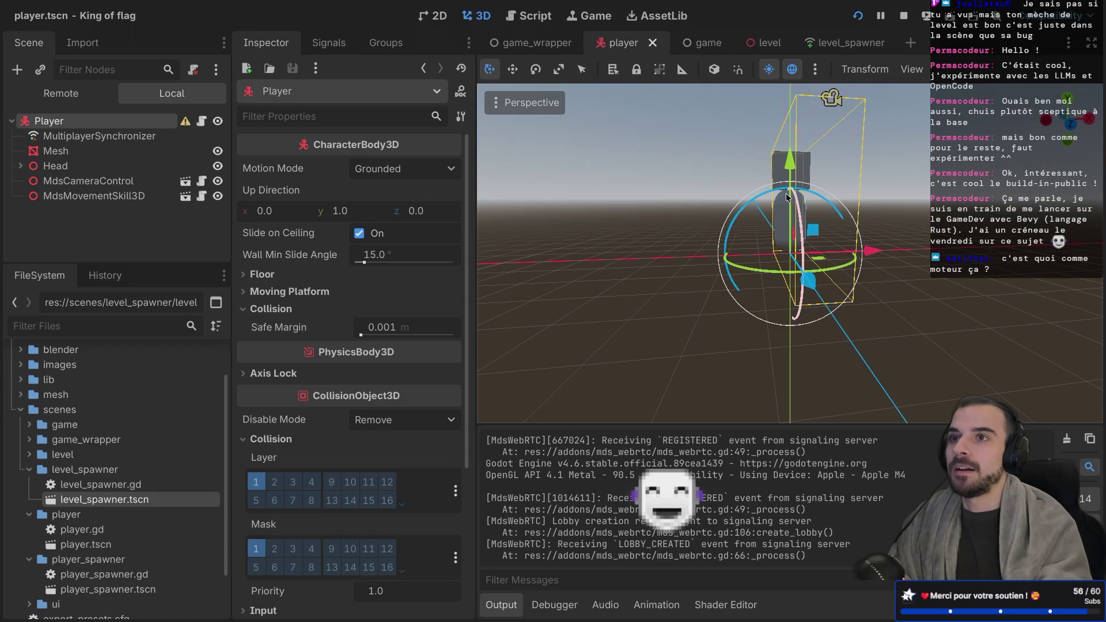
scroll(787, 197, "left", 5)
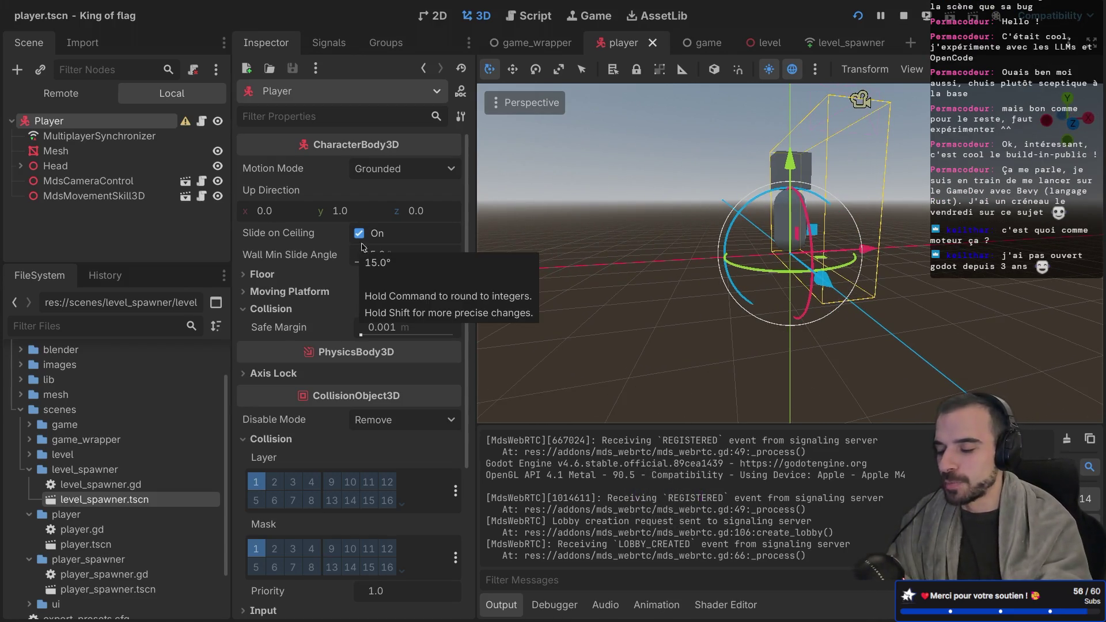
scroll(692, 182, "left", 5)
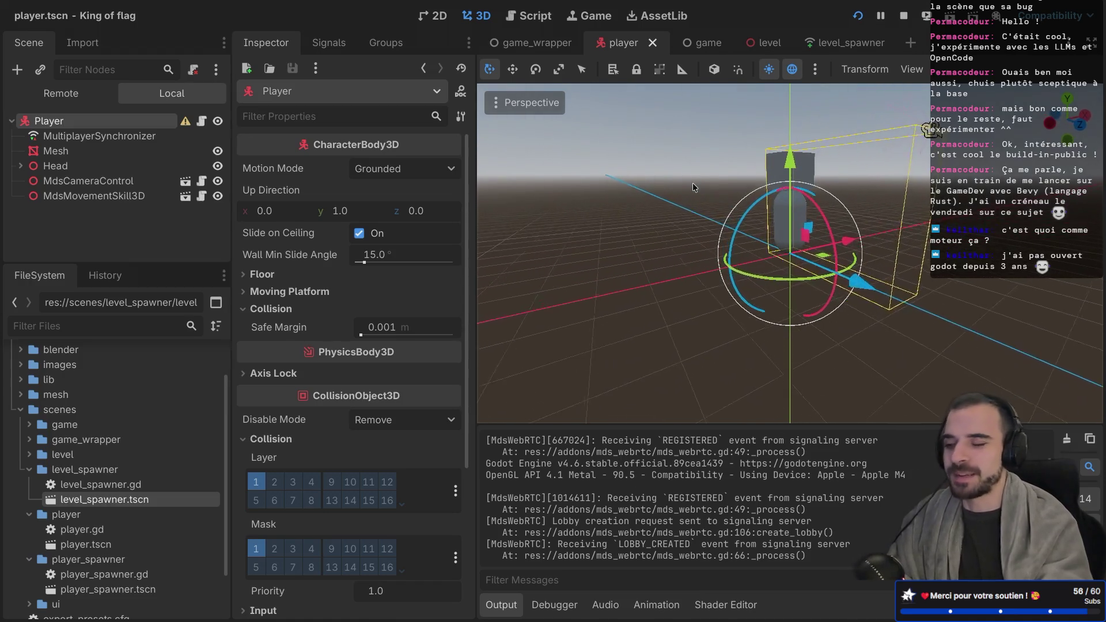
scroll(693, 187, "left", 5)
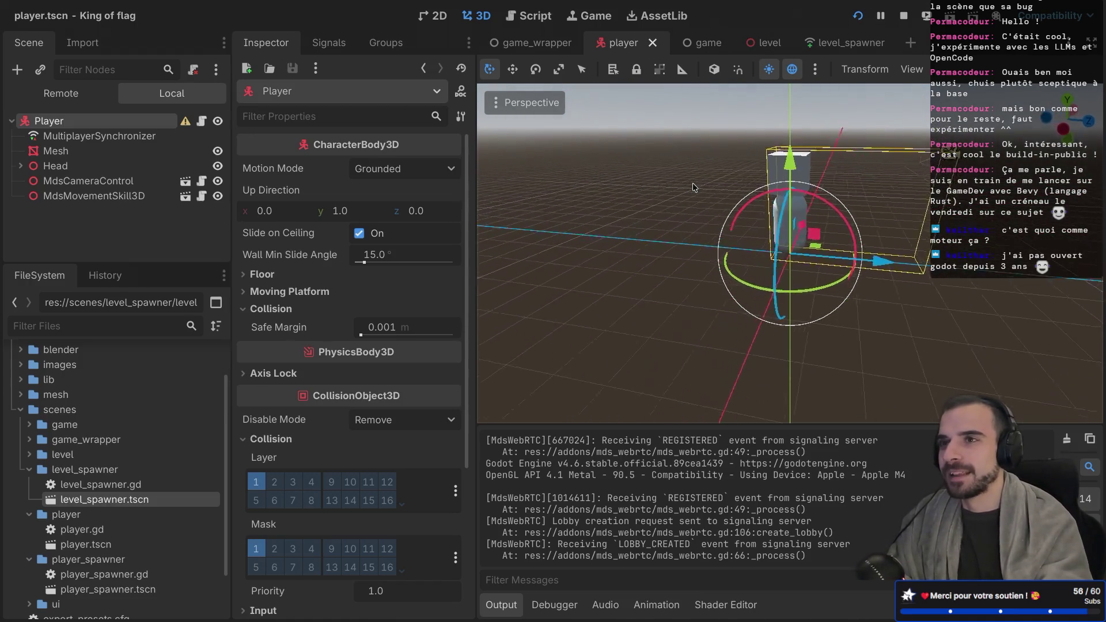
scroll(693, 186, "left", 5)
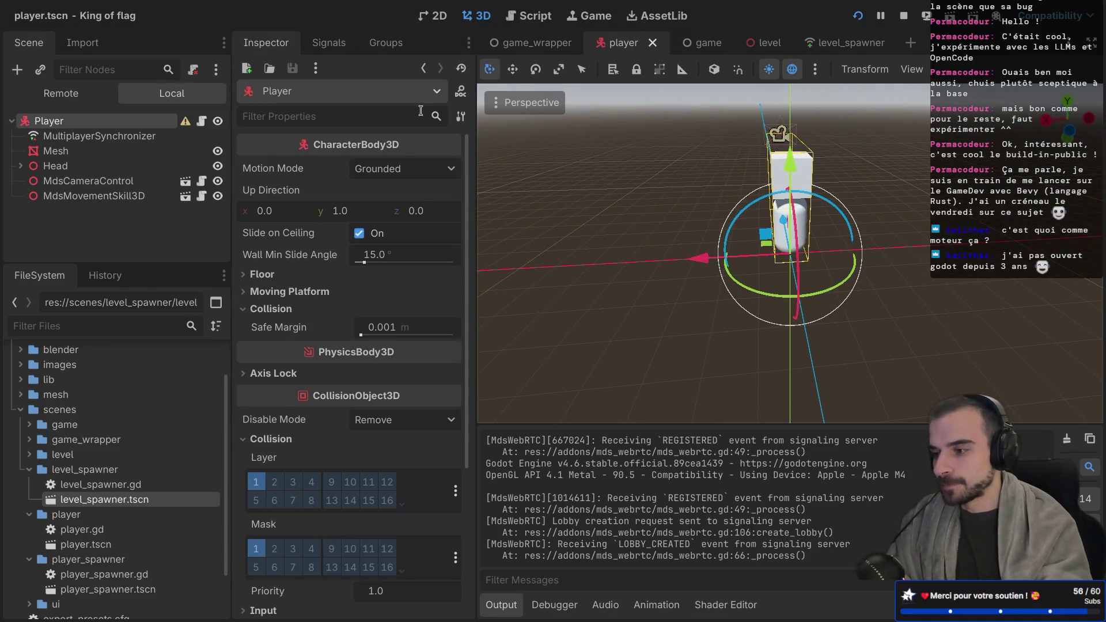
left_click(694, 46)
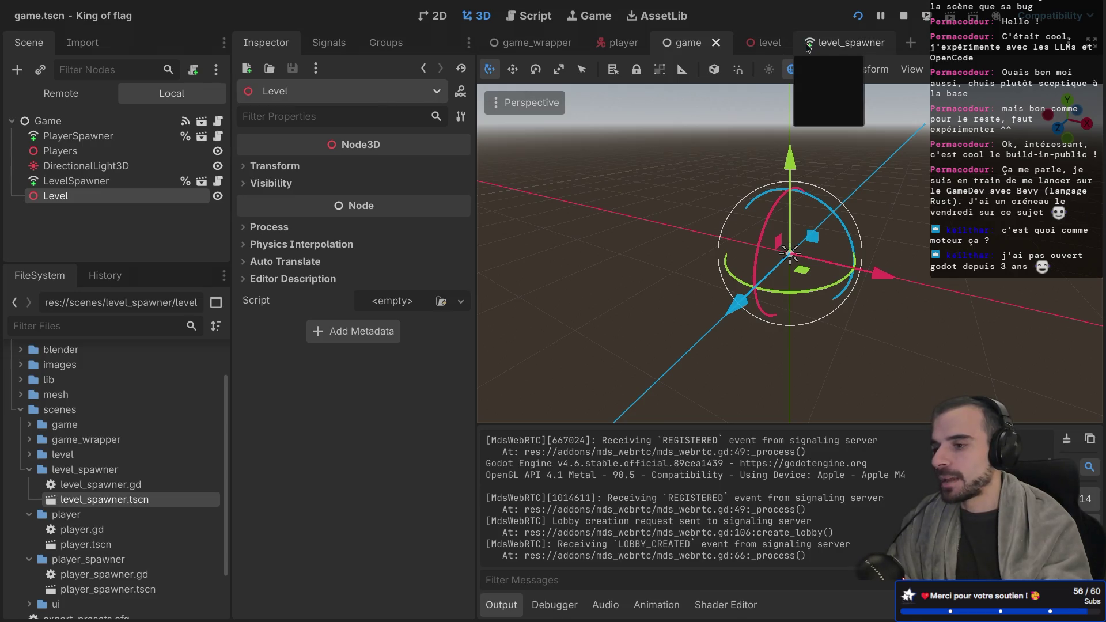
Check the seven spawn markers under SpawnPoints in the level scene, then open game.gd from the Game node
left_click(766, 45)
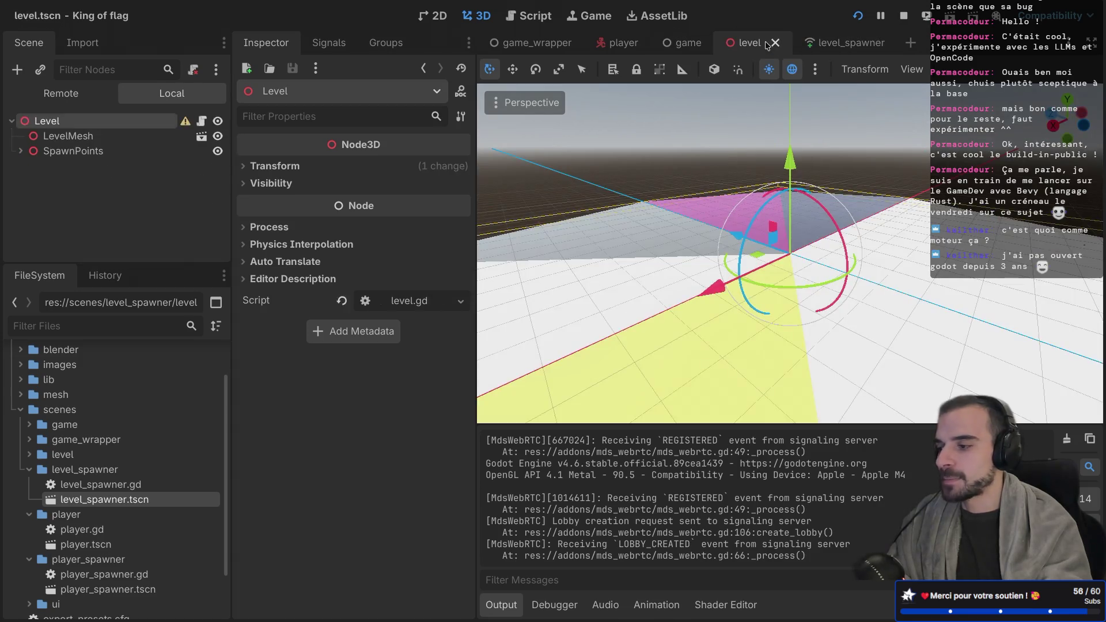
left_click(21, 150)
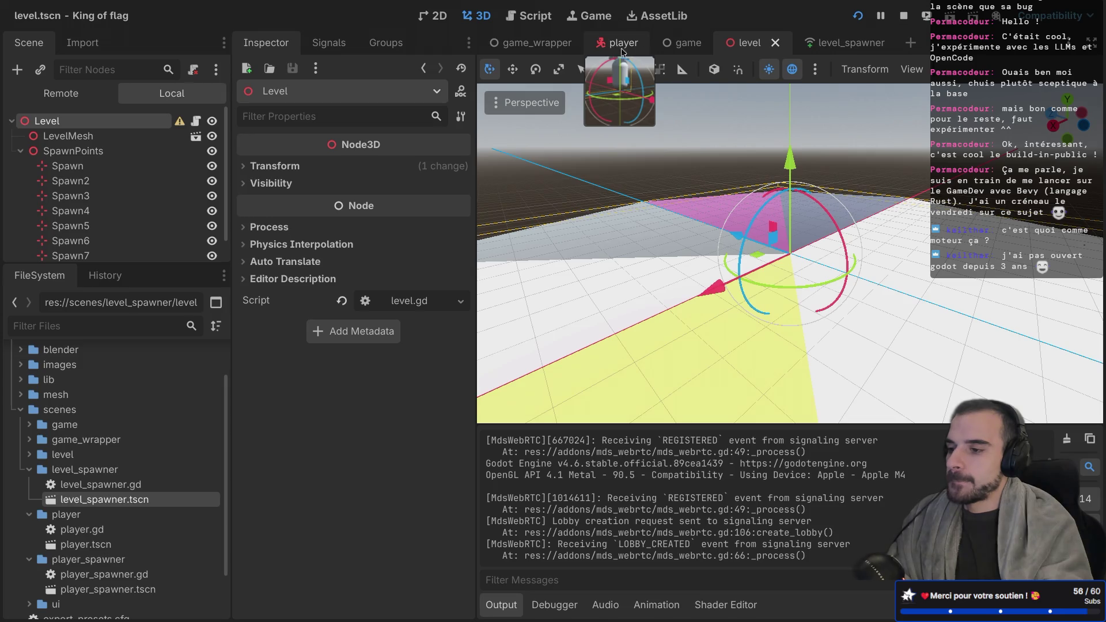
left_click(687, 43)
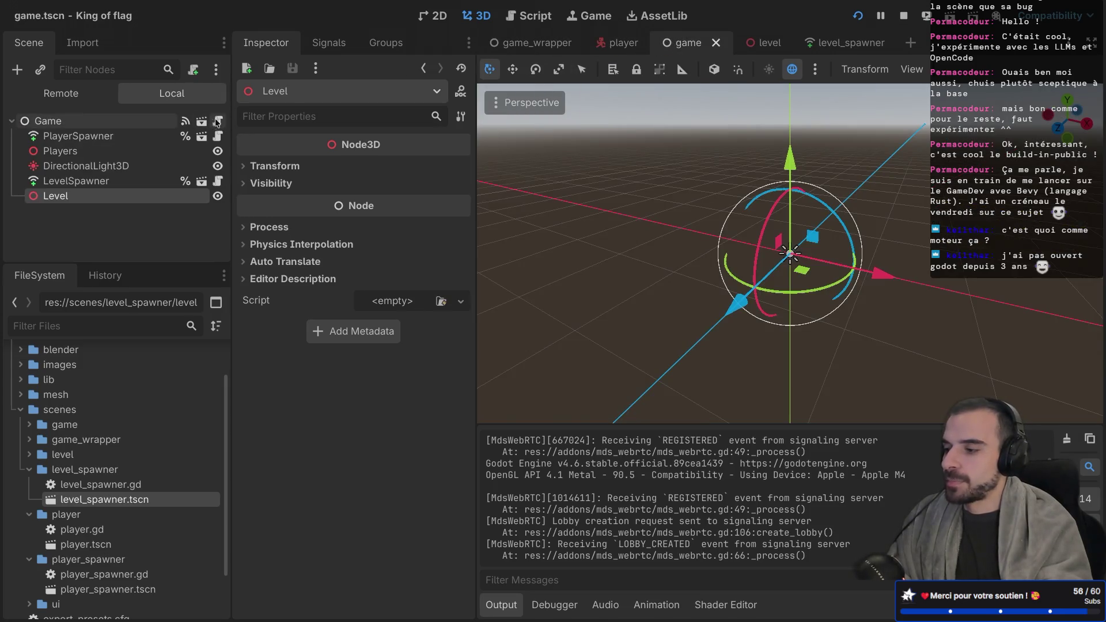
left_click(218, 122)
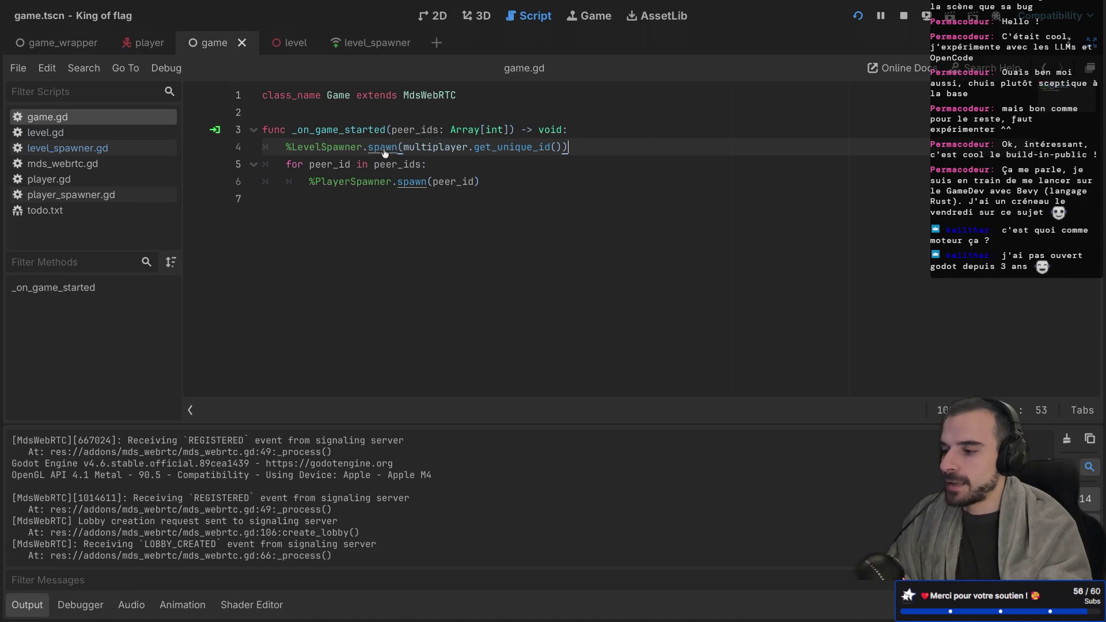
left_click(383, 148, "ctrl")
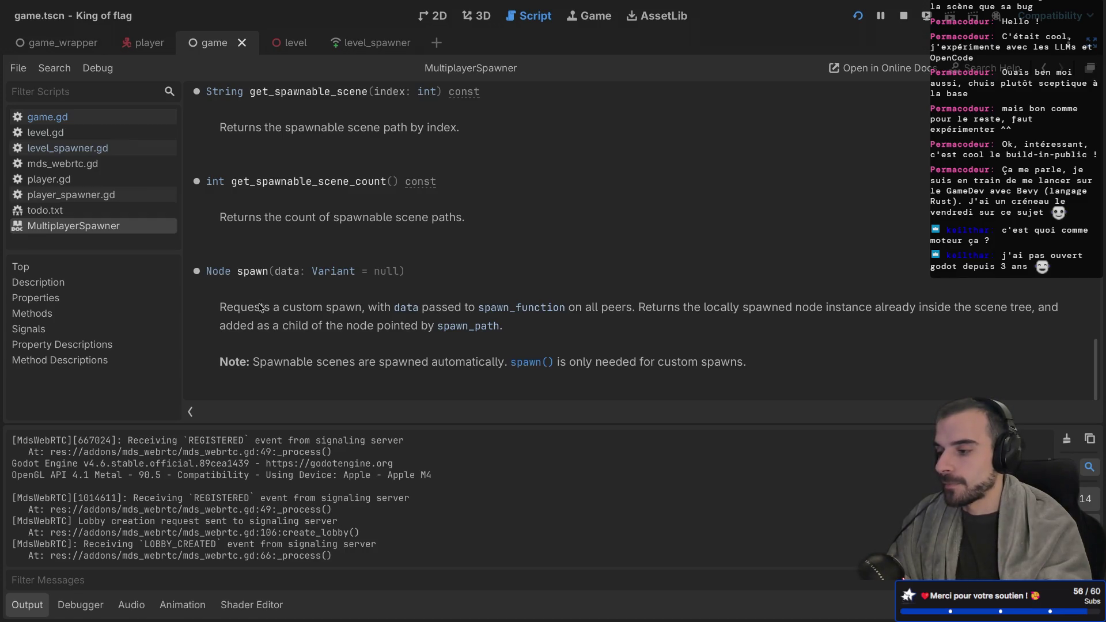
key("ctrl+shift+F11")
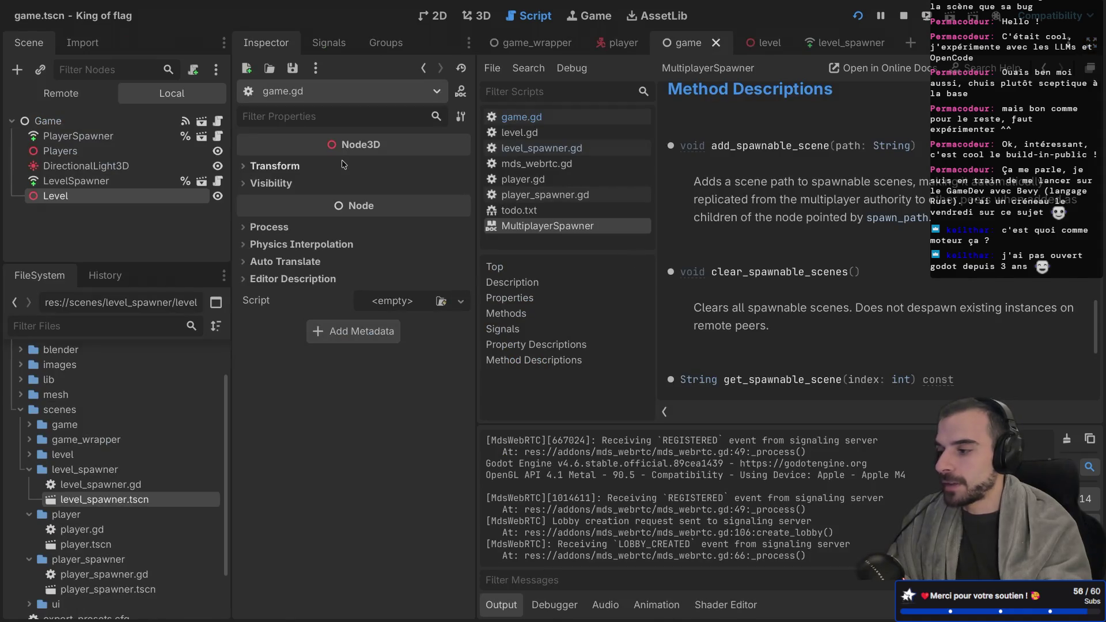
left_click(217, 122)
key("ctrl+shift+F11")
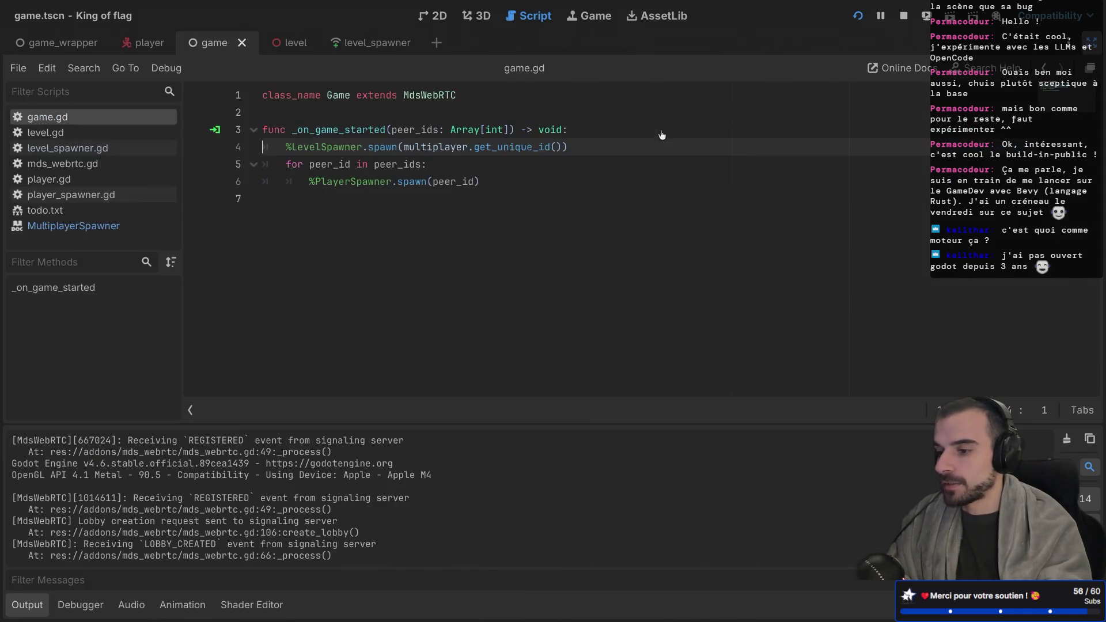
Prefix line 4's spawn call in game.gd with 'var level: Level ='
left_click(290, 147)
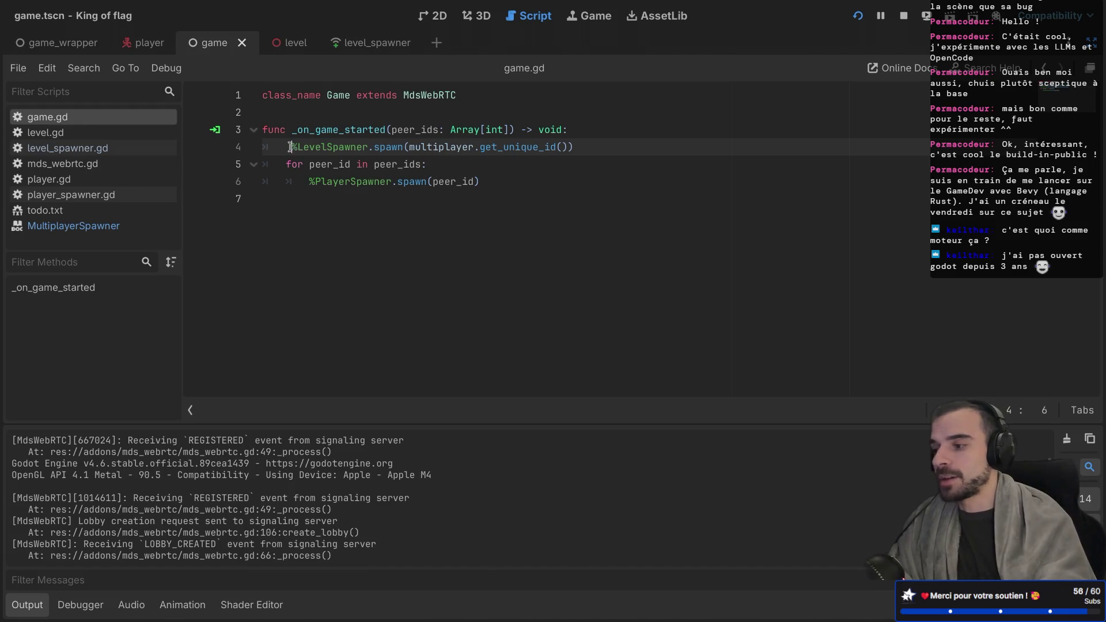
type("var level: Lve")
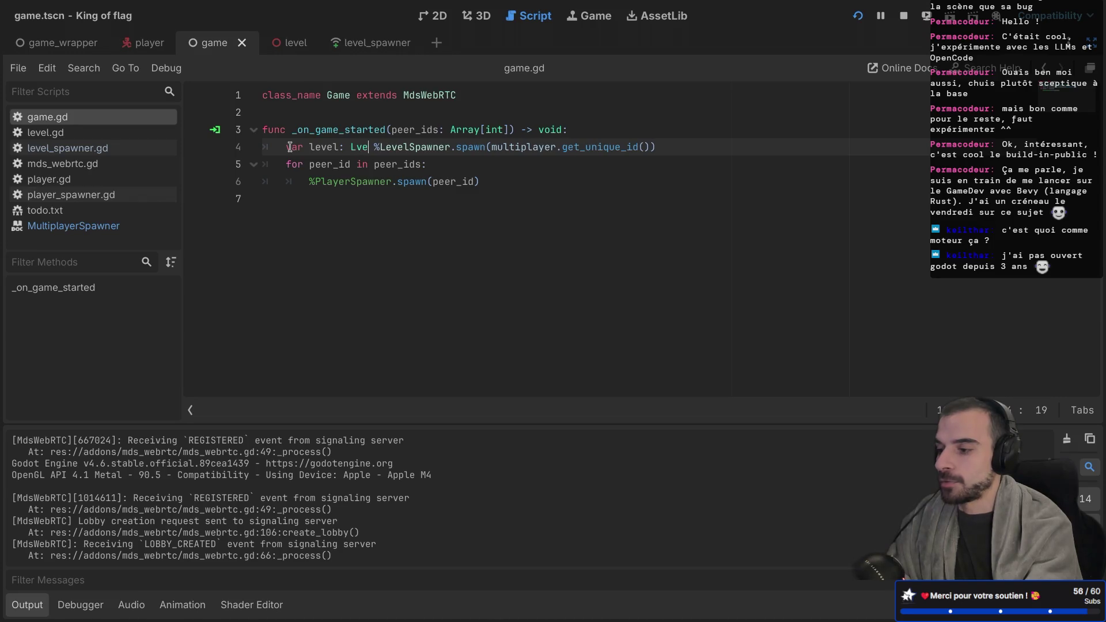
key("BackSpace")
key("BackSpace")
type("evel ")
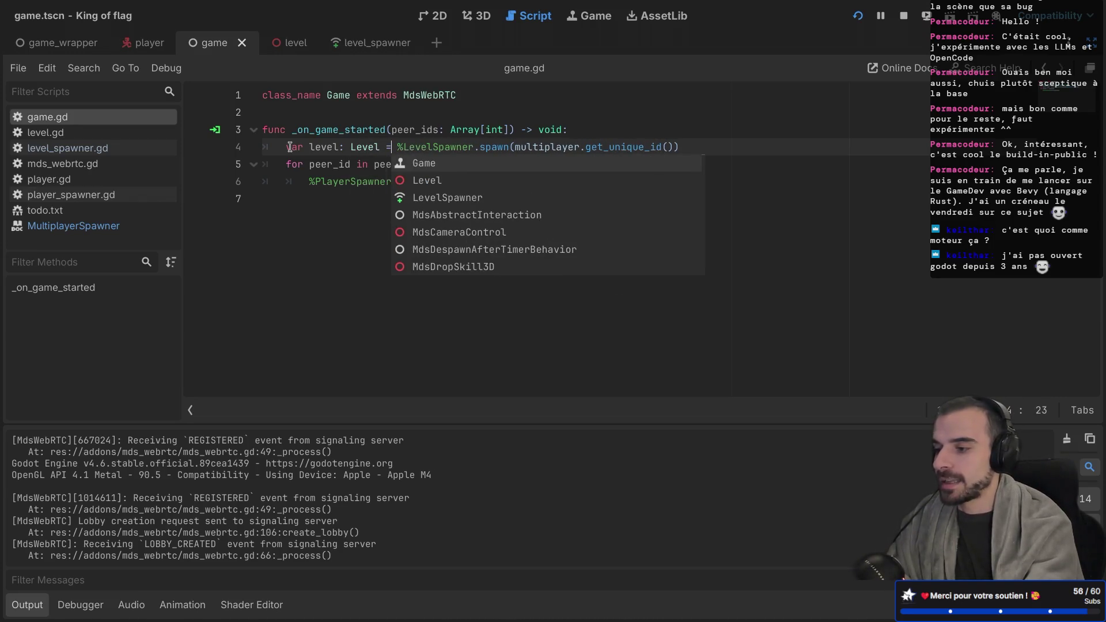
type("=")
Start a new line with level.spawner, then jump to the Level class definition in level.gd
left_click(708, 148)
key("Return")
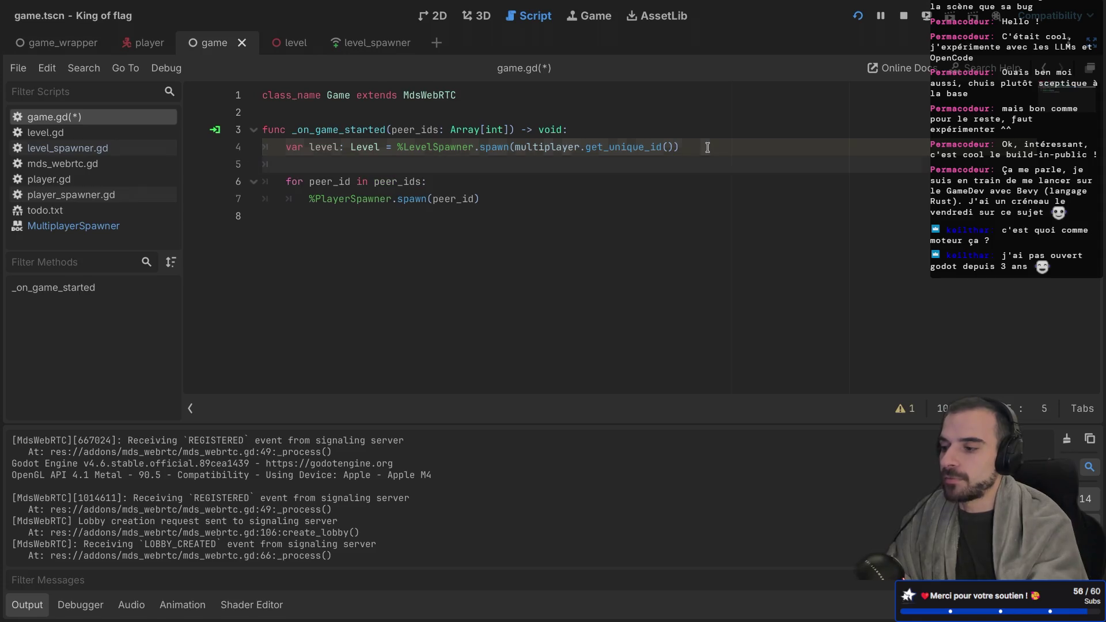
type("level.spawner")
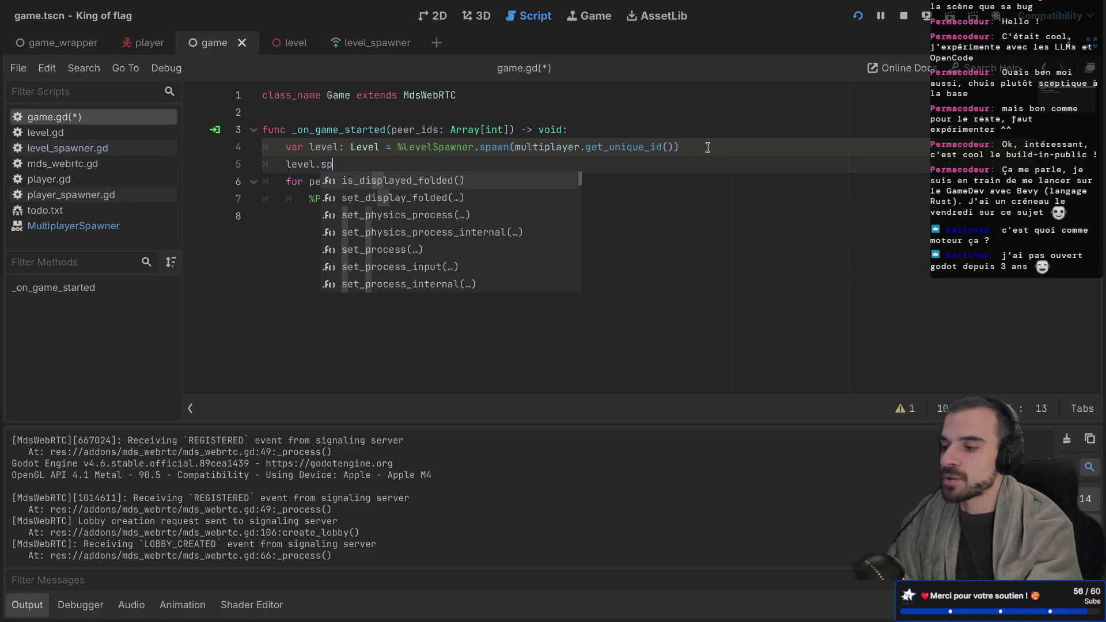
type("afae")
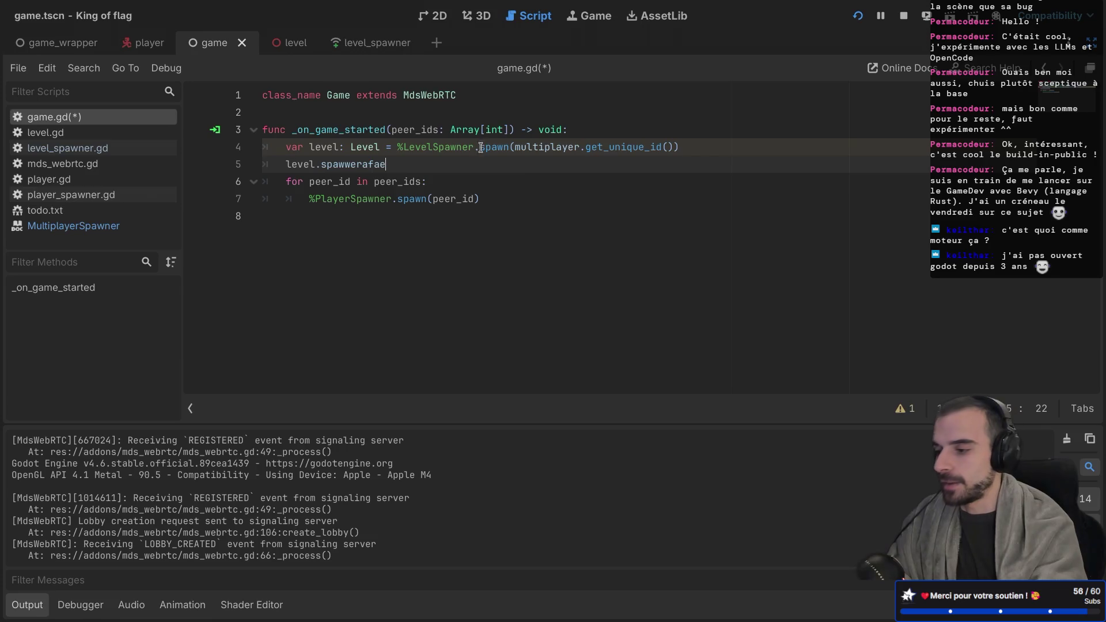
left_click(354, 147, "ctrl")
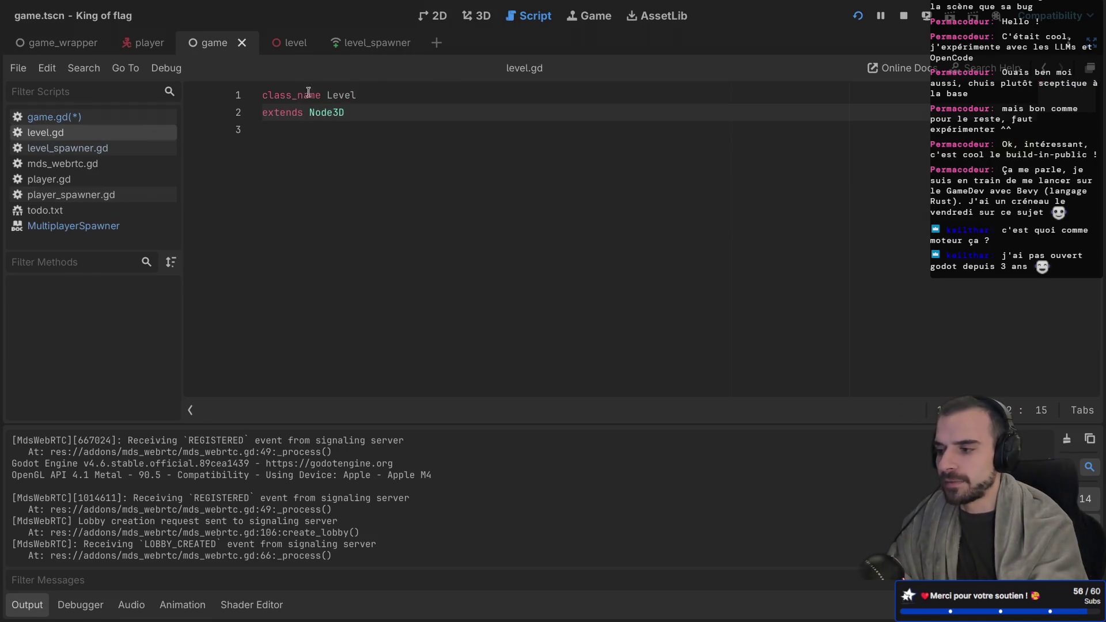
Restore the side docks, open the level scene and bring up the SpawnPoints node's context menu
key("super+ctrl+d")
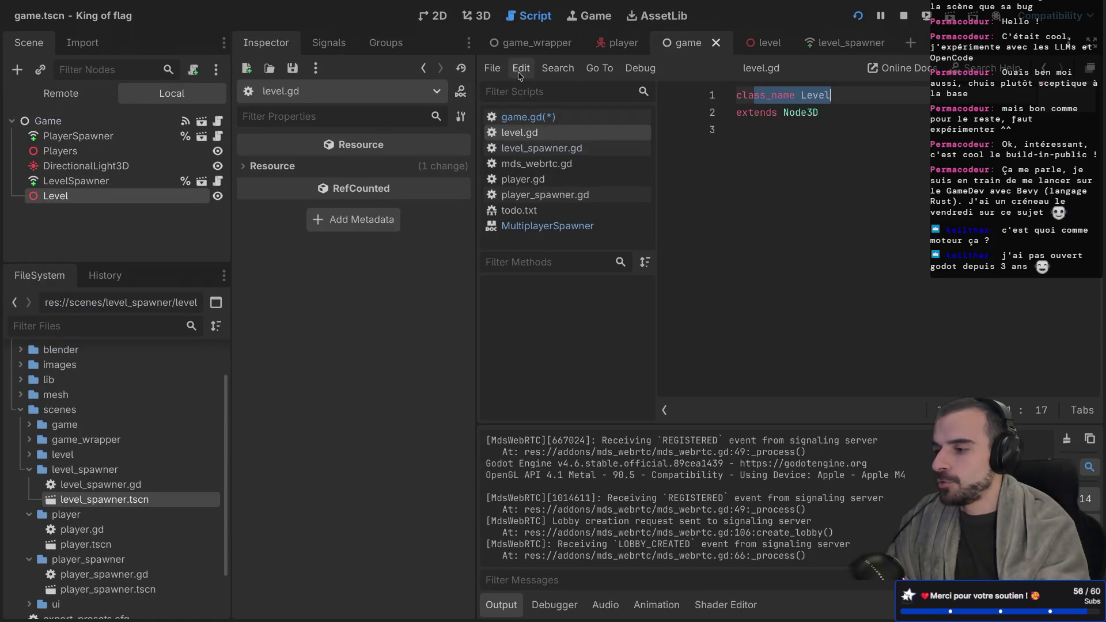
left_click(752, 44)
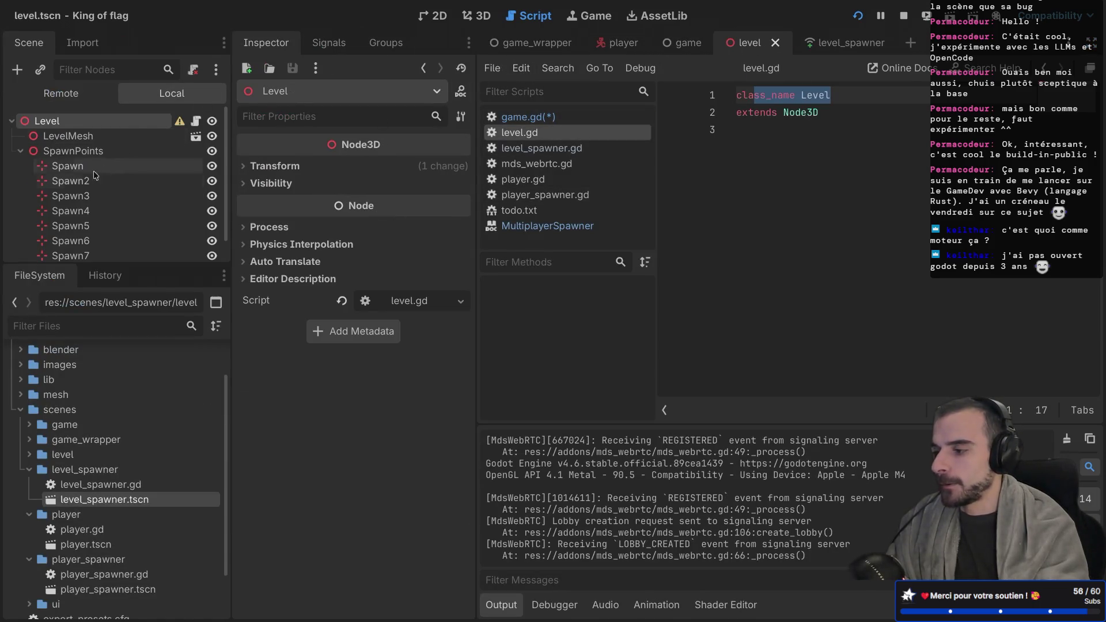
scroll(90, 182, "down", 2)
scroll(90, 181, "up", 2)
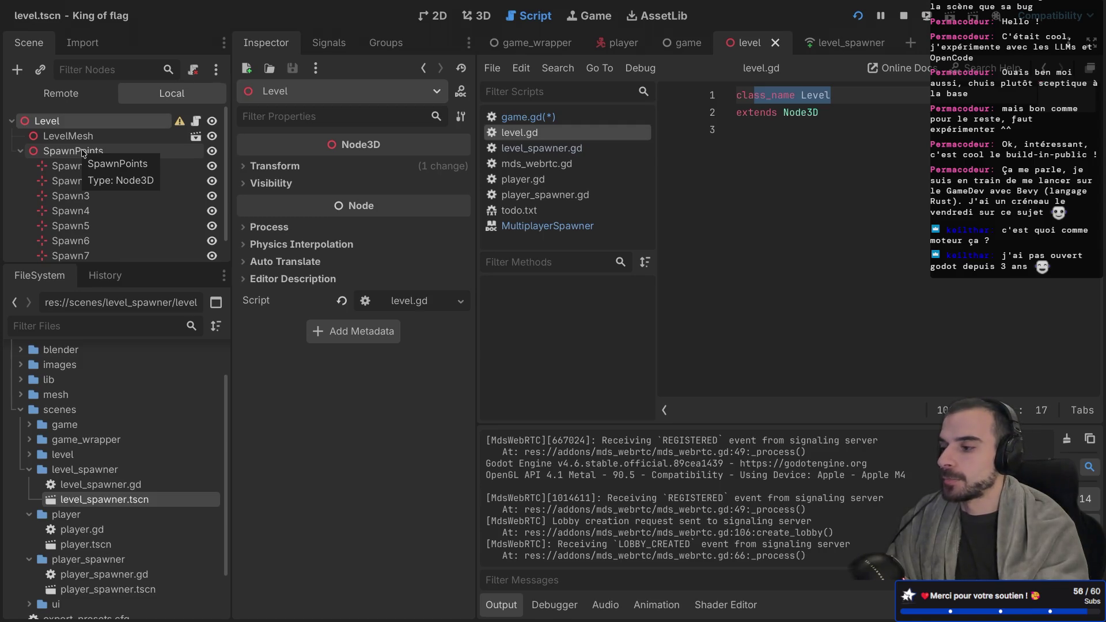
left_click(82, 152)
right_click(100, 154)
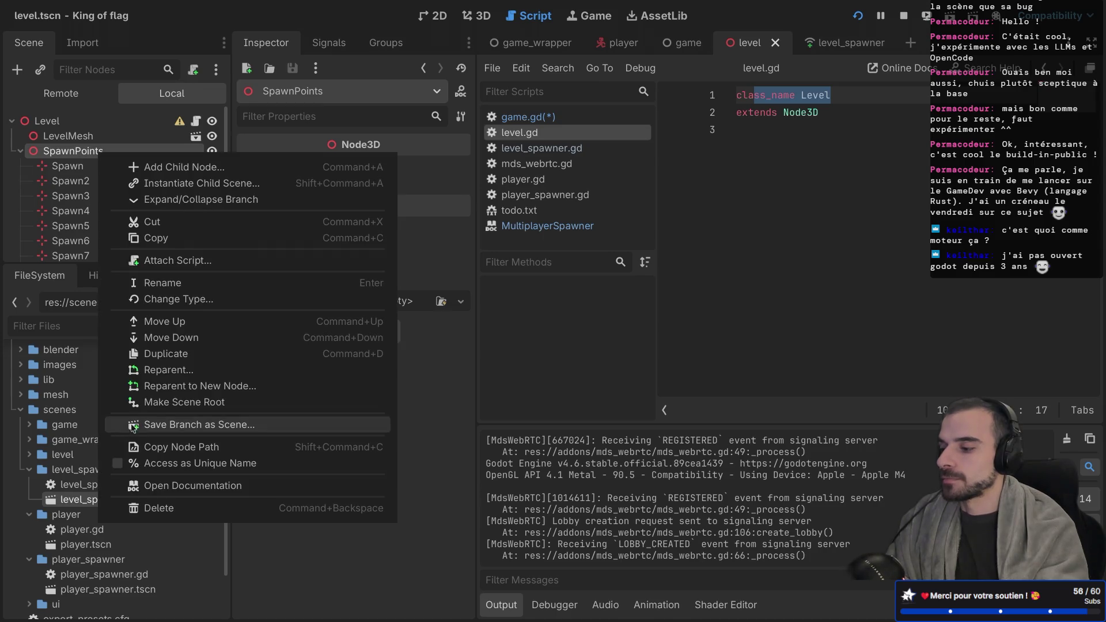
Make SpawnPoints a scene-unique name and add a blank line 4 in level.gd
left_click(122, 460)
left_click(828, 135)
key("Return")
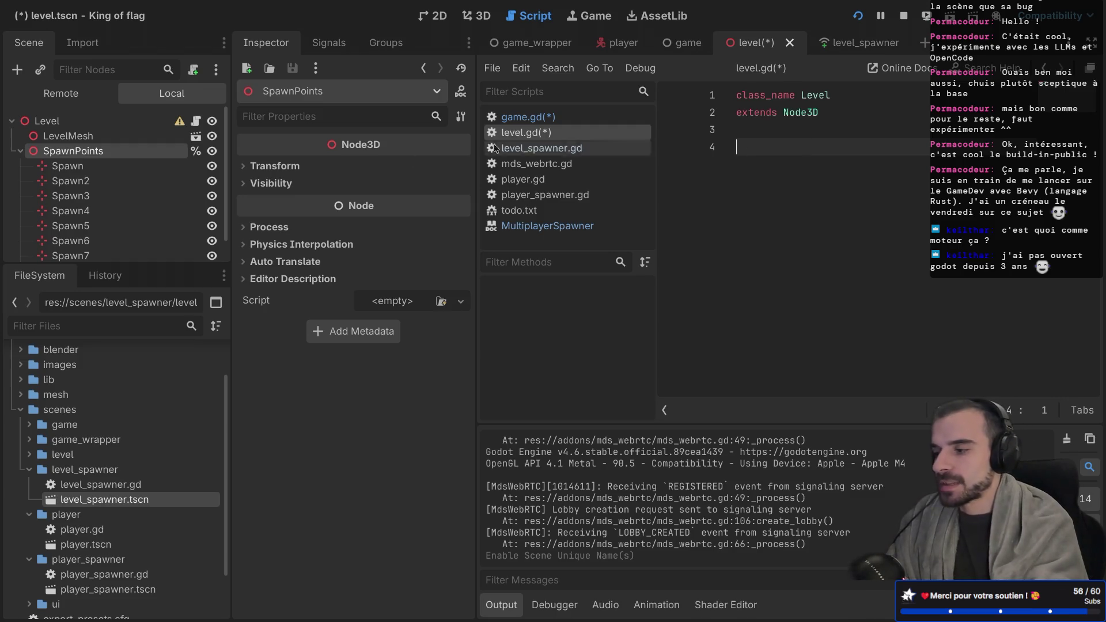
Drop a %SpawnPoints reference onto line 4 of level.gd and prefix it with var spawn_points
mouse_move(146, 150)
left_mouse_down()
mouse_move(640, 151)
mouse_move(755, 149)
mouse_move(760, 139)
left_mouse_up()
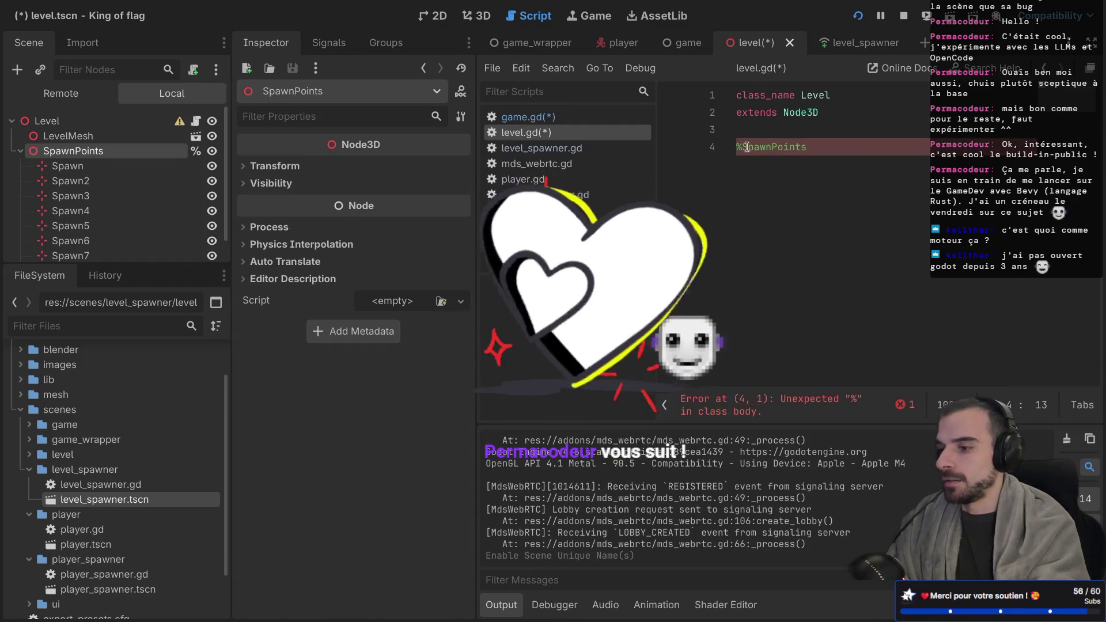
key("alt+Left")
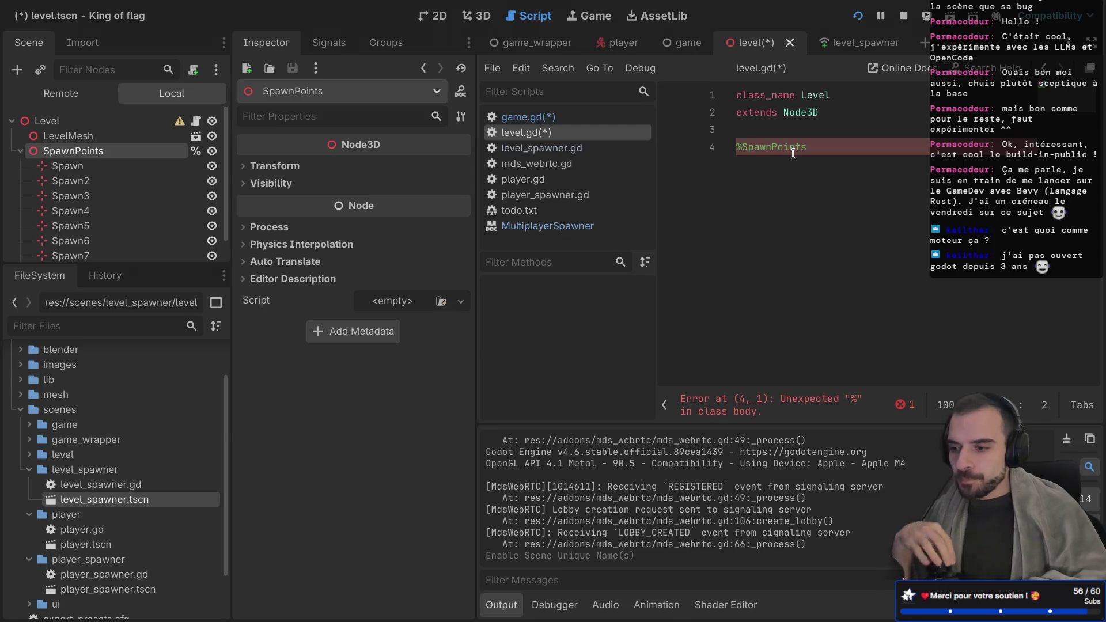
type("var ")
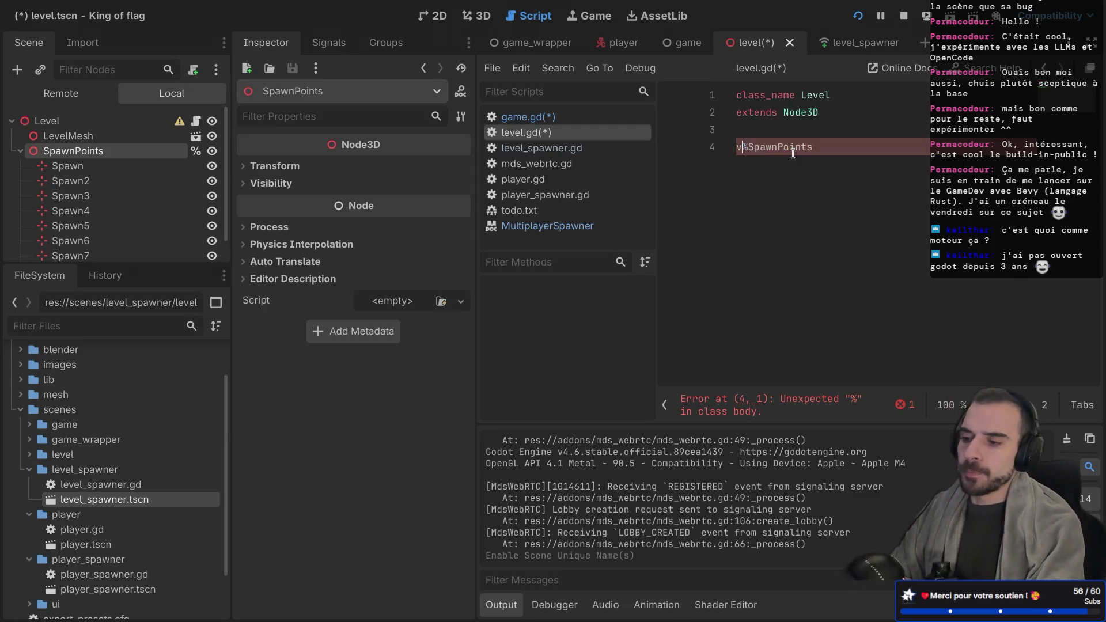
type("spawn")
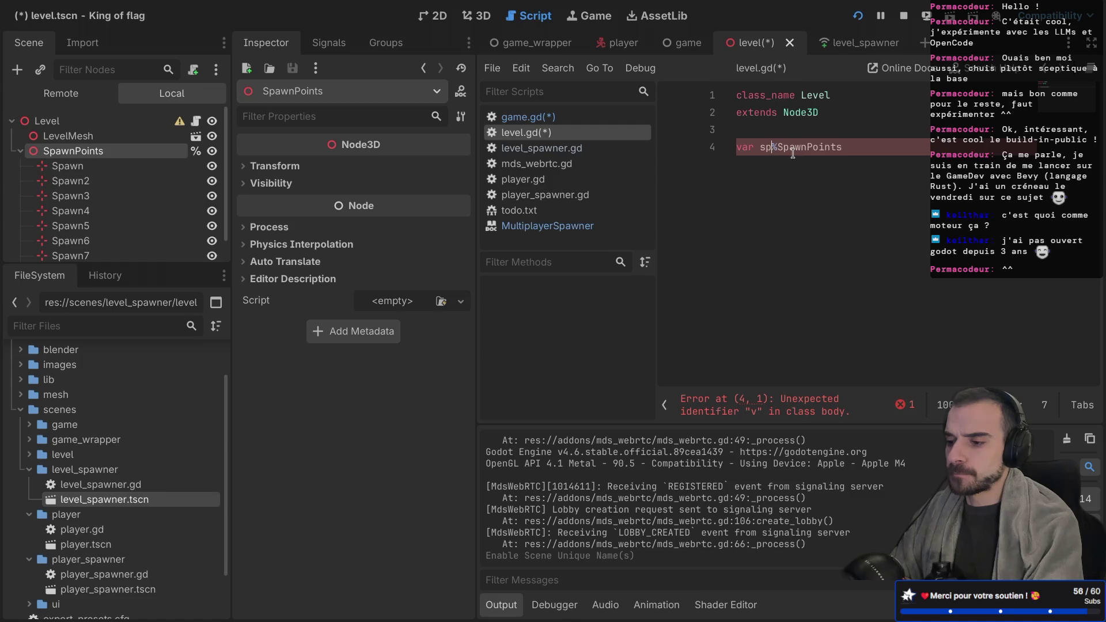
type("_ppo")
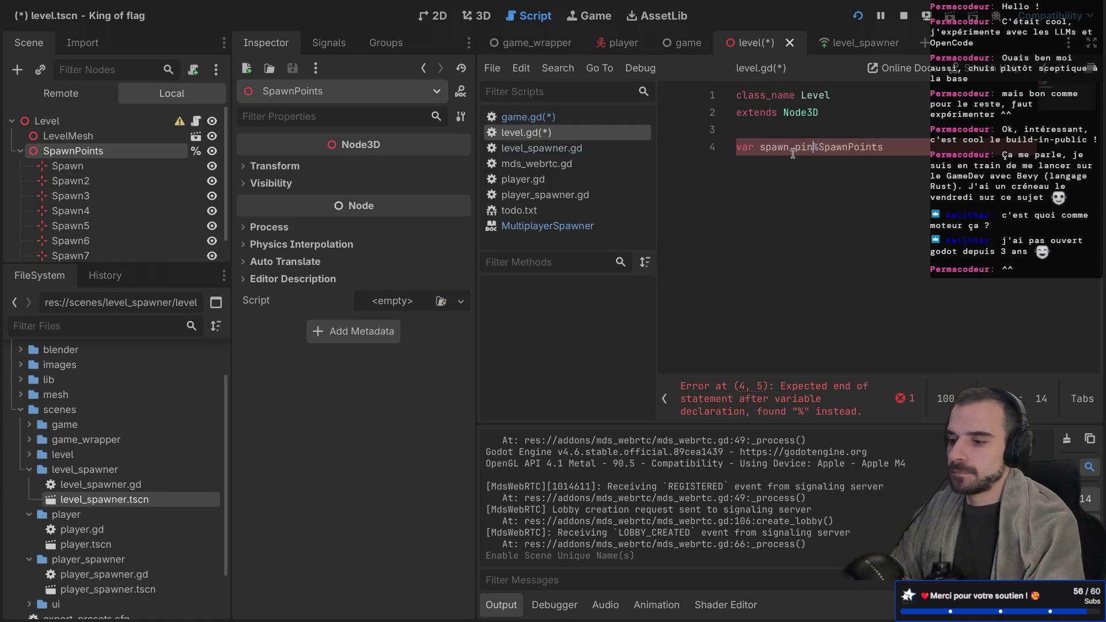
key("BackSpace")
key("BackSpace")
type("oints")
Finish the line as 'var spawn_points = %SpawnPoints' and save level.gd
key("ctrl+super+d")
type("=")
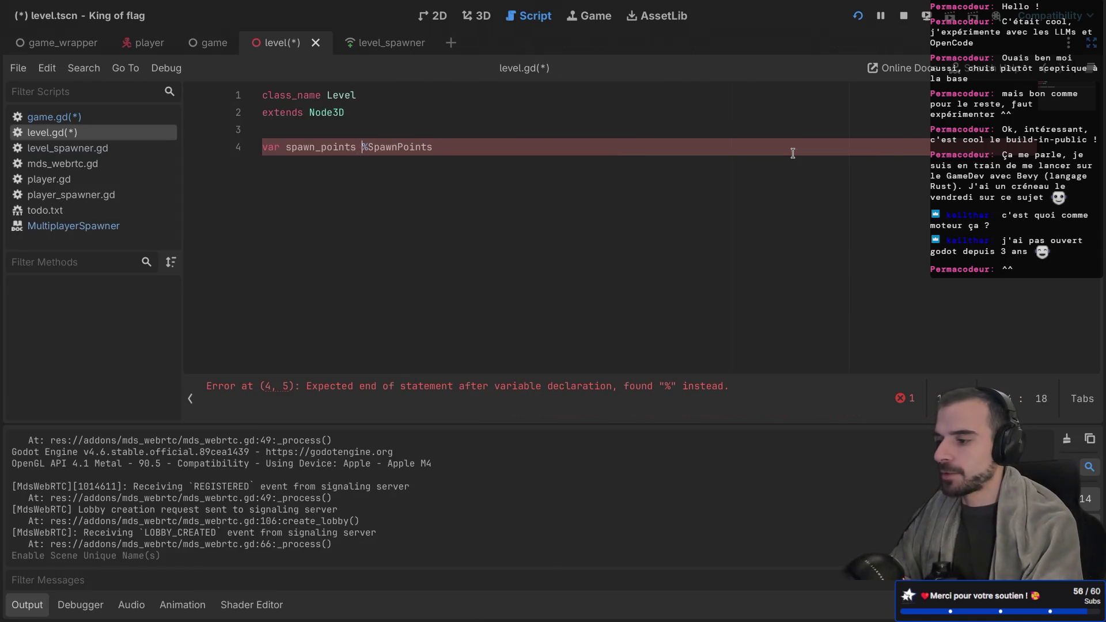
key("super+Right")
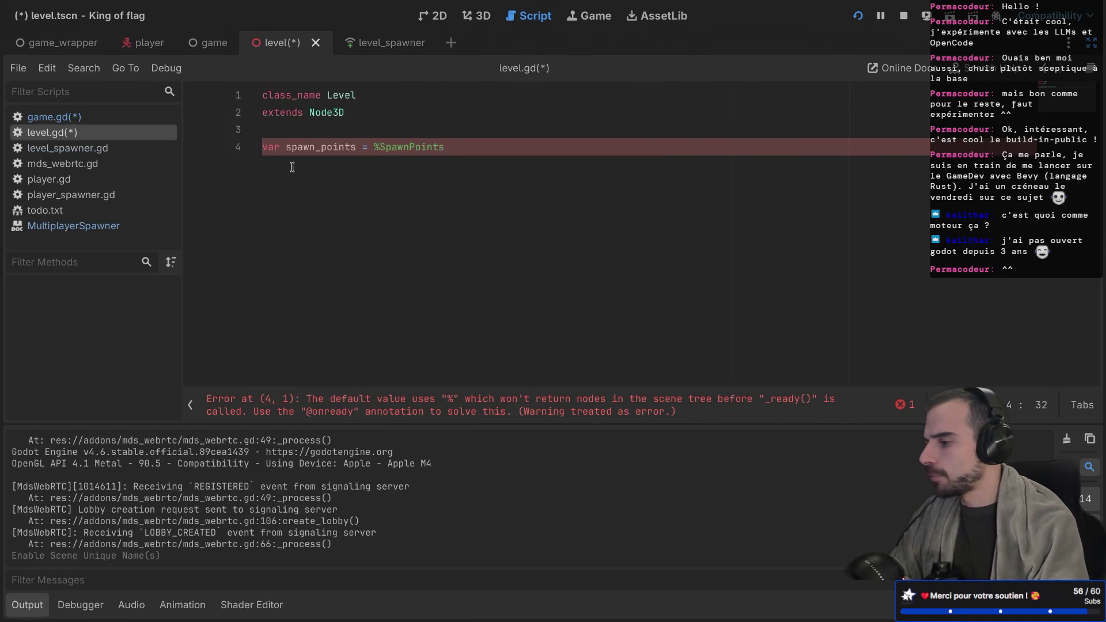
key("super+s")
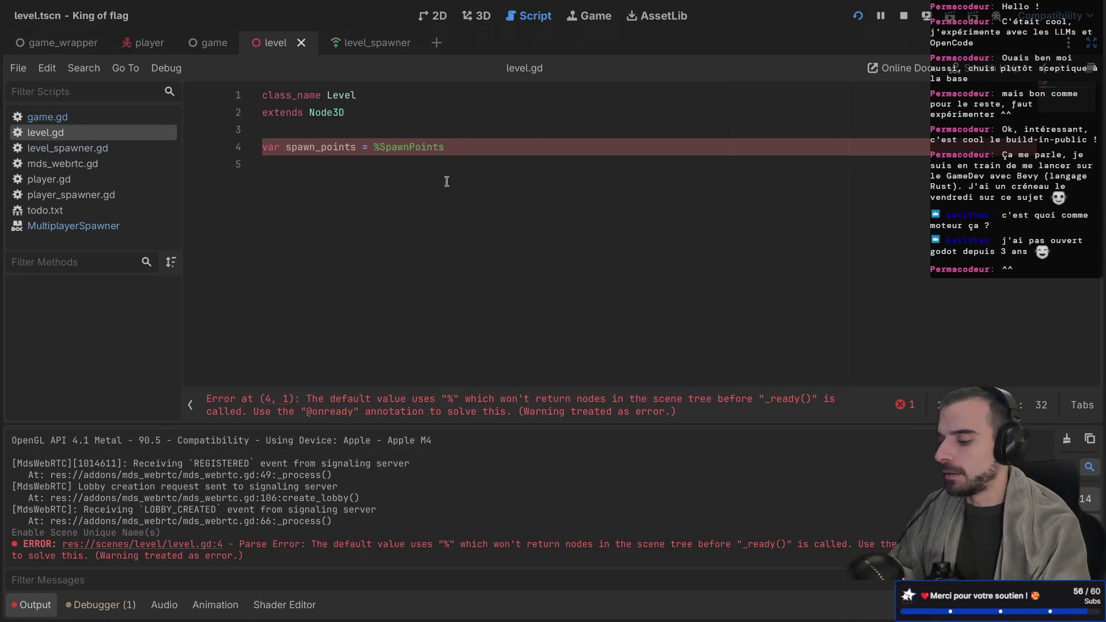
key("super+ctrl+d")
scroll(87, 461, "up", 3)
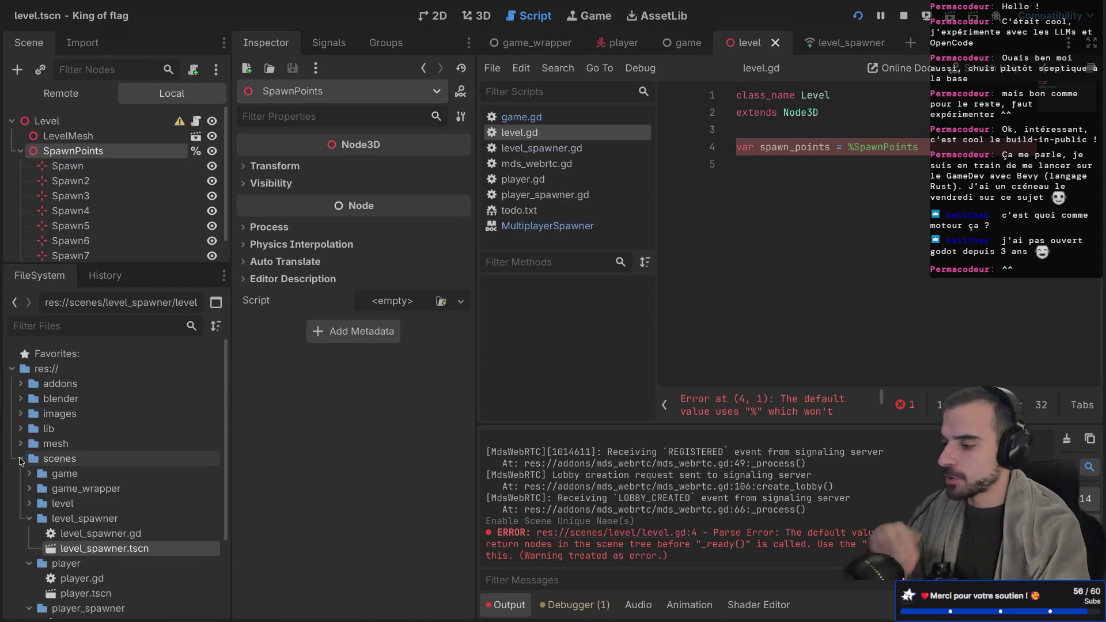
Collapse scenes, toggle lib, and expand addons to view the mds_lib and mds_webrtc folders
left_click(20, 459)
left_click(21, 429)
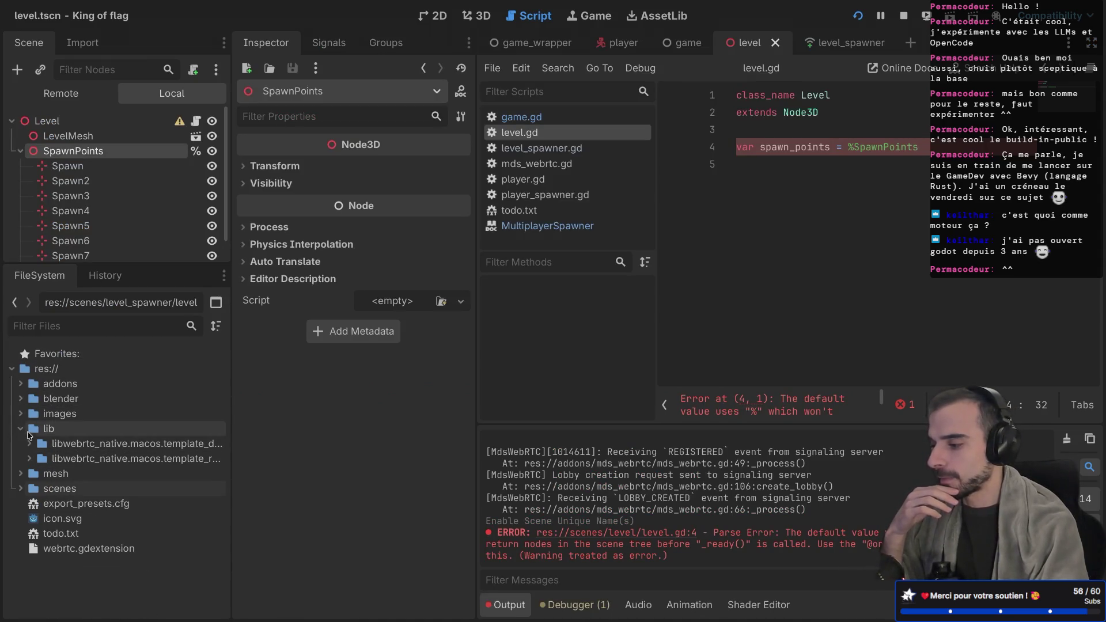
left_click(21, 429)
left_click(21, 384)
left_click(72, 403)
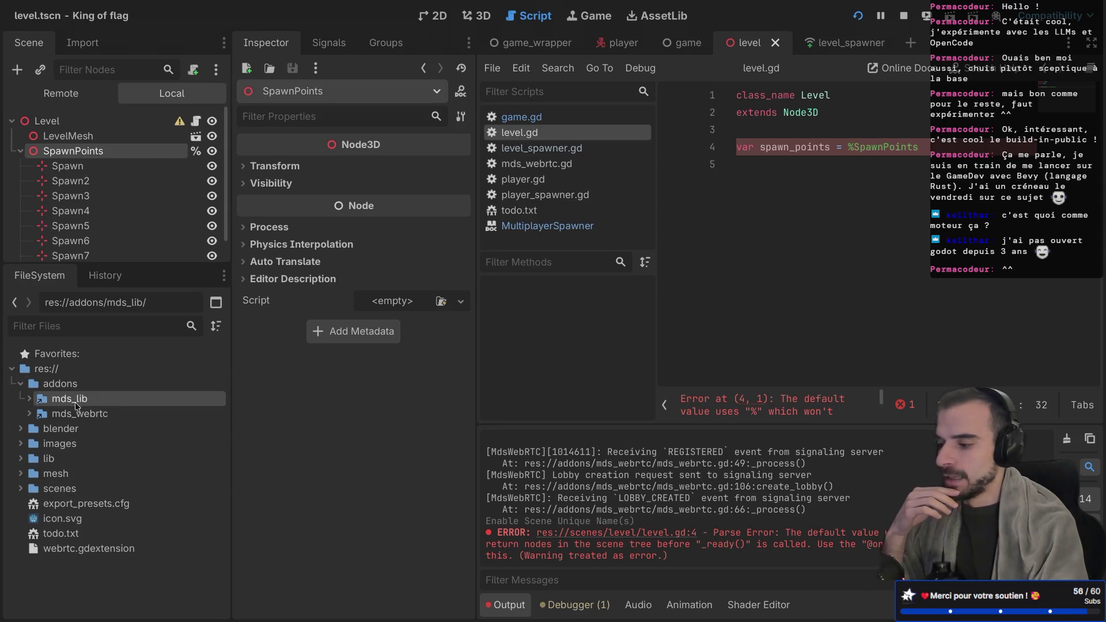
left_click(90, 417)
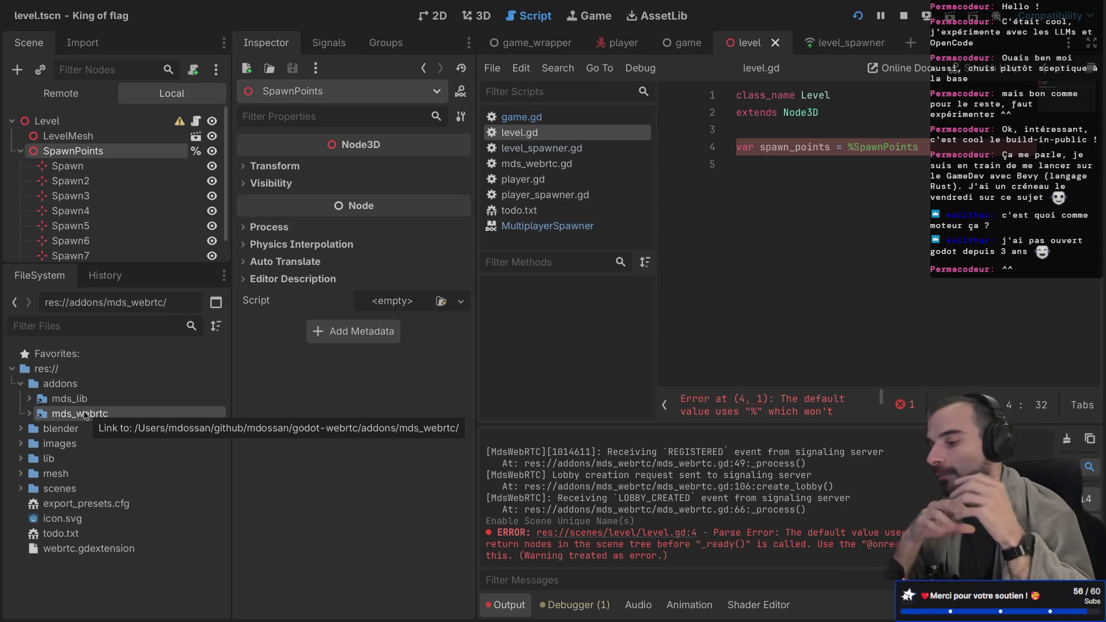
Expand mds_lib to browse its skills and interaction folders, then collapse everything again
left_click(55, 399)
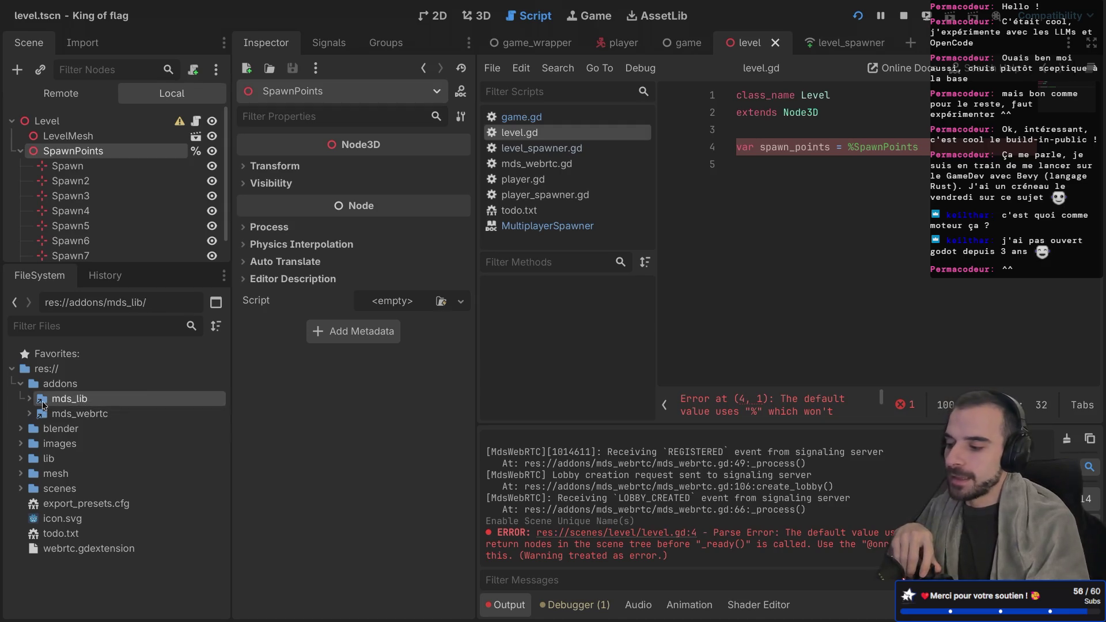
left_click(30, 398)
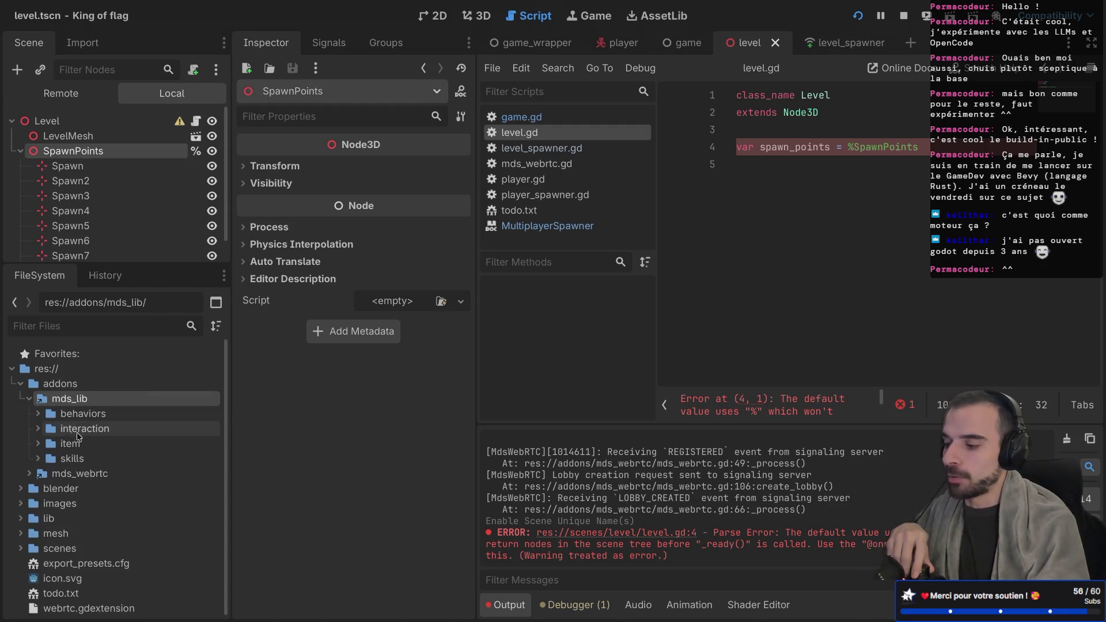
left_click(37, 459)
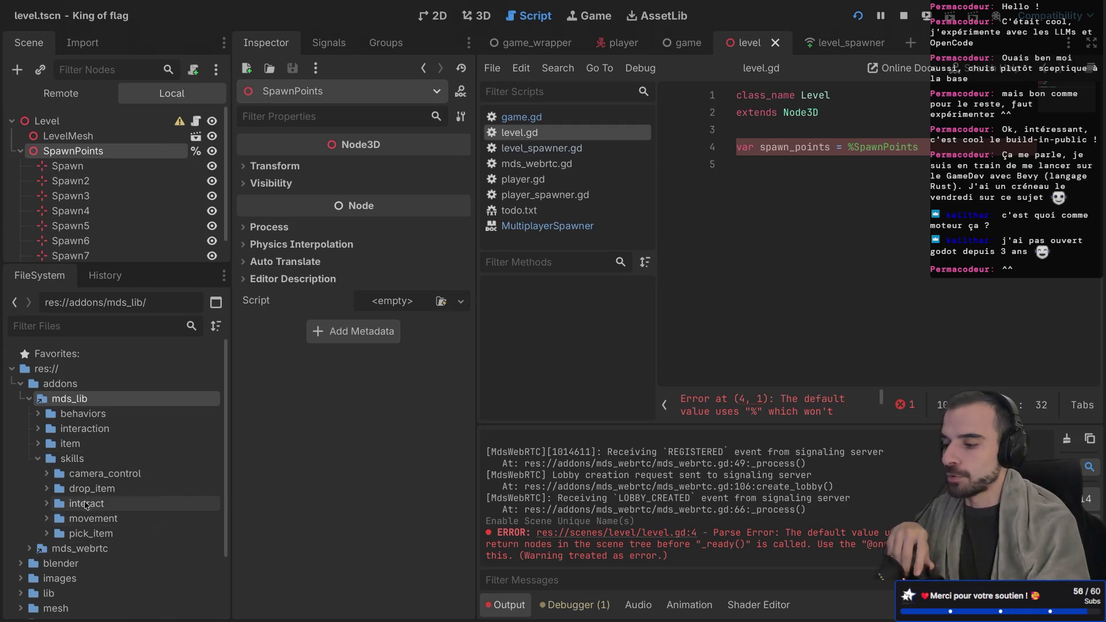
left_click(40, 460)
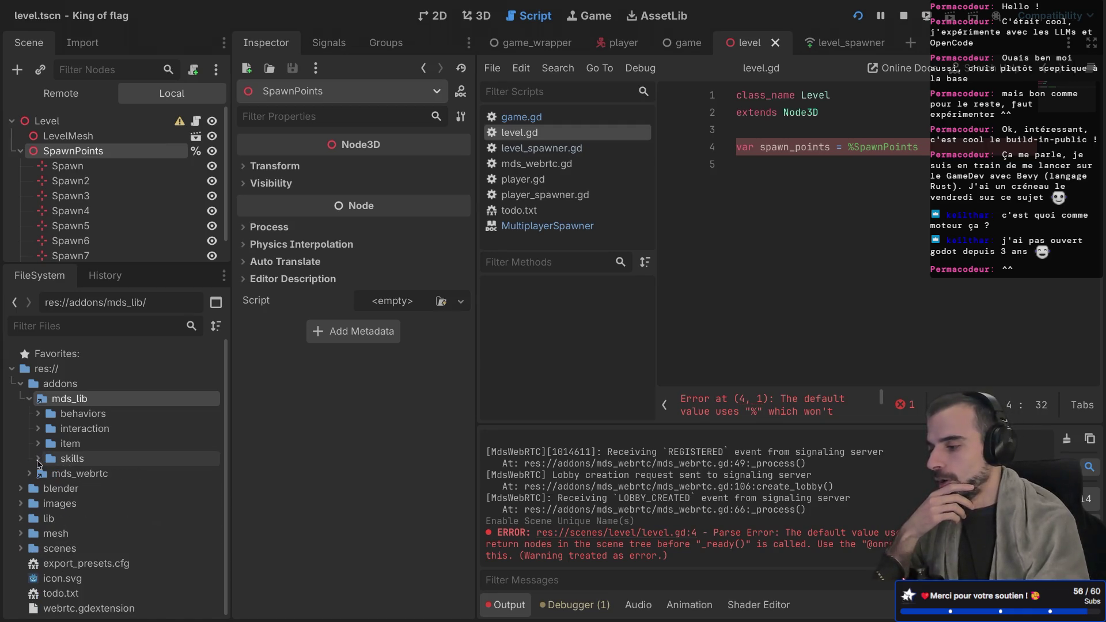
left_click(37, 430)
left_click(37, 428)
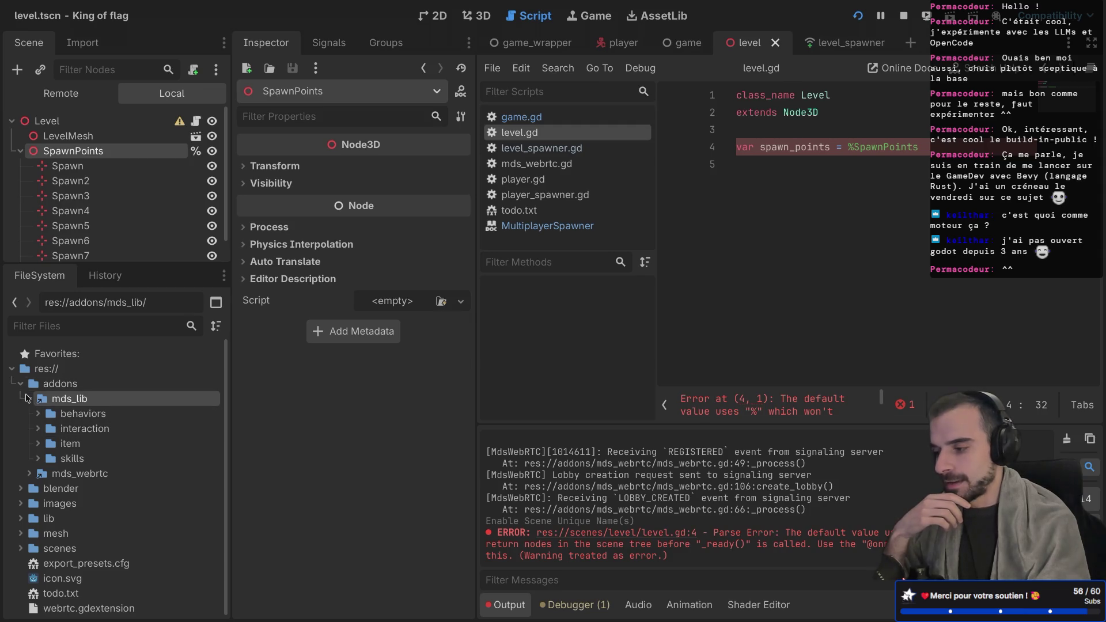
left_click(29, 399)
left_click(21, 384)
left_click(20, 385)
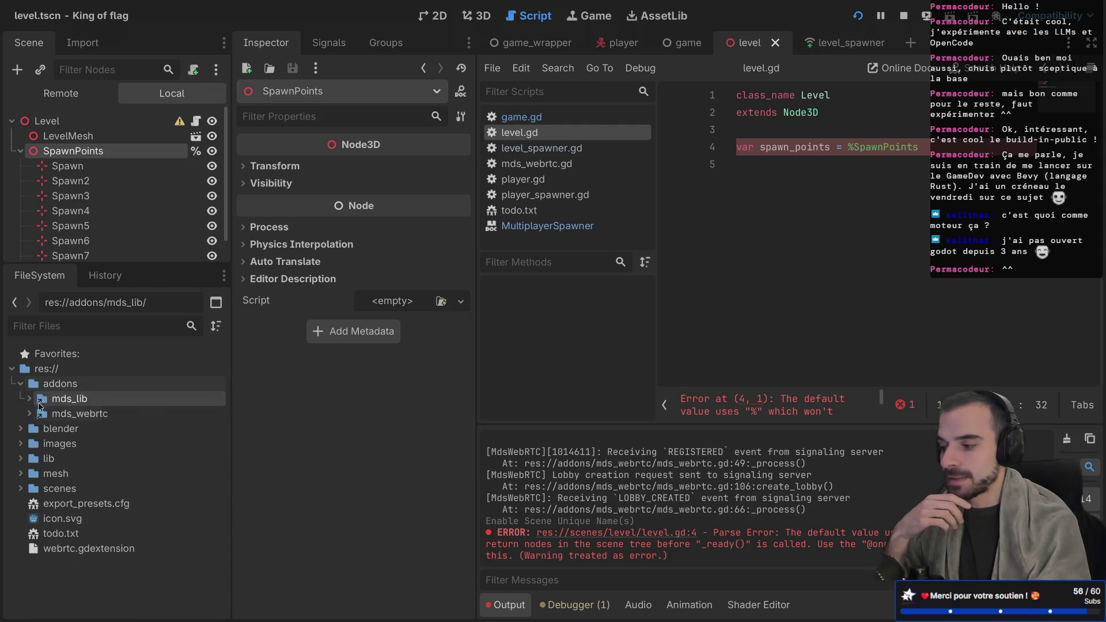
left_click(17, 385)
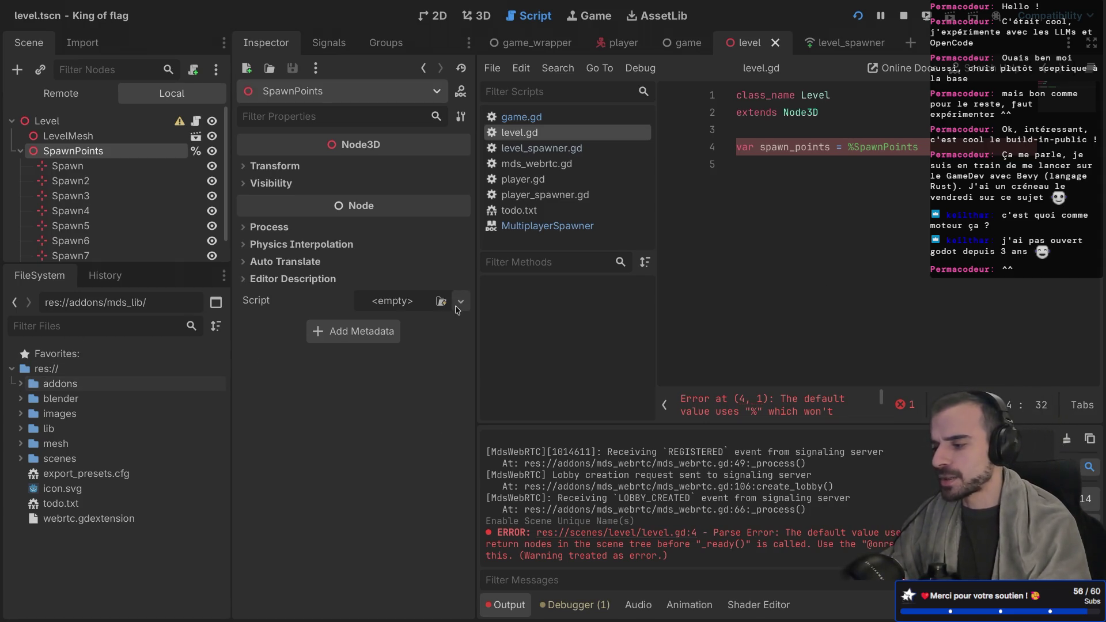
Re-expand addons and narrow the side docks to widen the script editor
left_click(21, 384)
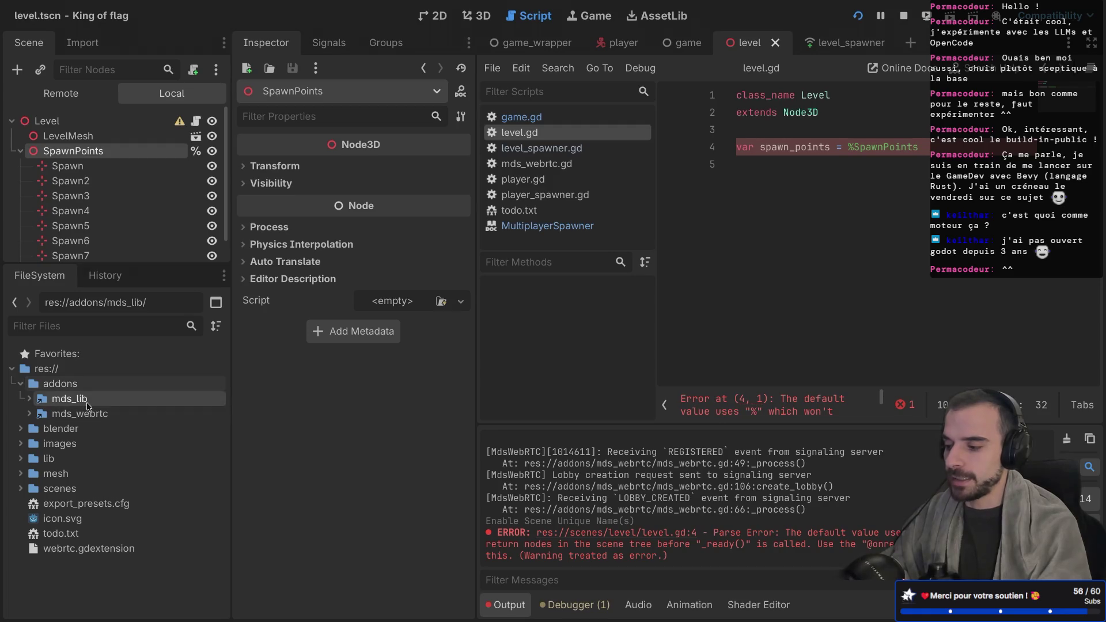
mouse_move(88, 407)
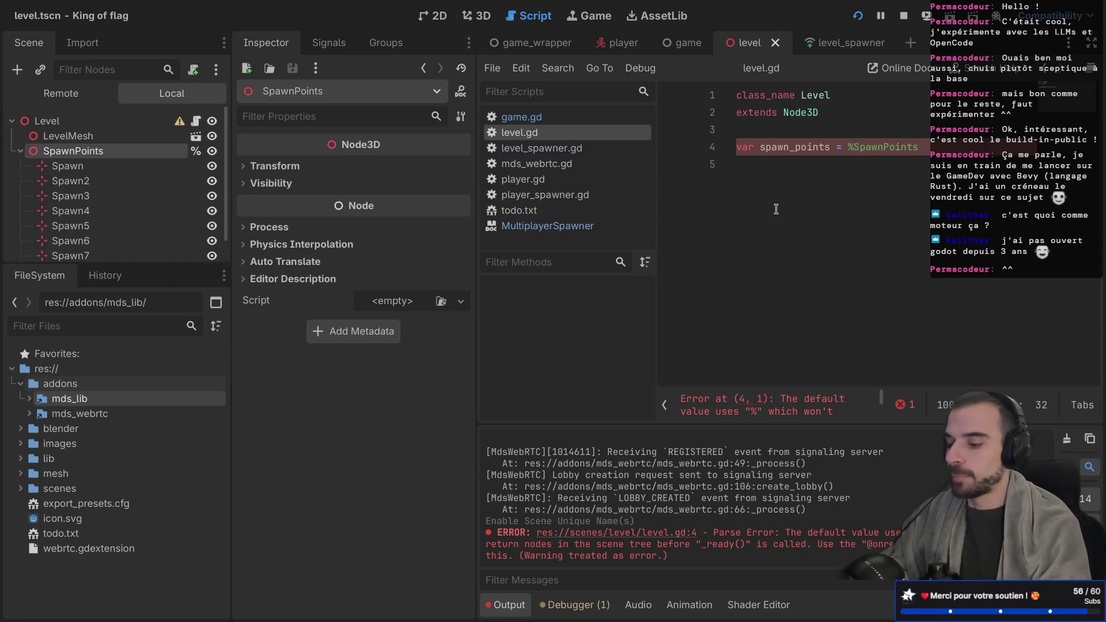
mouse_move(230, 198)
left_mouse_down()
mouse_move(184, 198)
mouse_move(204, 198)
left_mouse_up()
left_click_drag(476, 190, 373, 187)
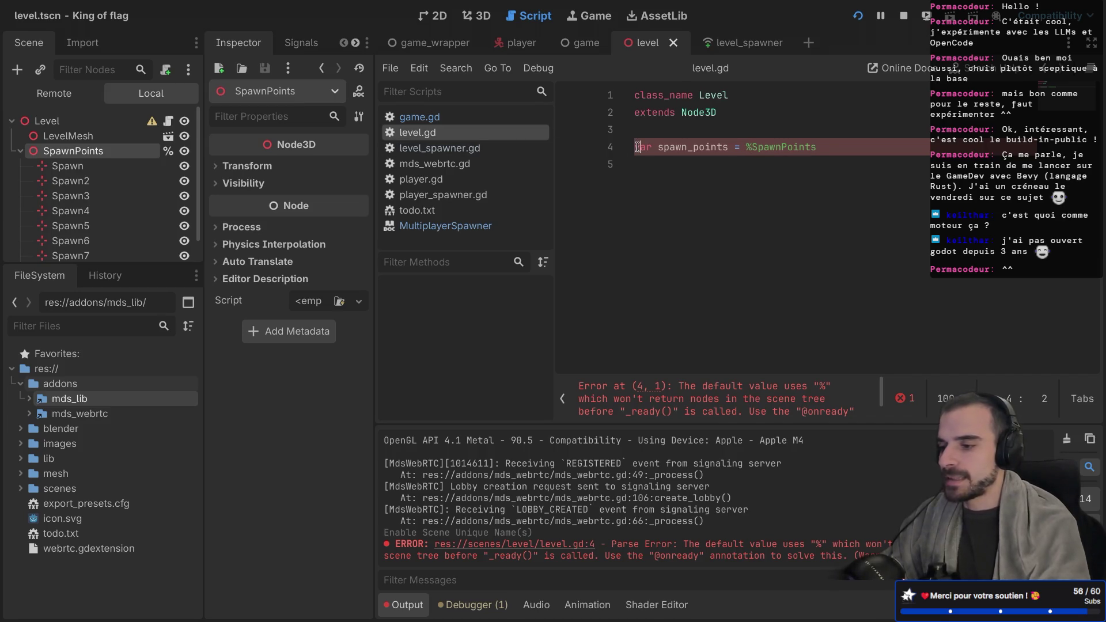
type("@on")
key("Return")
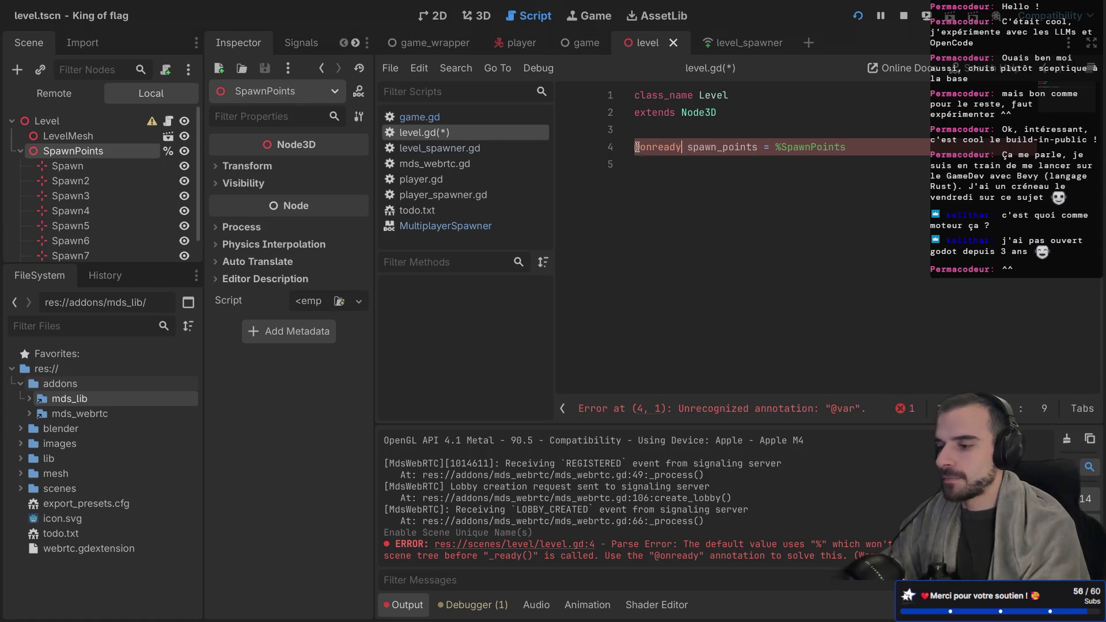
type("var")
key("ctrl+s")
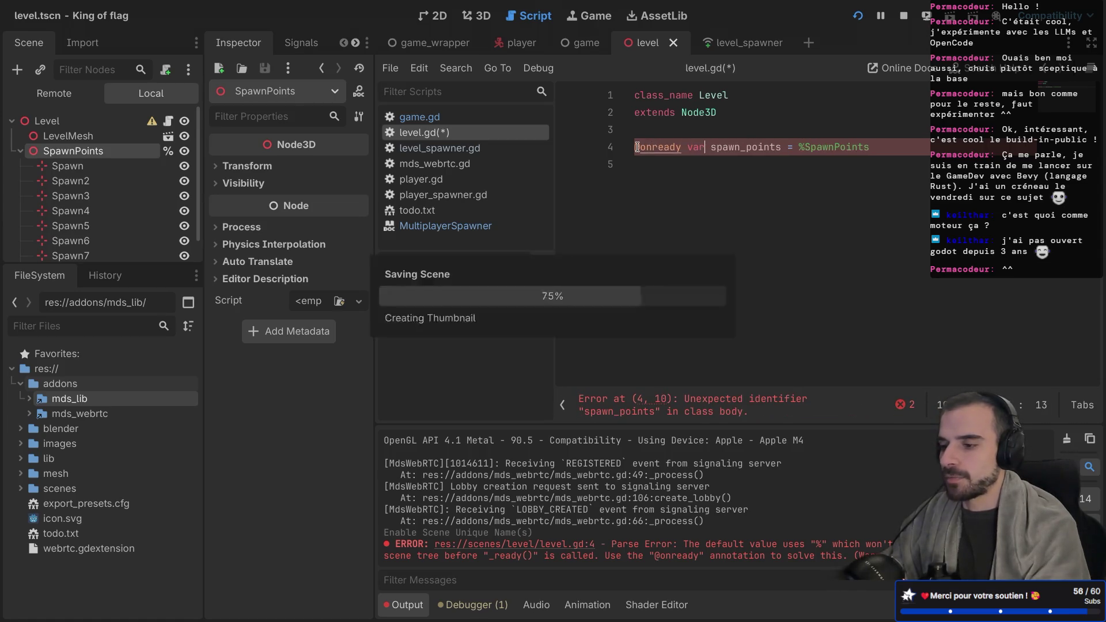
In game.gd, replace the stray line 5 with print(level.spawn_points) and save
left_click(437, 121)
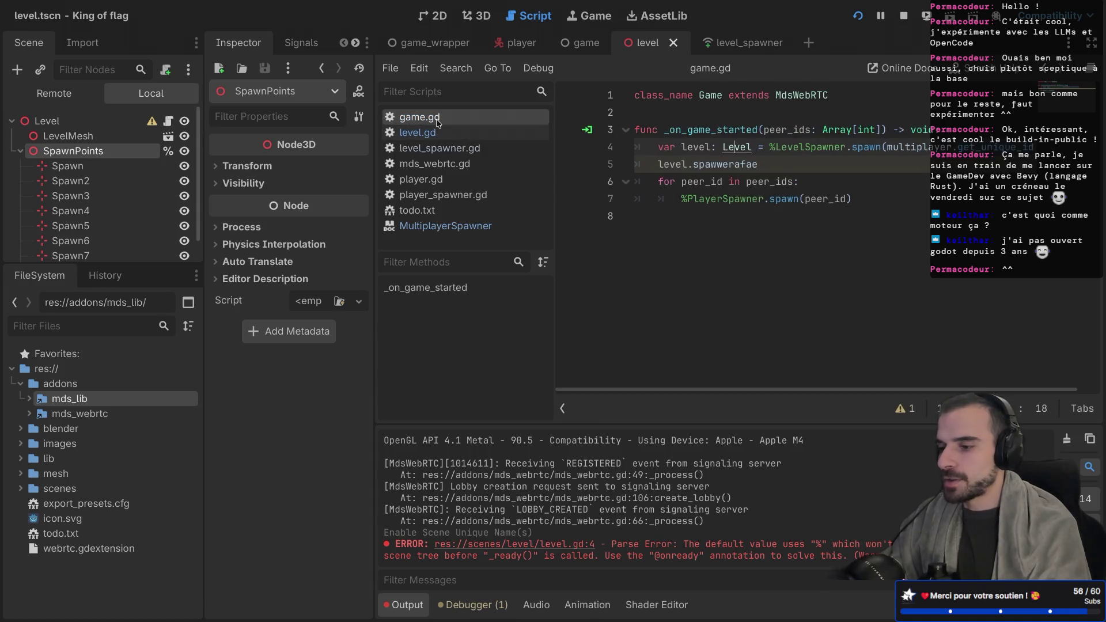
mouse_move(759, 164)
left_mouse_down()
mouse_move(637, 166)
mouse_move(662, 164)
left_mouse_up()
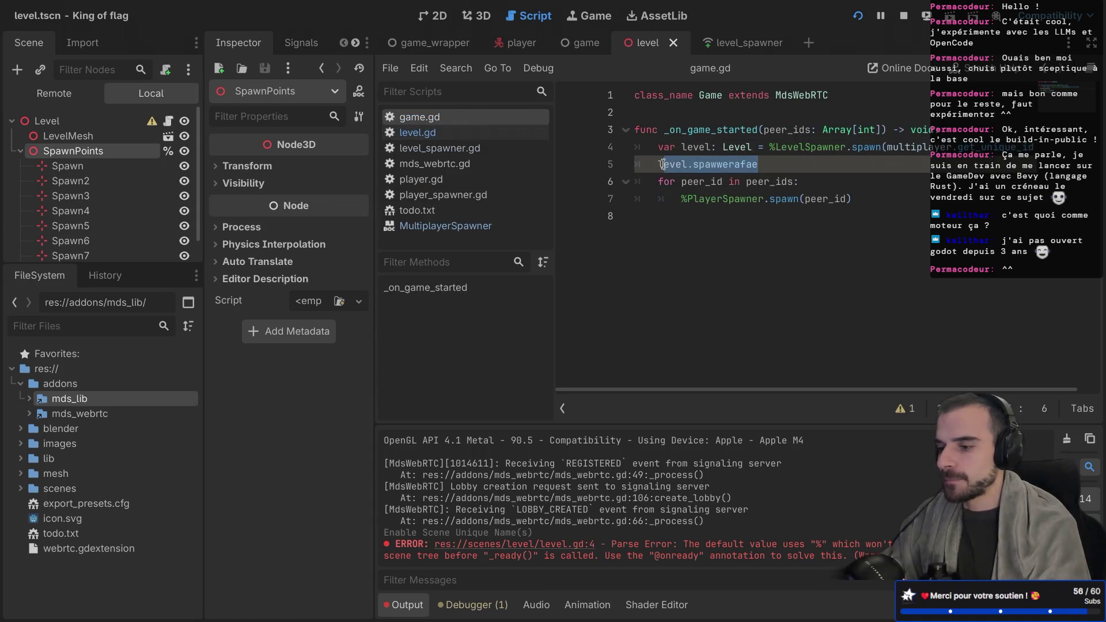
key("BackSpace")
type("print(")
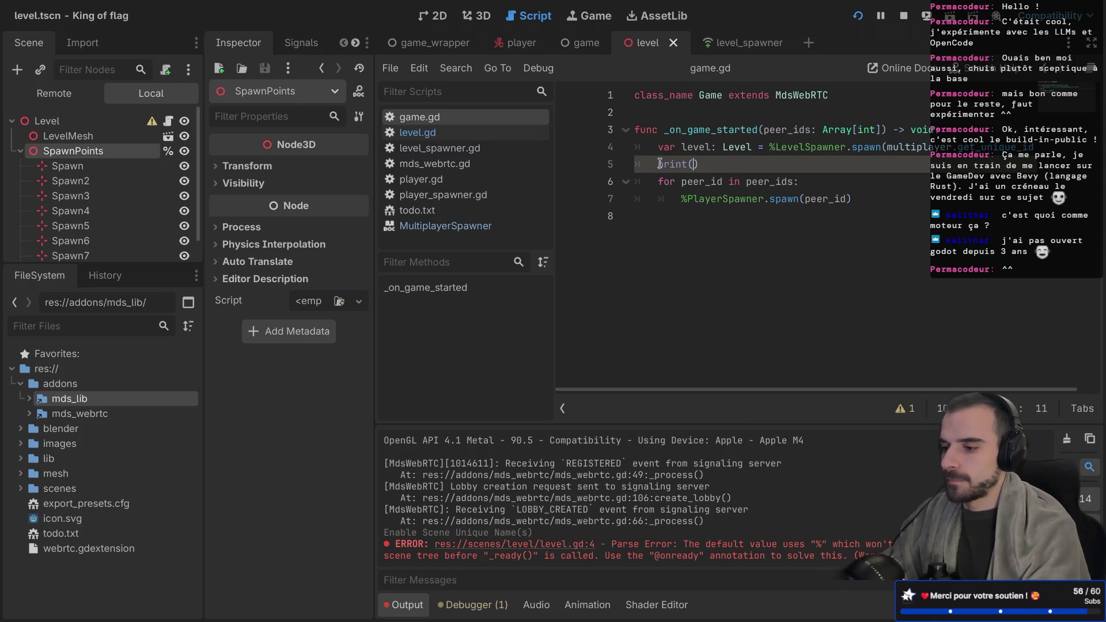
type("\"")
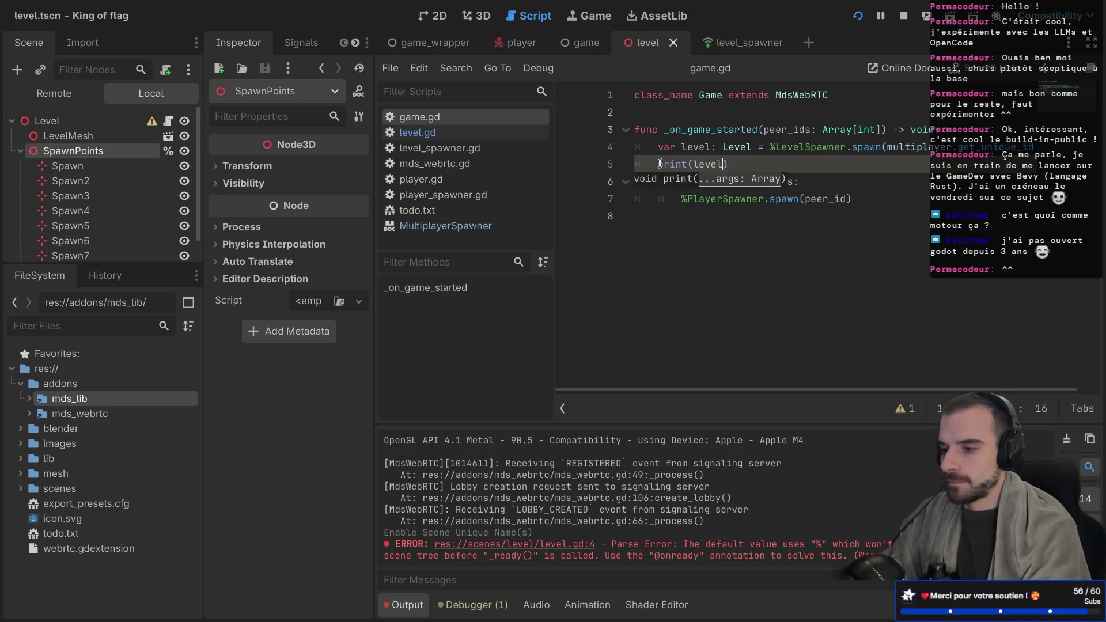
type(".sp")
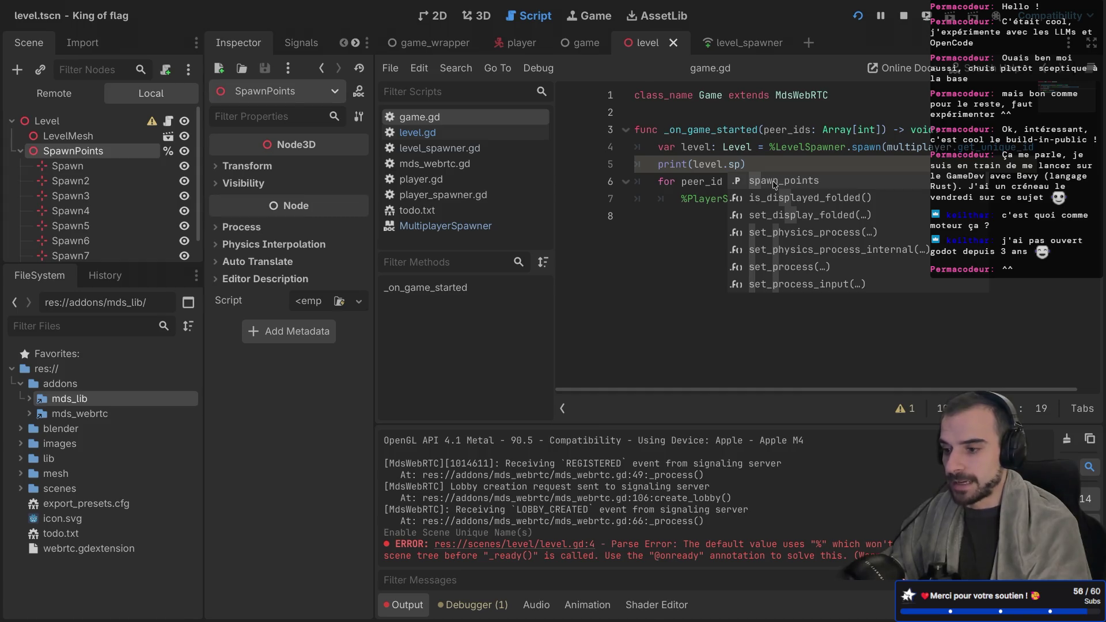
key("Return")
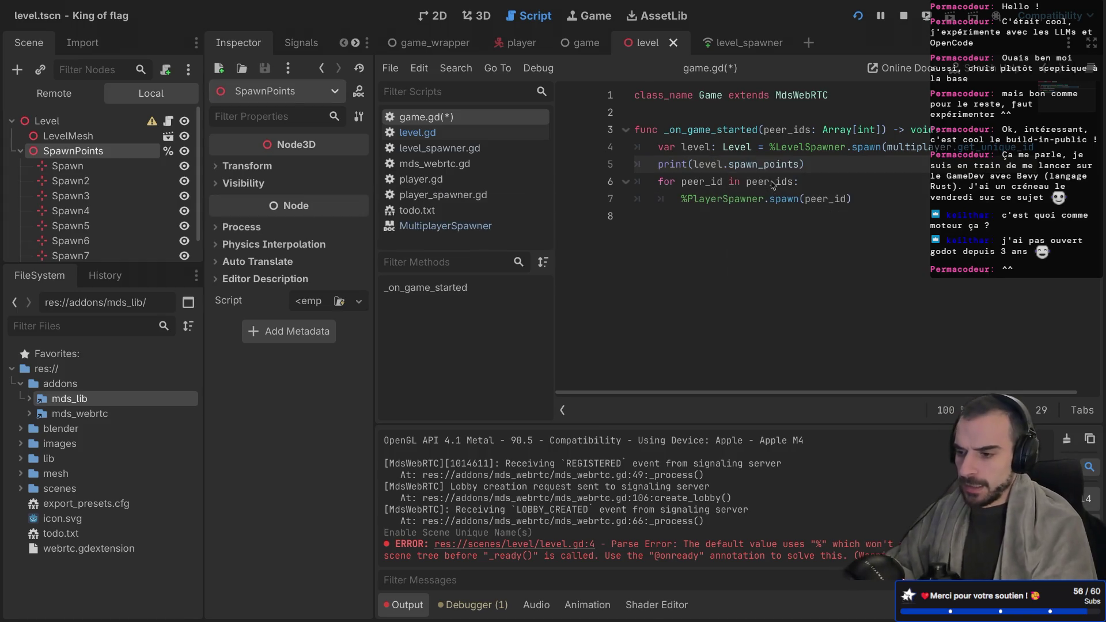
left_click(740, 162)
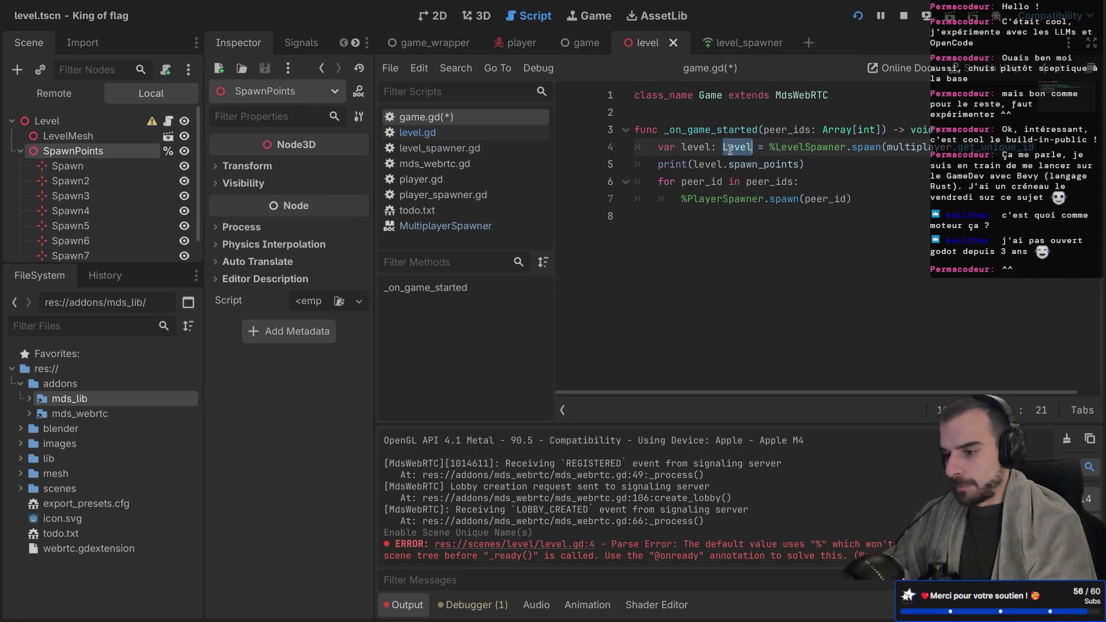
double_click(740, 162)
key("ctrl+s")
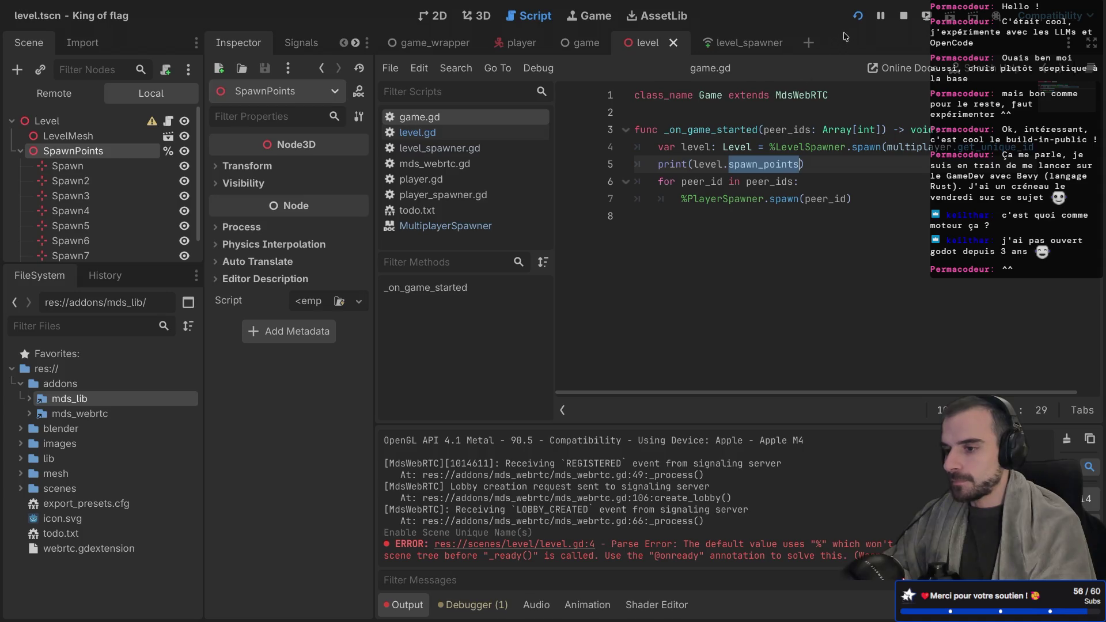
left_click(749, 182)
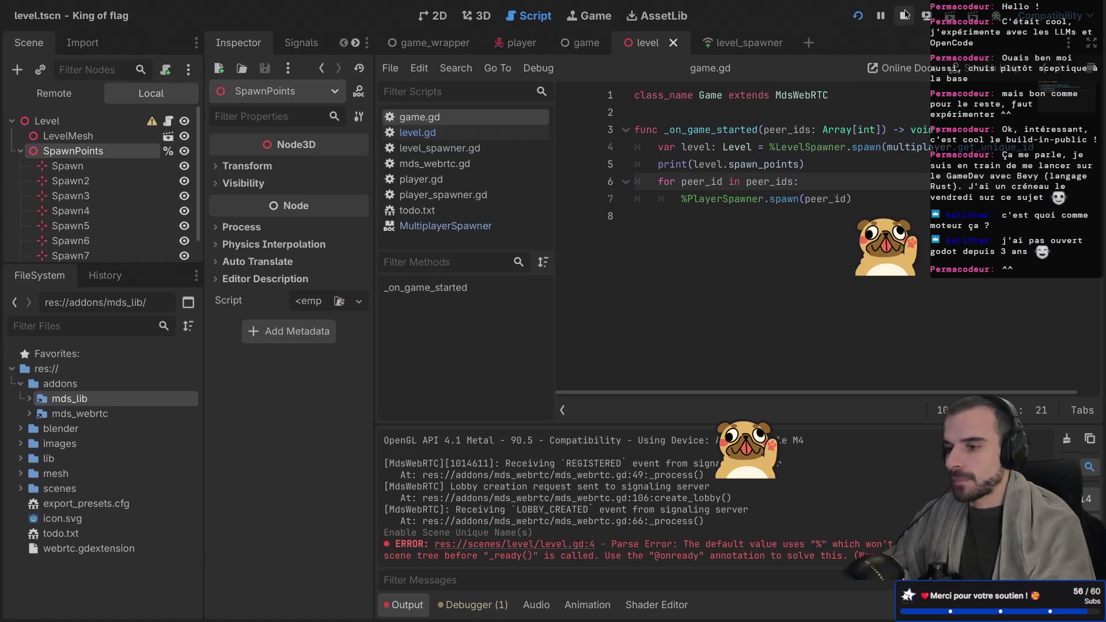
Stop the running game and check the signaling-server terminal before returning to Godot
left_click(903, 15)
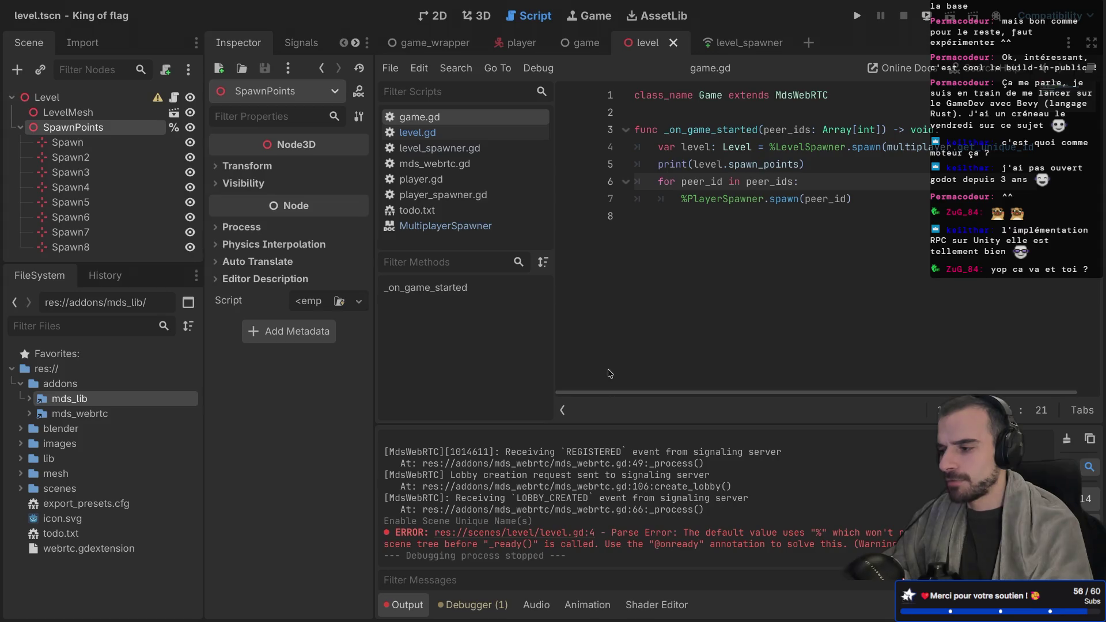
key("super+2")
key("super+1")
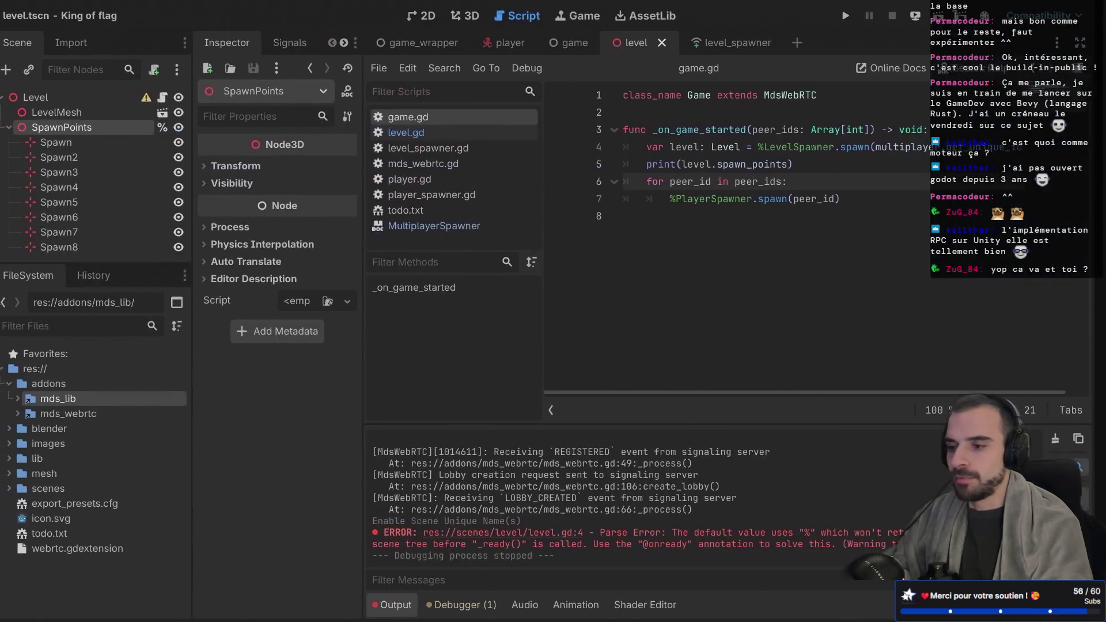
Run the project, maximize the King of flag window, then return to the editor and stop it
key("super+b")
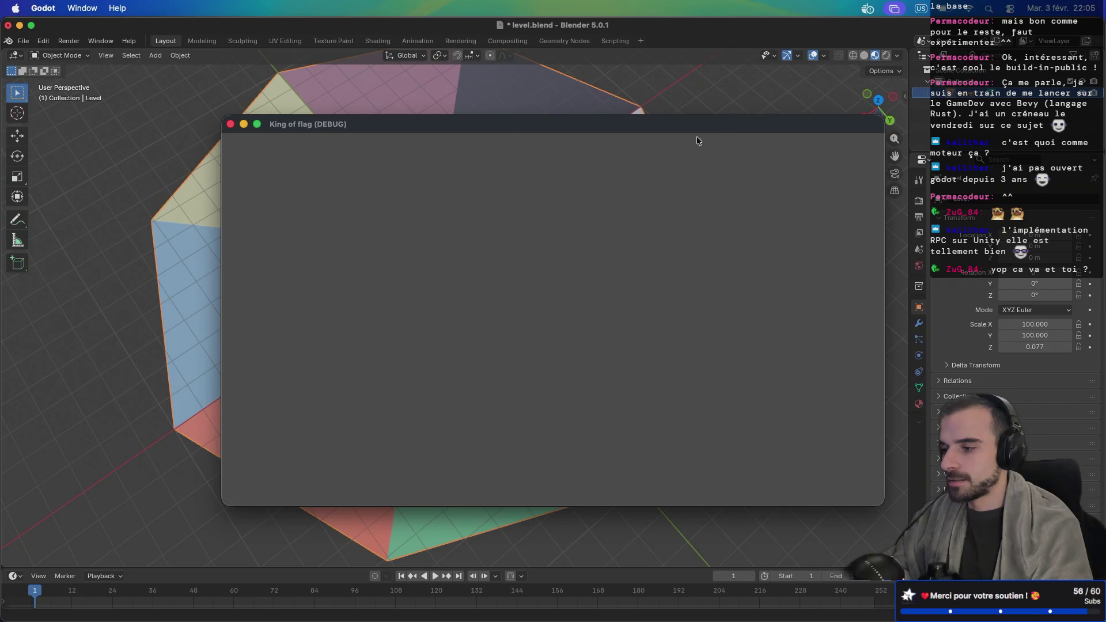
double_click(228, 126)
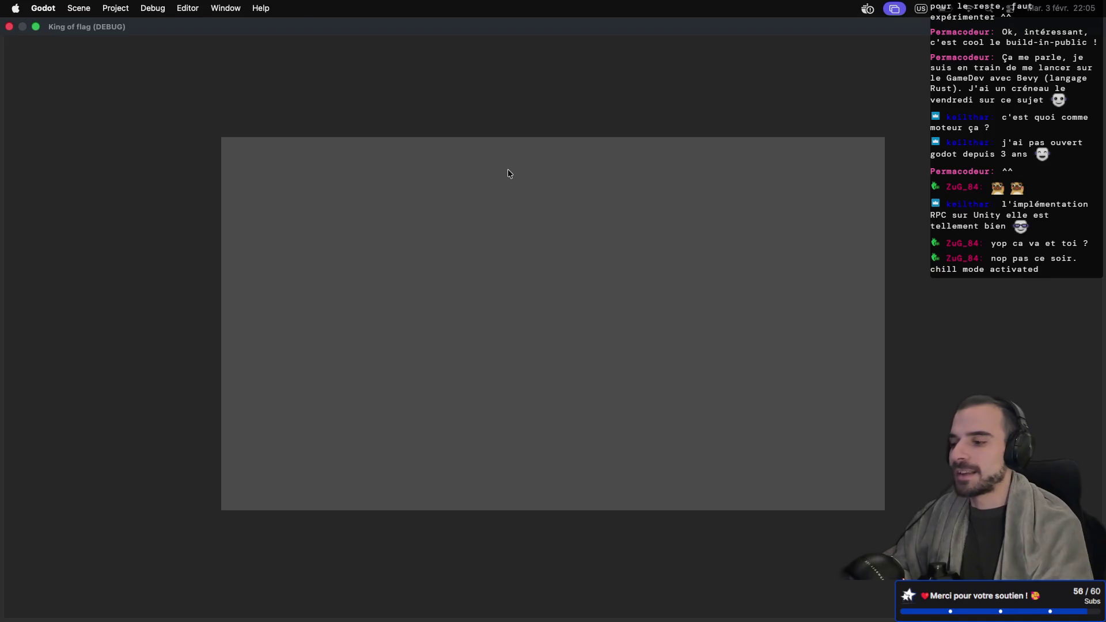
key("ctrl+Right")
key("ctrl+Left")
key("ctrl+Left")
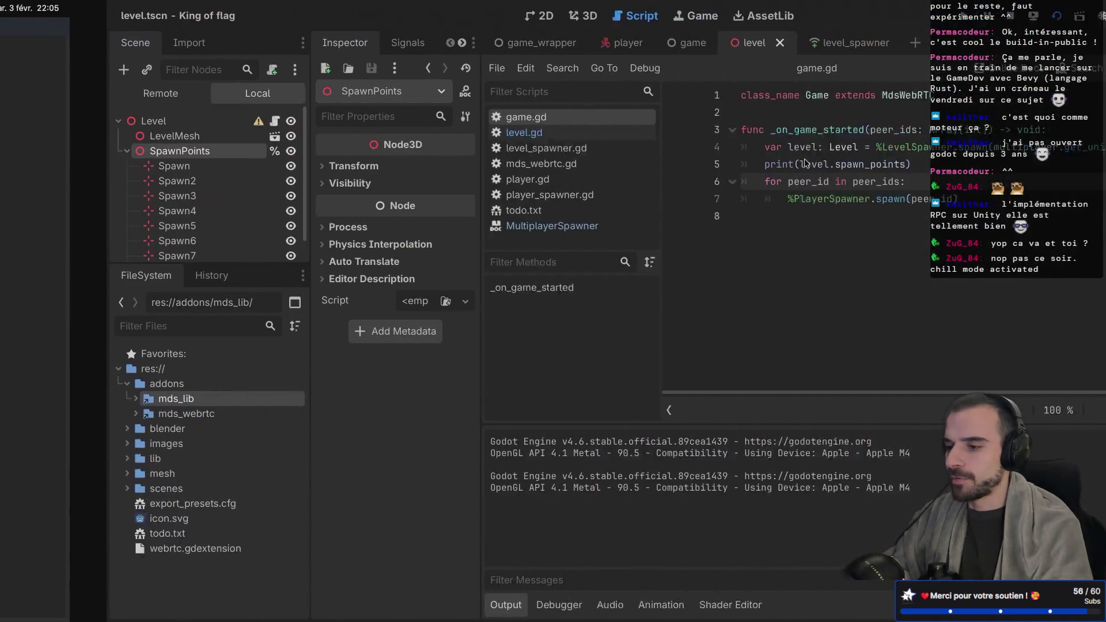
left_click(904, 18)
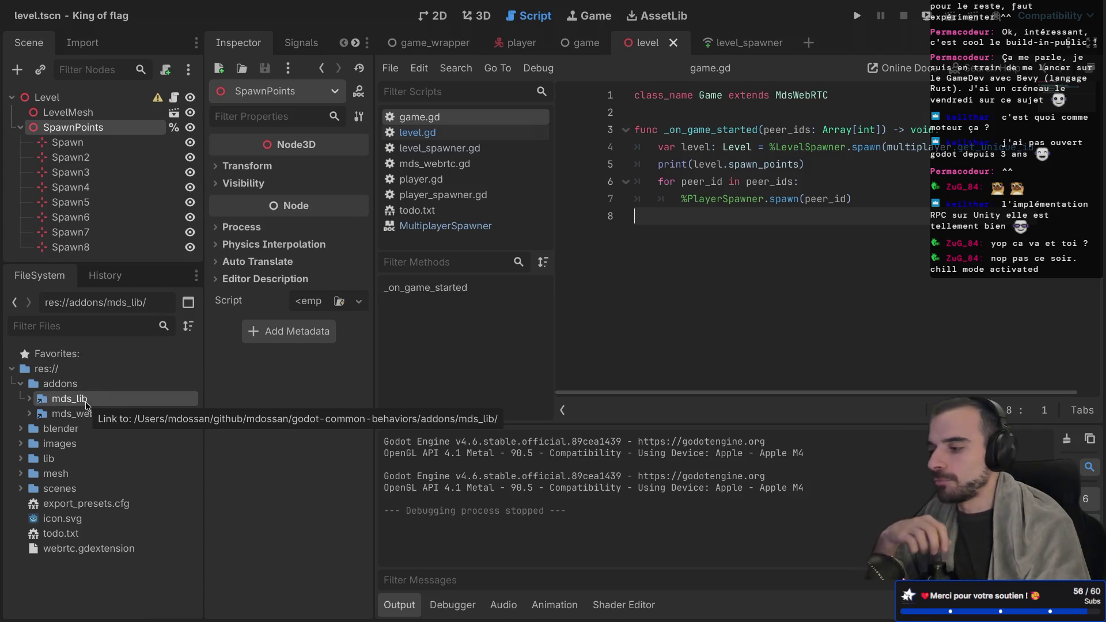
Expand and collapse the mds_lib and mds_webrtc addon folders, then switch to the browser's devlog
left_click(60, 413)
left_click(29, 399)
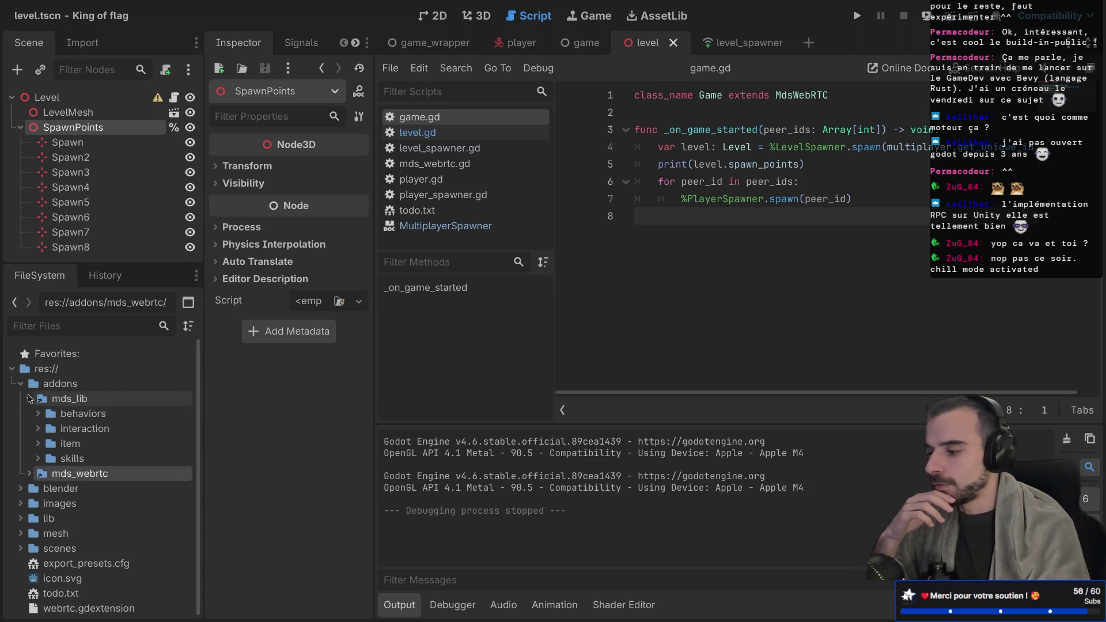
left_click(29, 474)
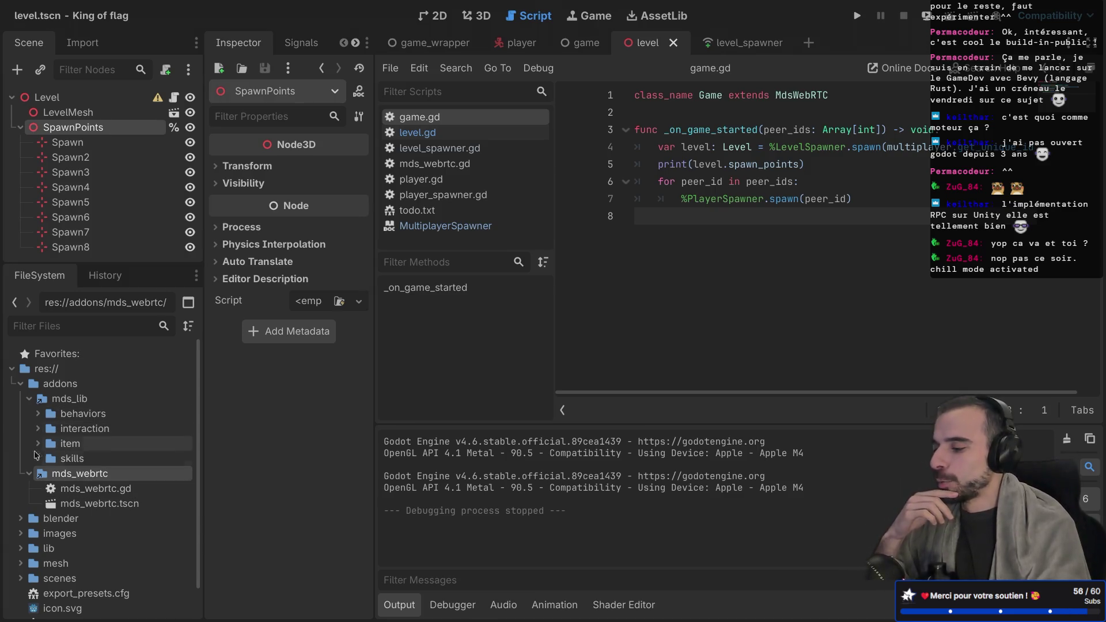
left_click(29, 473)
left_click(28, 399)
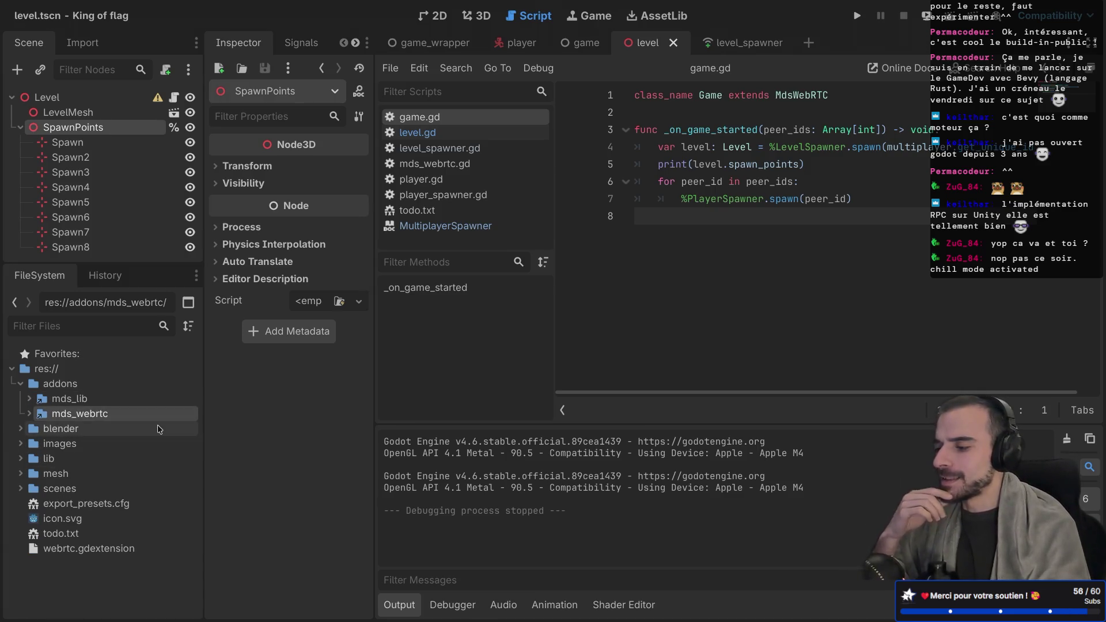
key("ctrl+Right")
key("ctrl+Right")
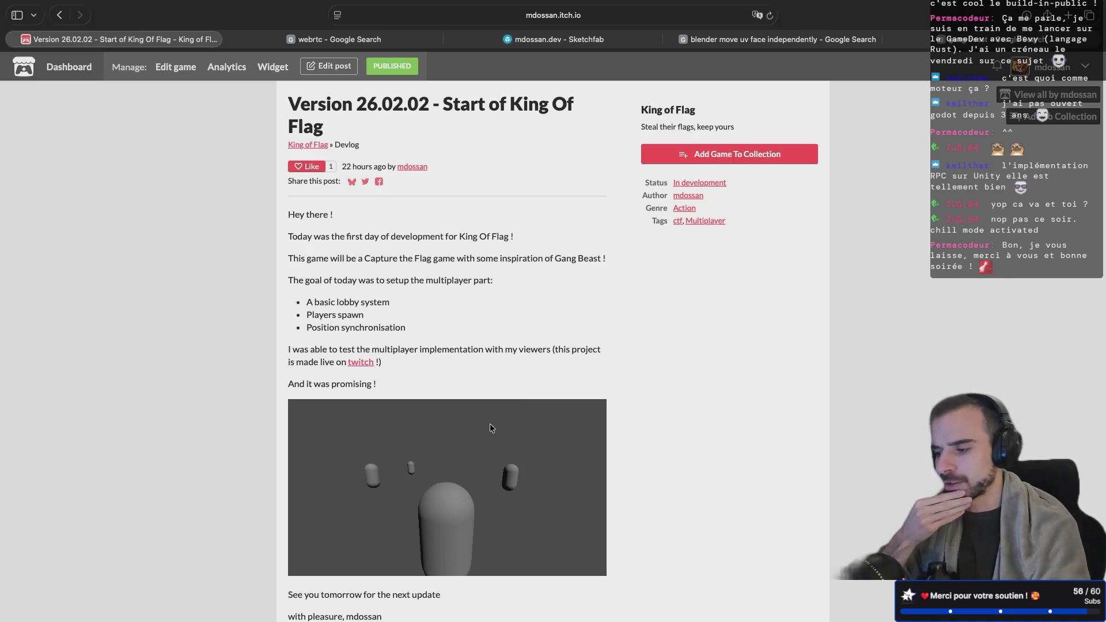
Scroll up and down through the King of Flag devlog post on itch.io
scroll(526, 443, "down", 2)
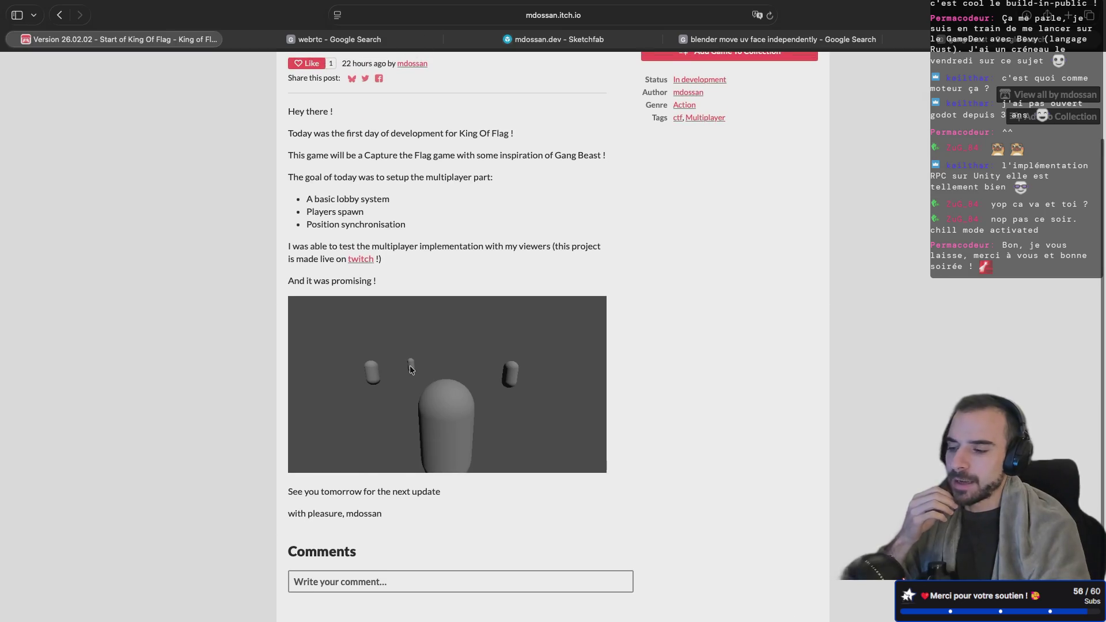
scroll(410, 366, "up", 2)
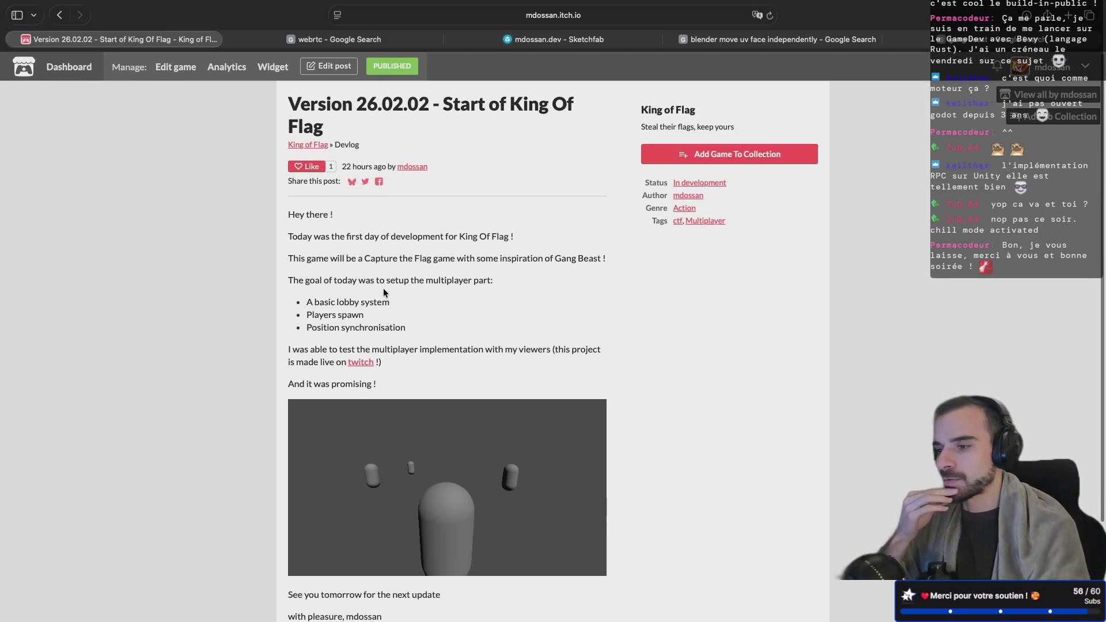
scroll(419, 283, "down", 2)
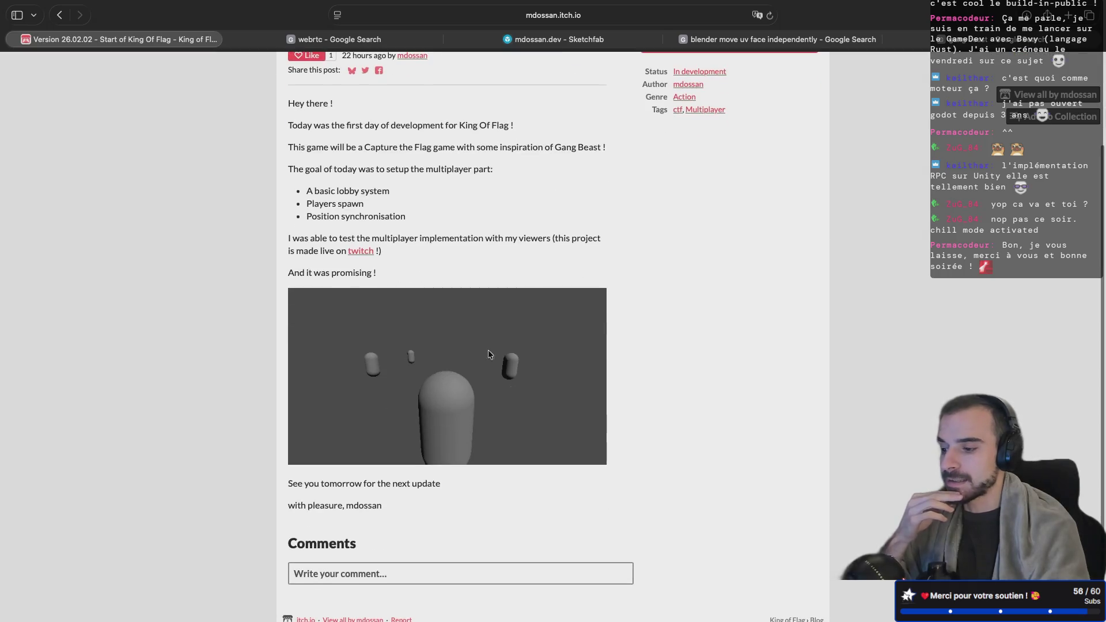
scroll(404, 390, "up", 2)
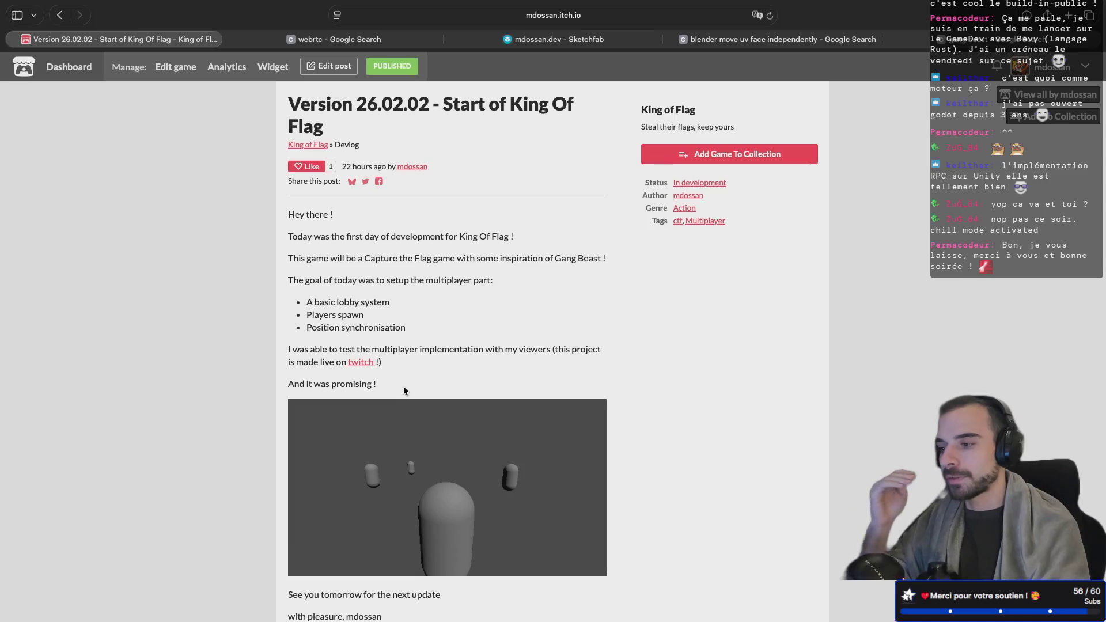
scroll(467, 360, "down", 3)
scroll(473, 353, "up", 3)
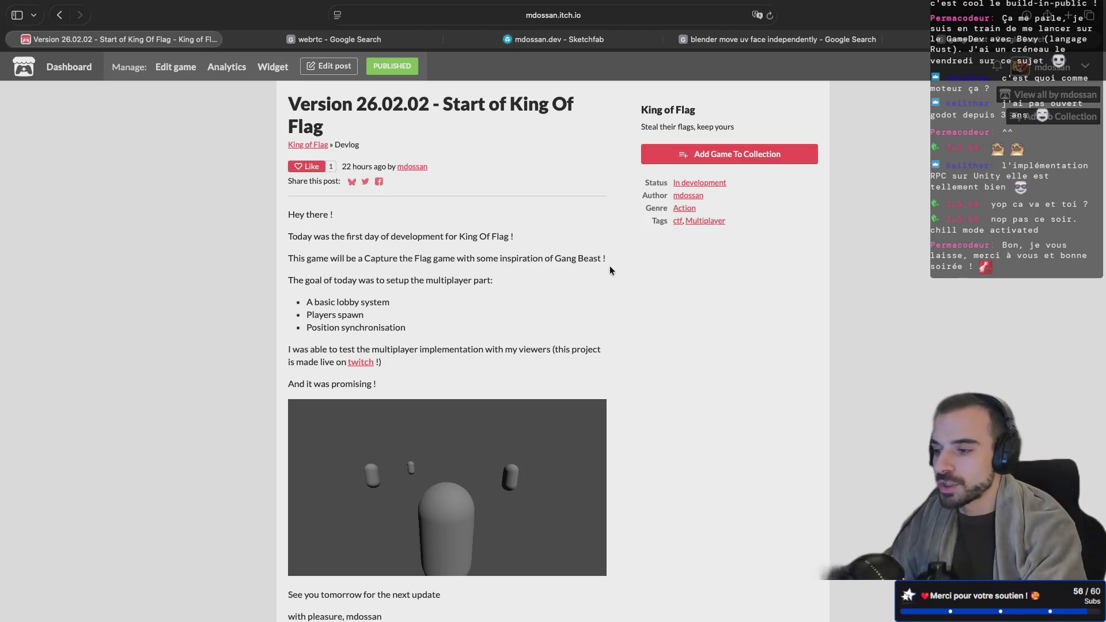
scroll(554, 286, "down", 3)
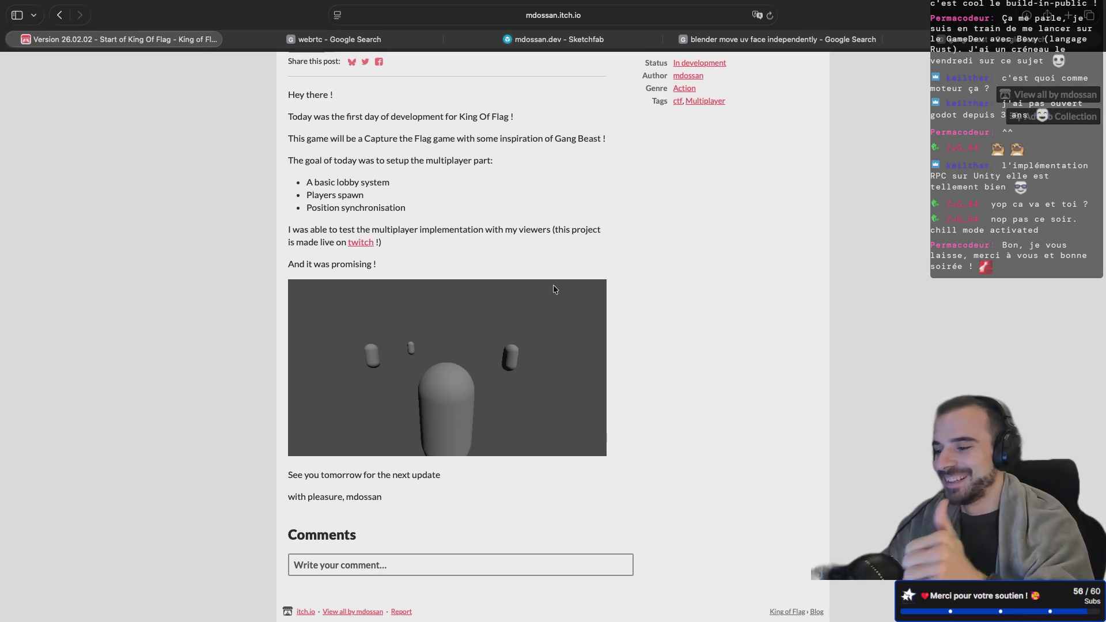
scroll(553, 285, "up", 10)
Switch desktop spaces past the signaling-server terminal back to the Godot editor
key("ctrl+Left")
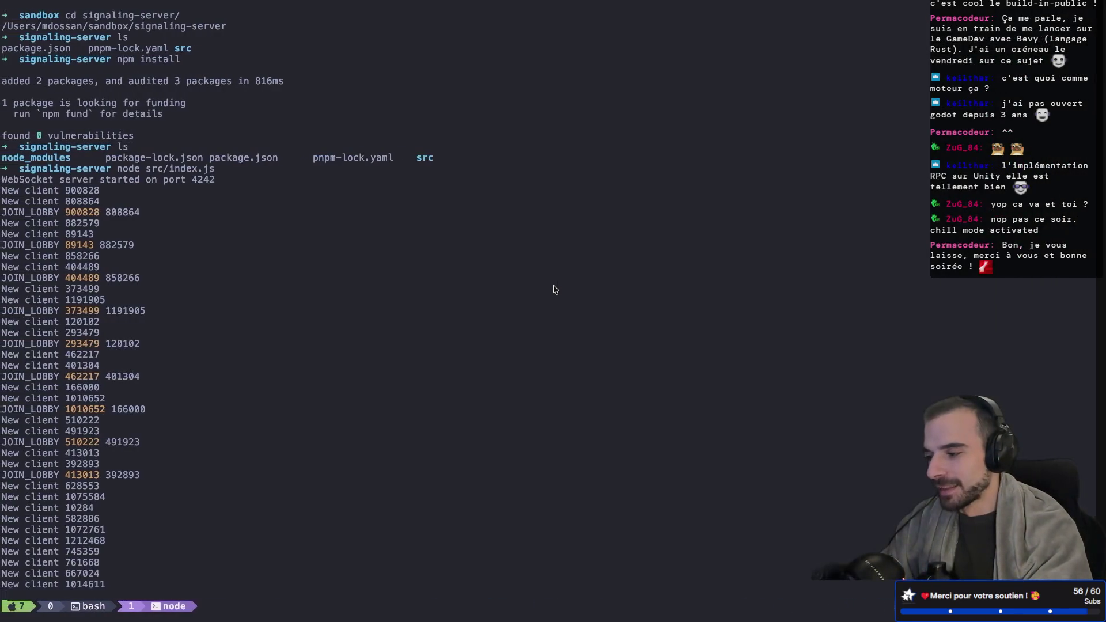
key("ctrl+Left")
key("ctrl+Right")
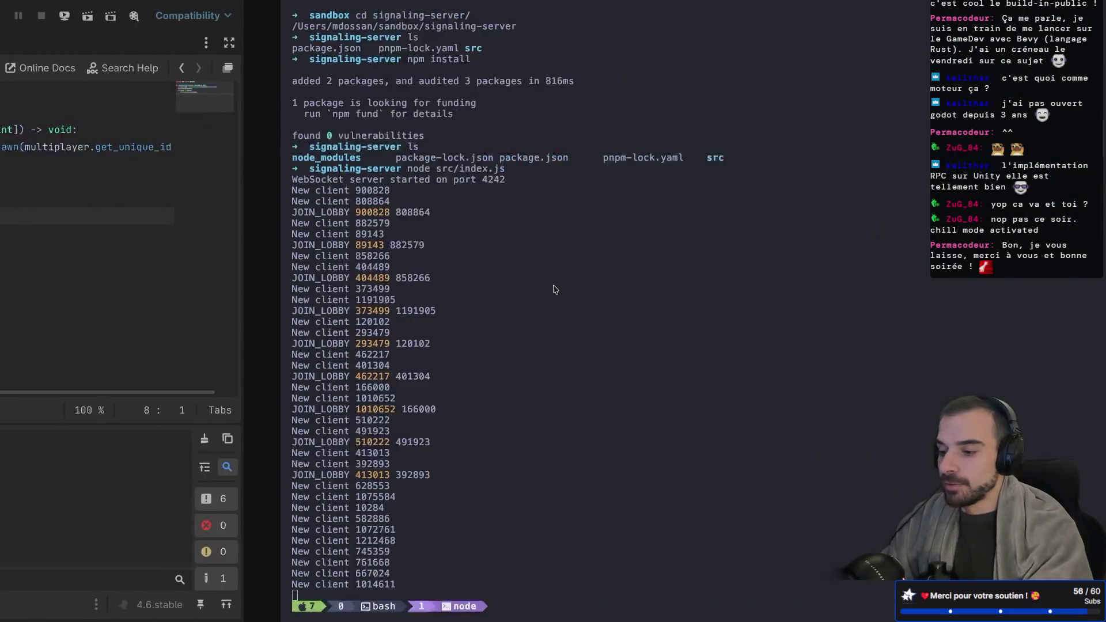
key("ctrl+Left")
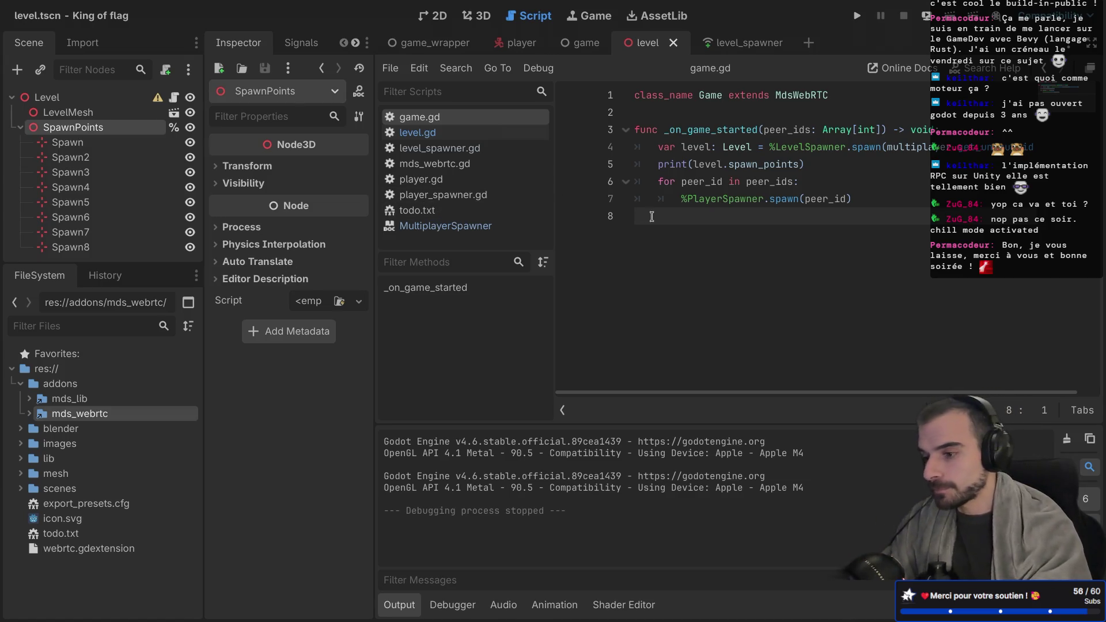
Switch to the game_wrapper scene tab, showing its GameWrapper root with UI and Game nodes
mouse_move(760, 179)
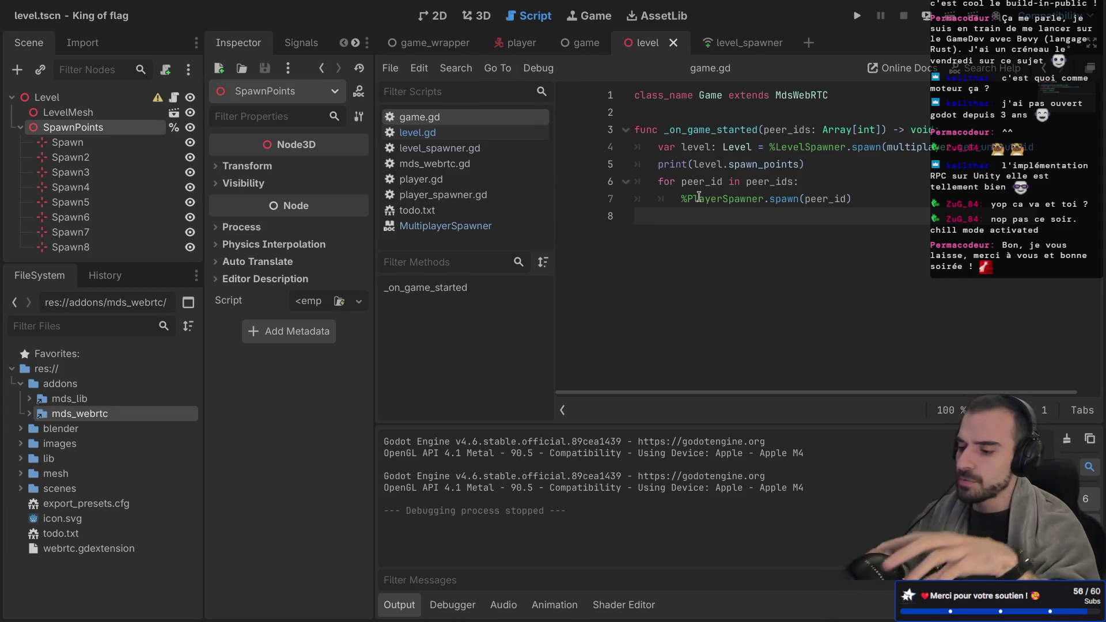
left_click(431, 50)
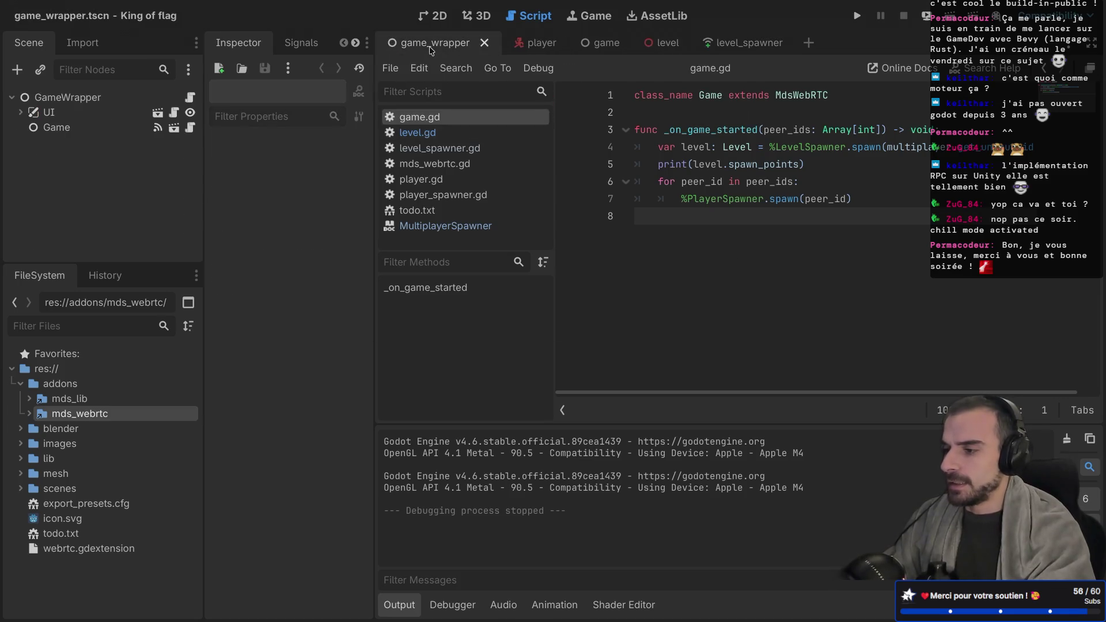
Run the project, create a lobby in one game window and join it from the other
left_click(862, 19)
left_click(567, 315)
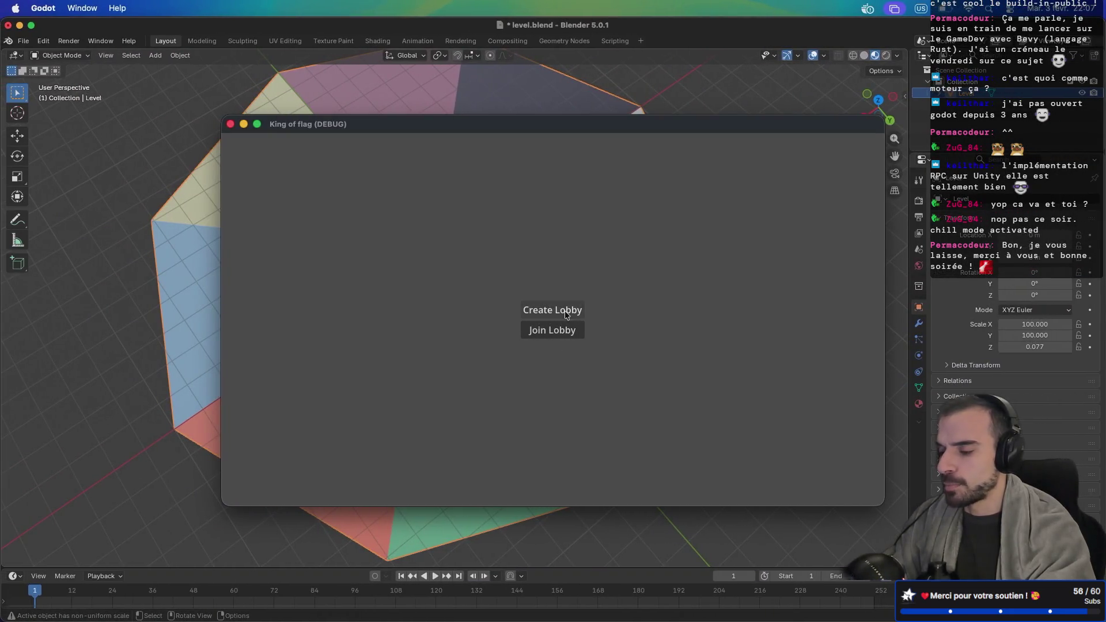
left_click(569, 309)
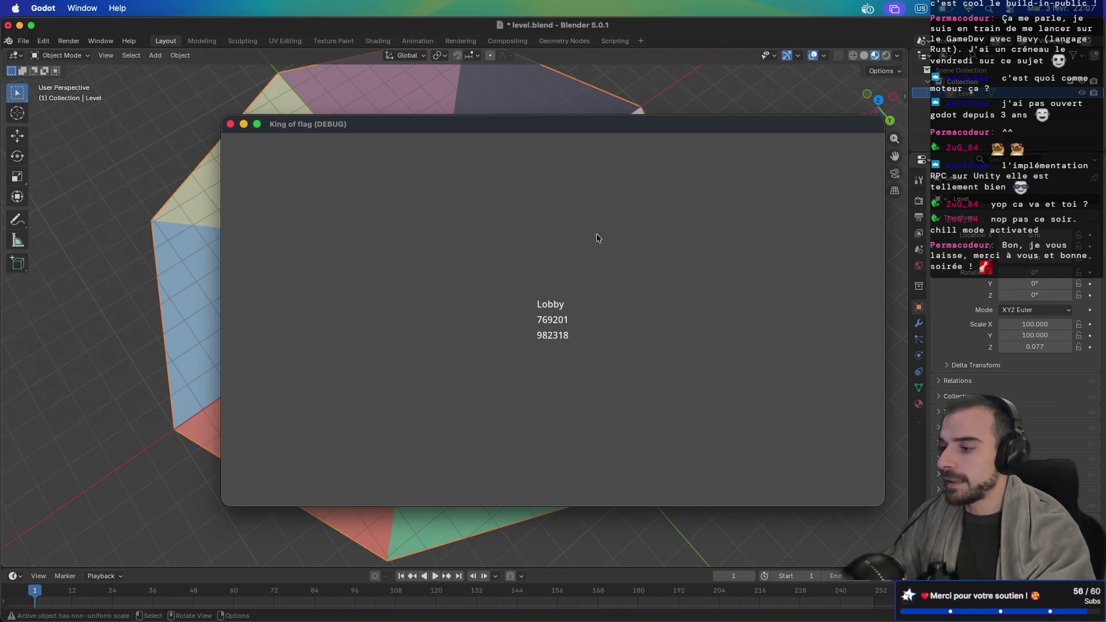
key("ctrl+Right")
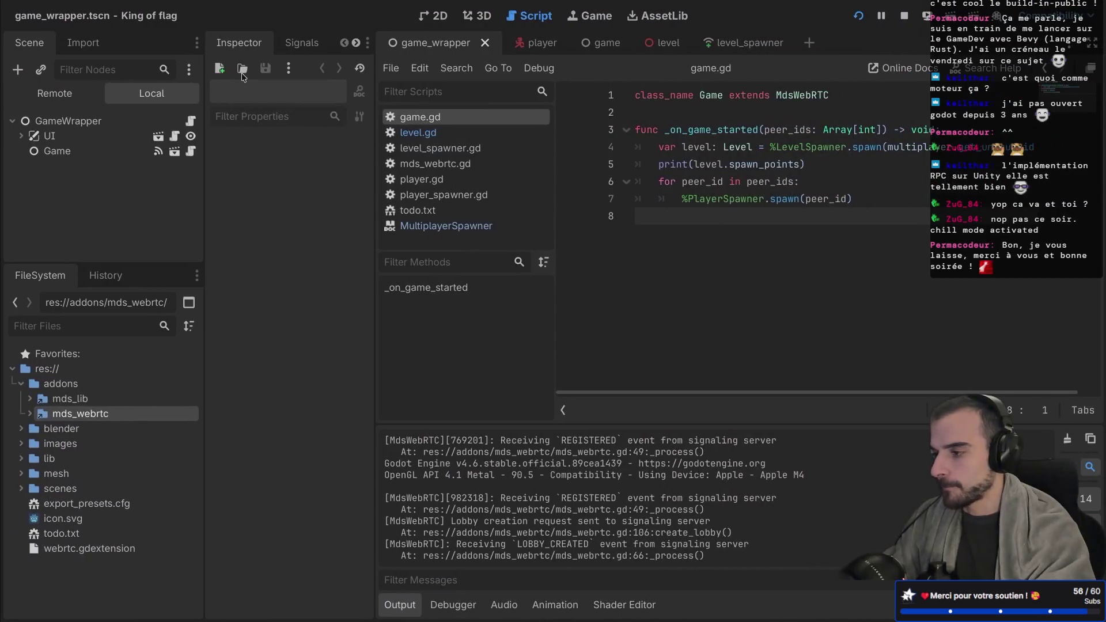
Set the Debug run instances to 3 under Customize Run Instances
left_click(110, 13)
mouse_move(152, 8)
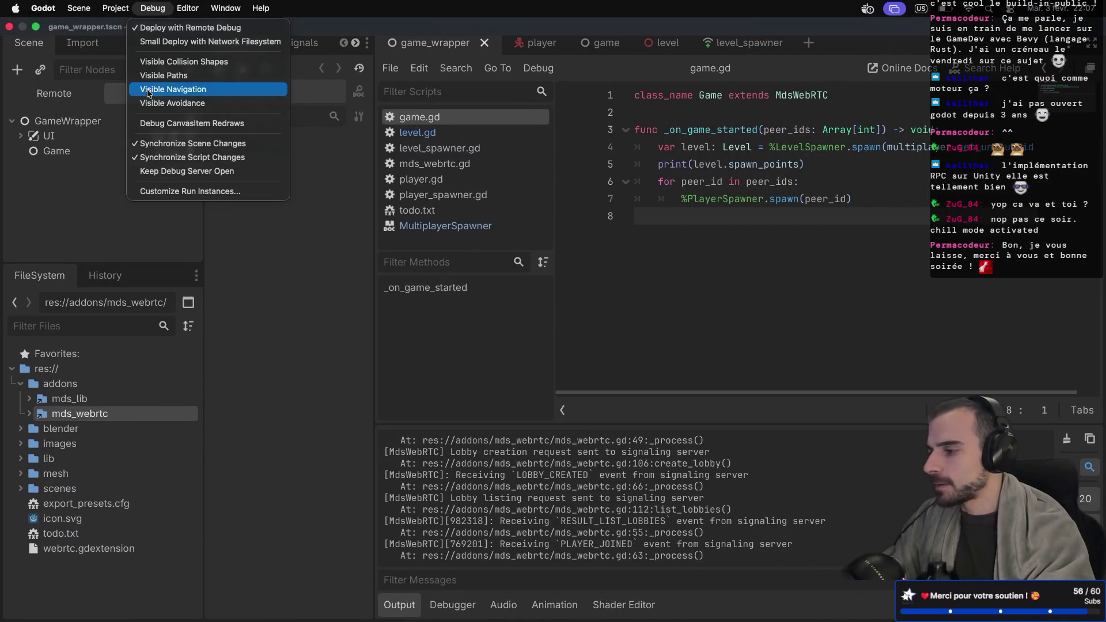
left_click(176, 191)
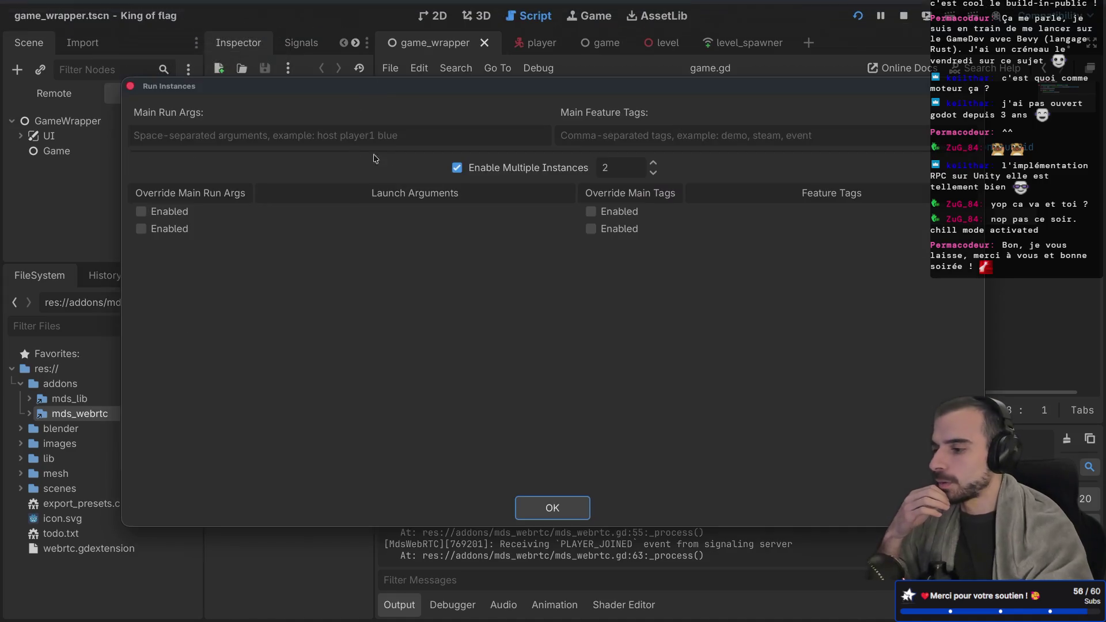
left_click(653, 163)
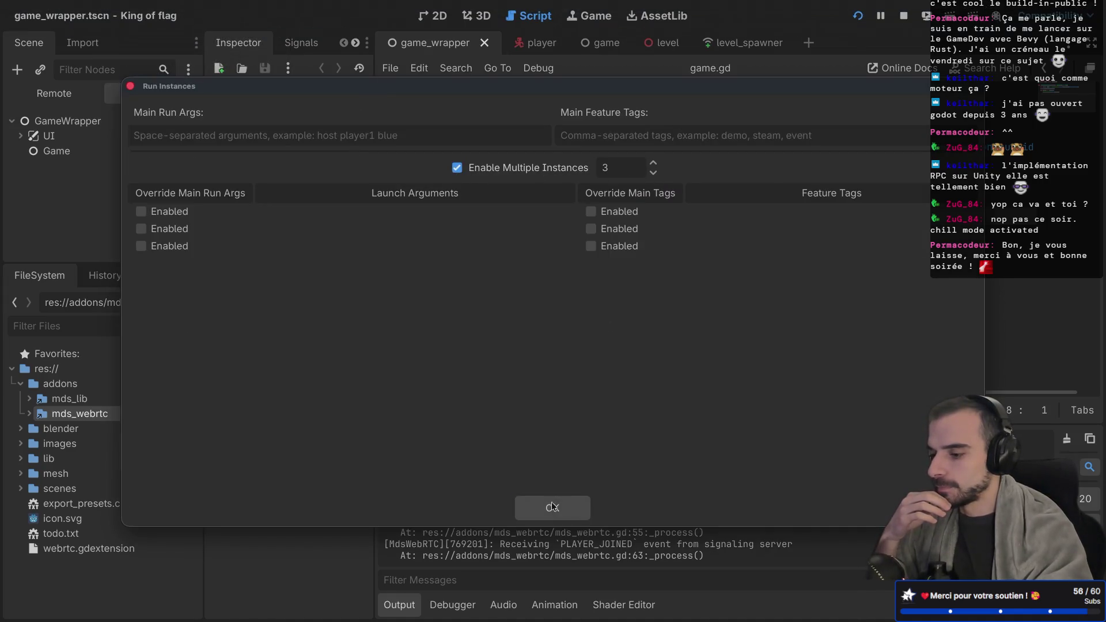
left_click(552, 506)
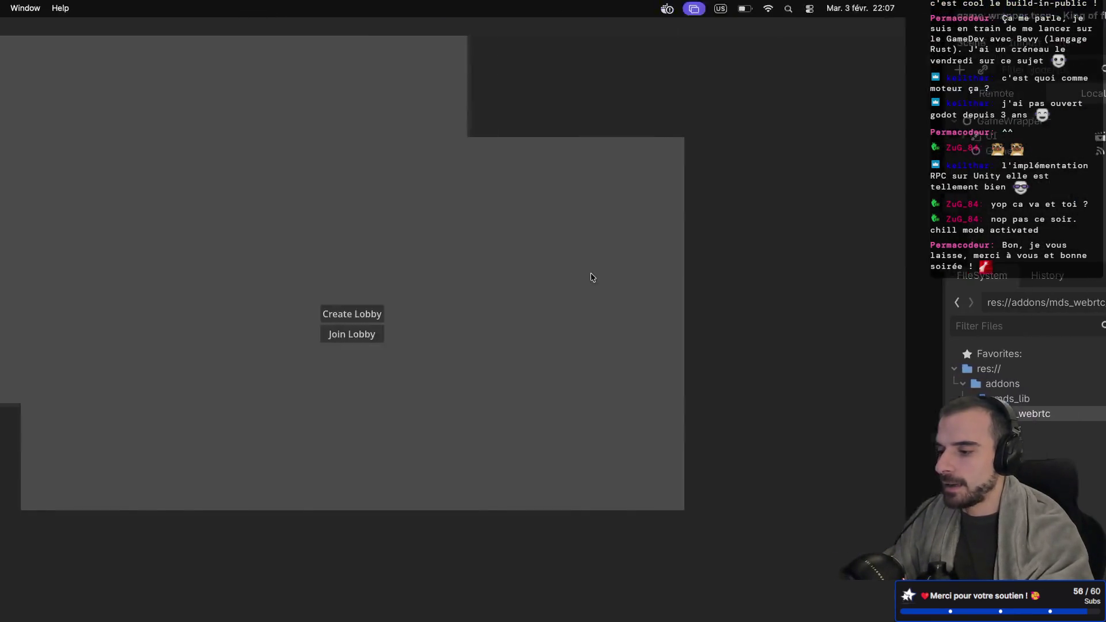
Create a lobby in one instance, join it from the other two, and start the match
left_click(571, 314)
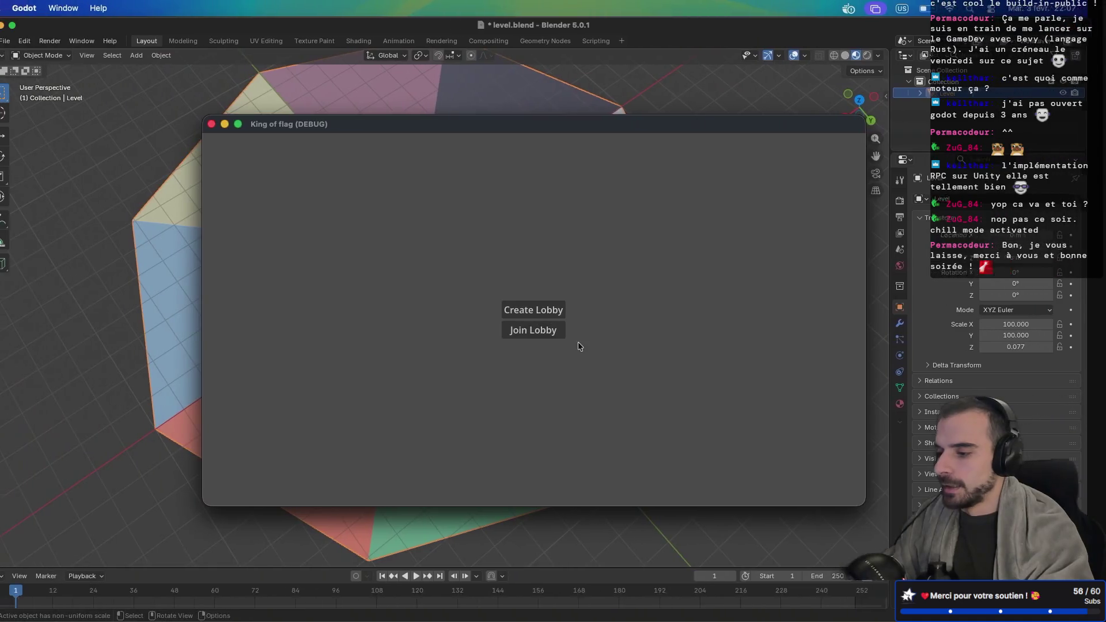
left_click(550, 311)
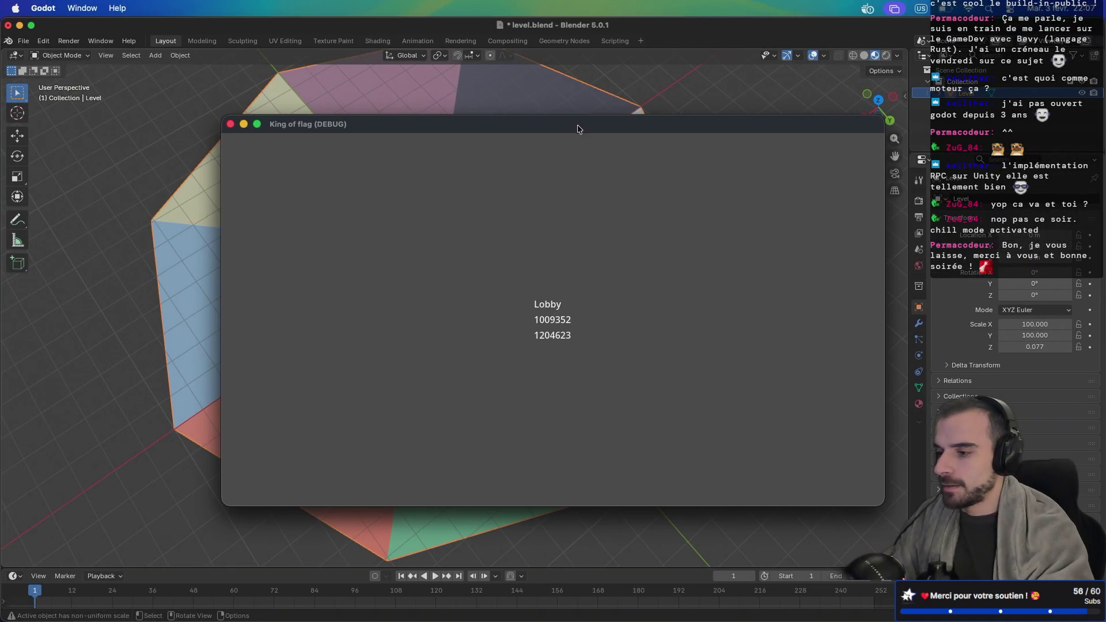
left_click_drag(579, 129, 862, 240)
left_click(626, 167)
left_click(569, 333)
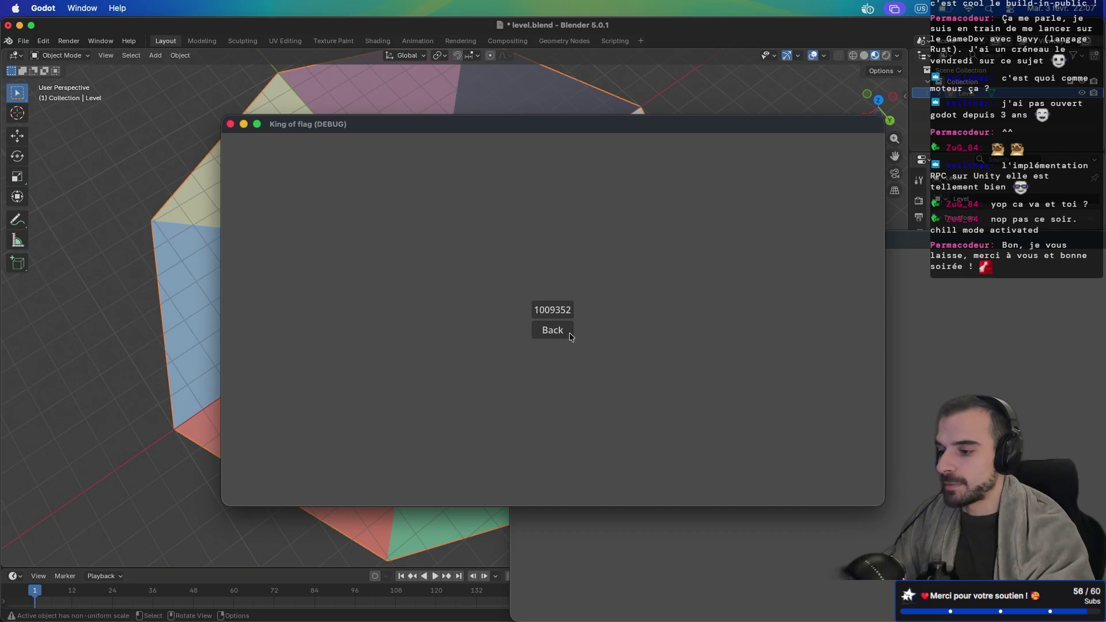
mouse_move(674, 128)
left_mouse_down()
mouse_move(453, 97)
mouse_move(453, 45)
left_mouse_up()
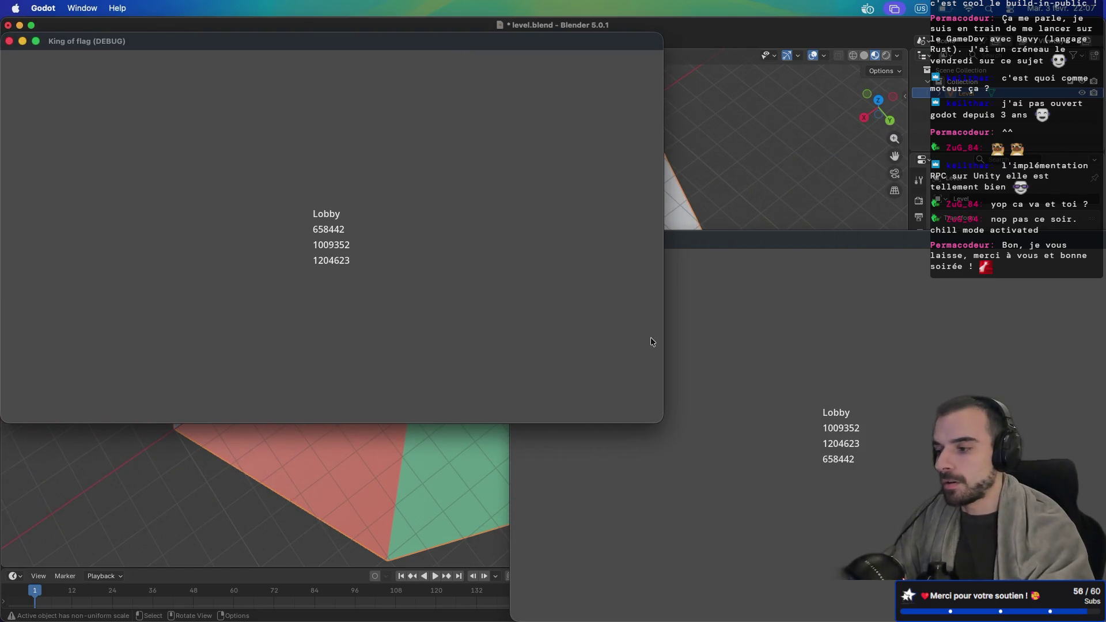
left_click(701, 332)
left_click(562, 358)
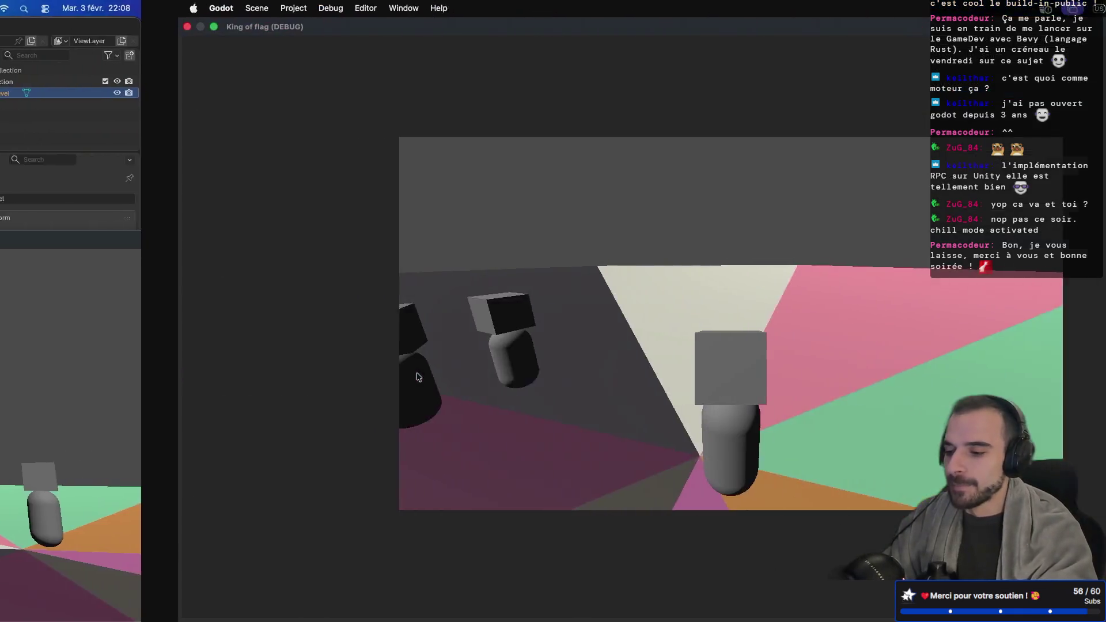
key("ctrl+Right")
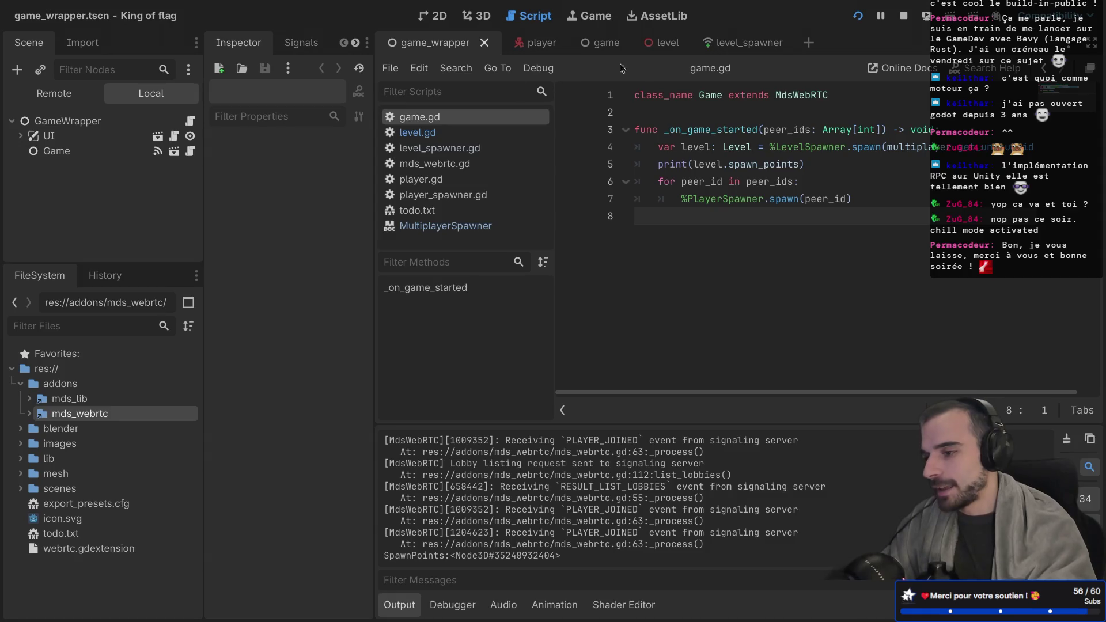
Add the Head node's rotation to the player's MultiplayerSynchronizer replication and save the player scene
left_click(729, 45)
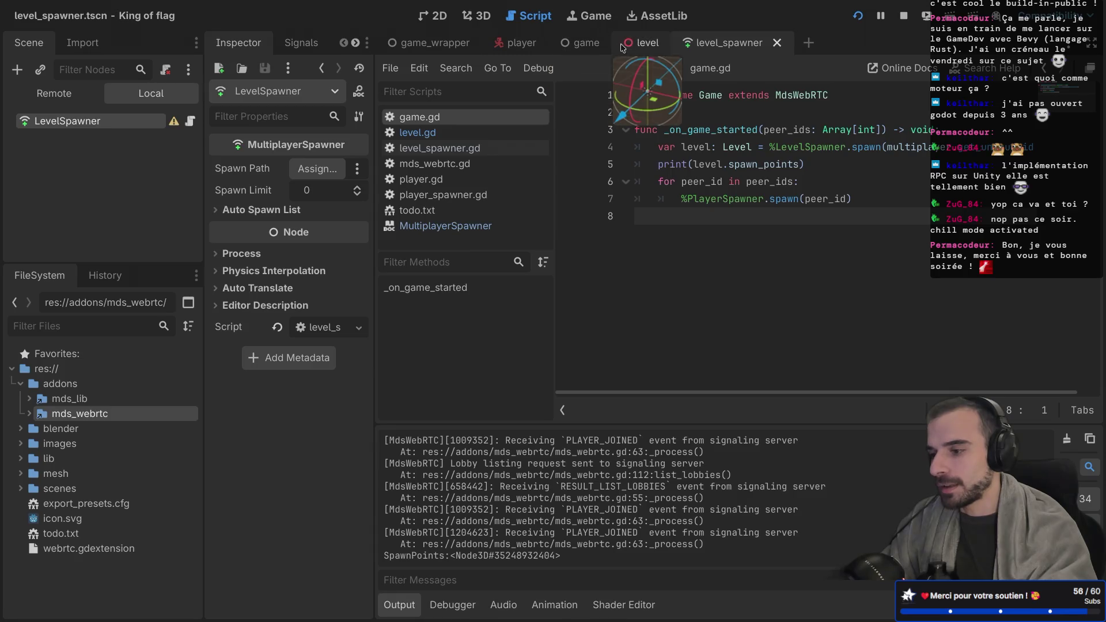
left_click(519, 46)
left_click(132, 137)
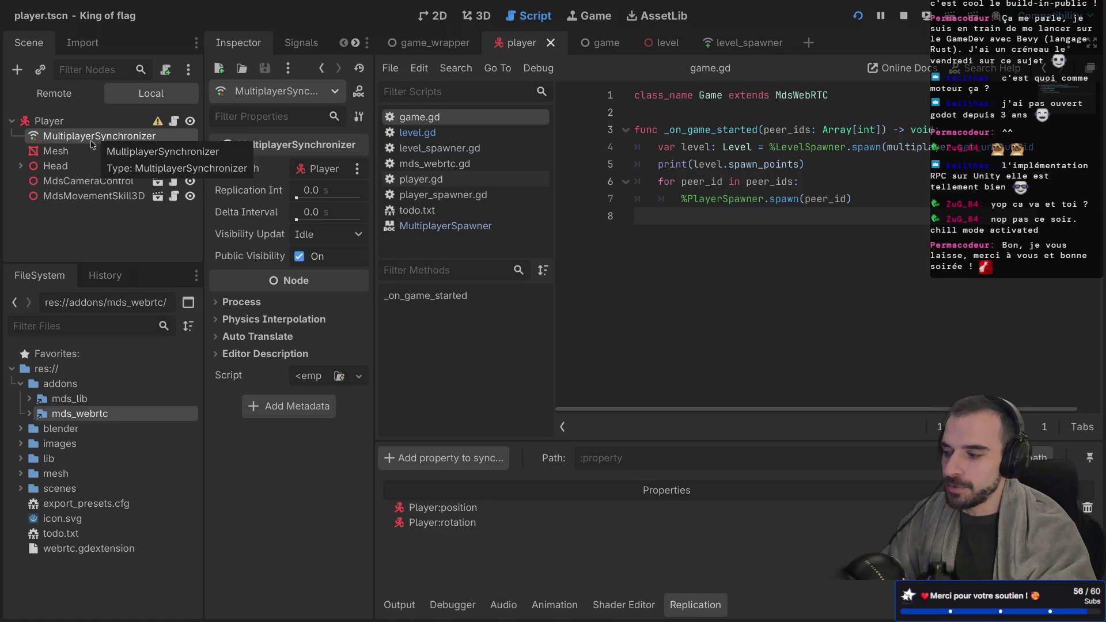
left_click(20, 167)
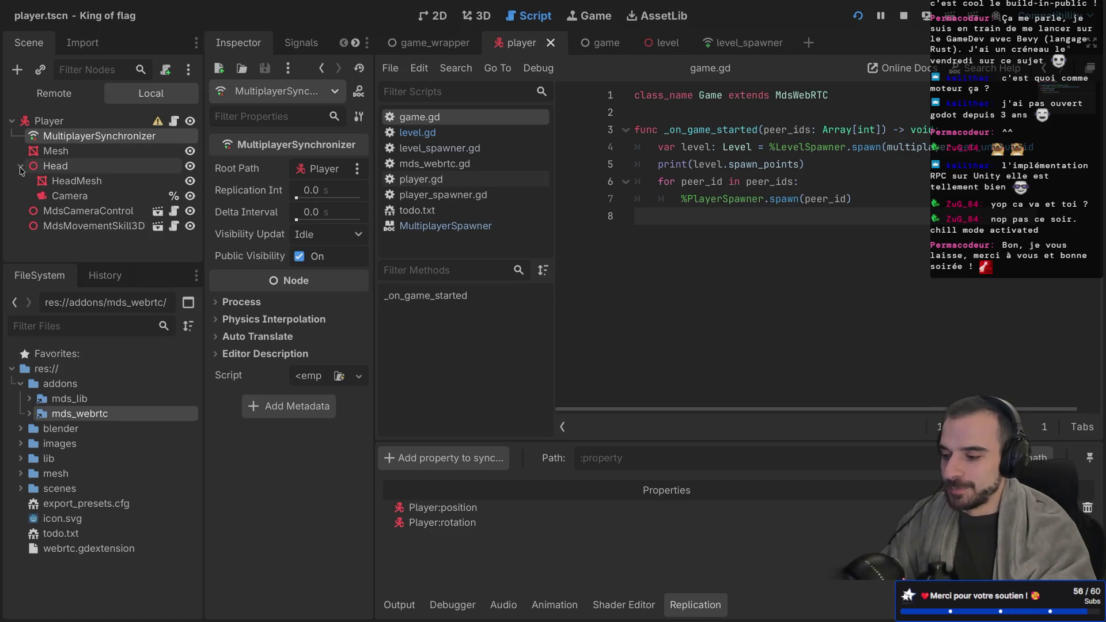
left_click(459, 458)
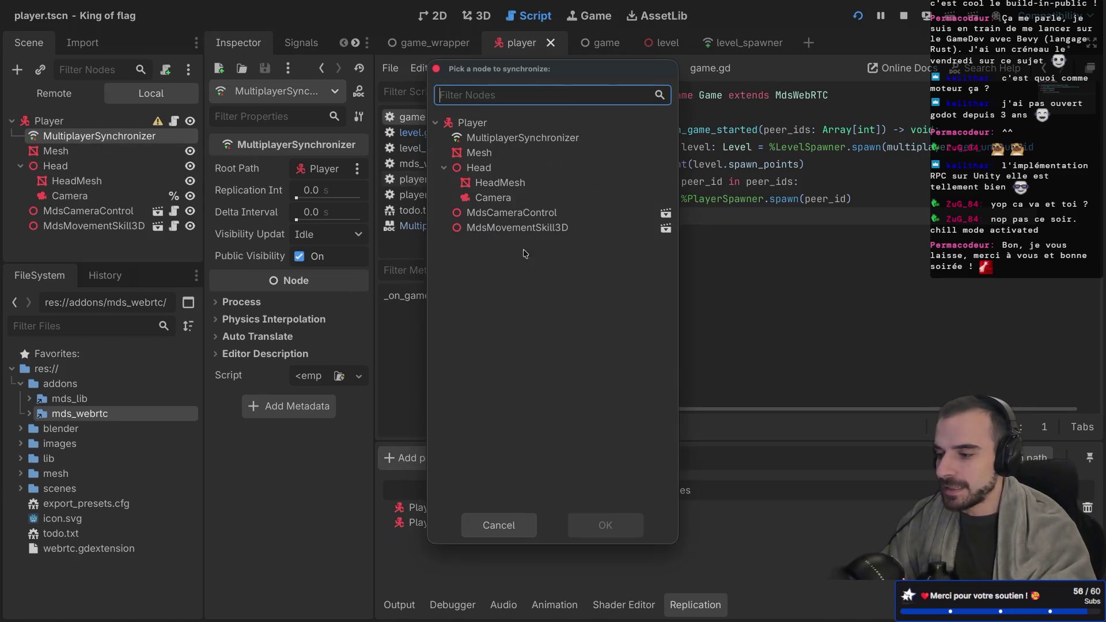
double_click(473, 168)
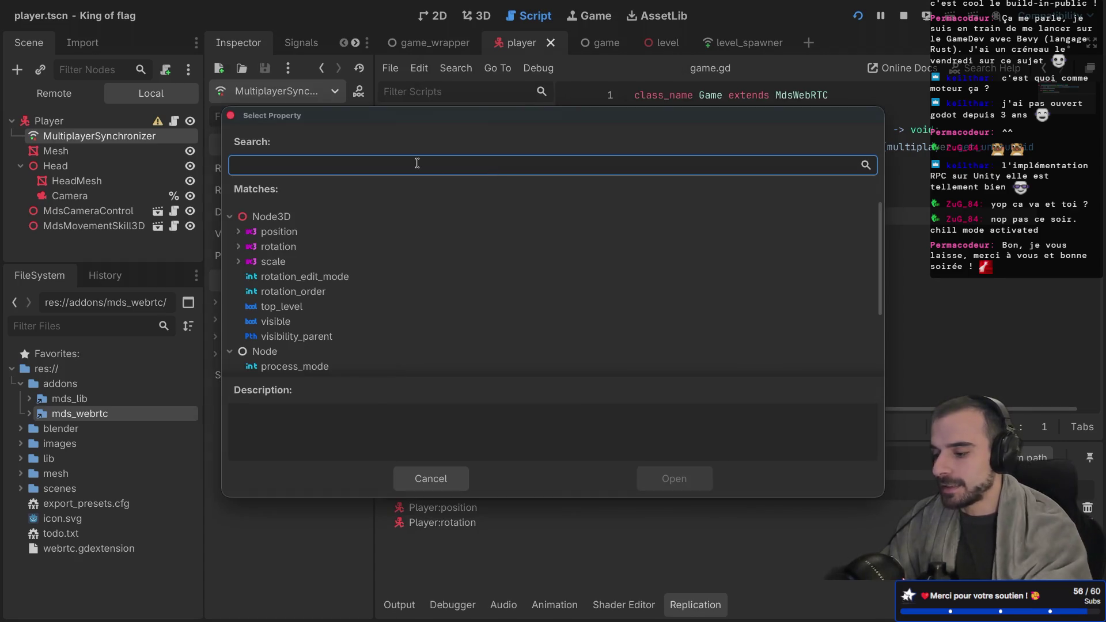
type("ro")
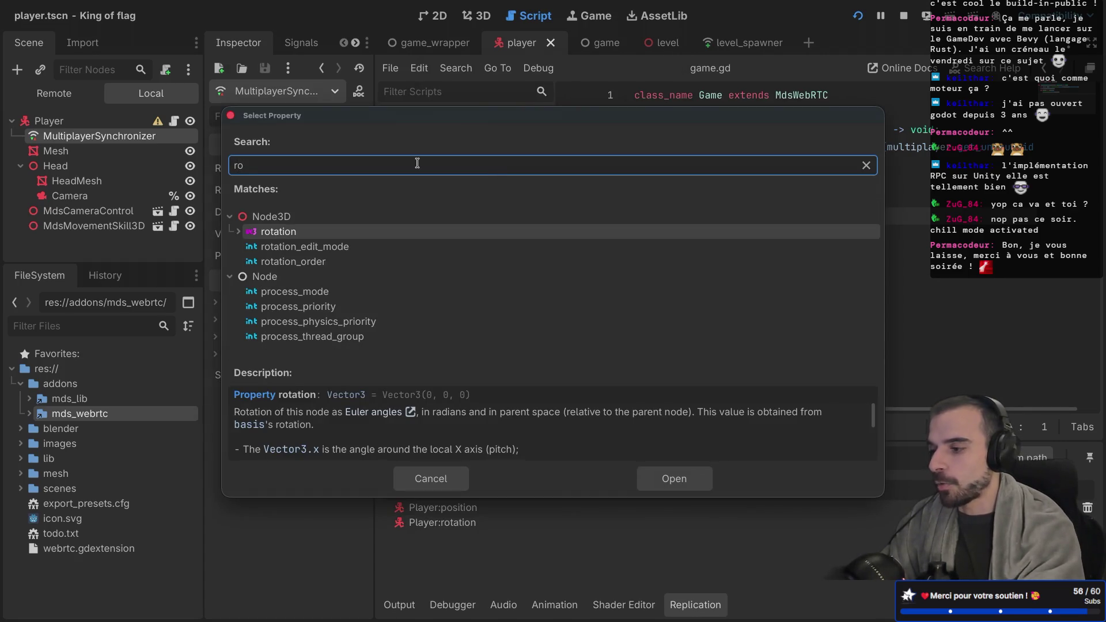
key("Return")
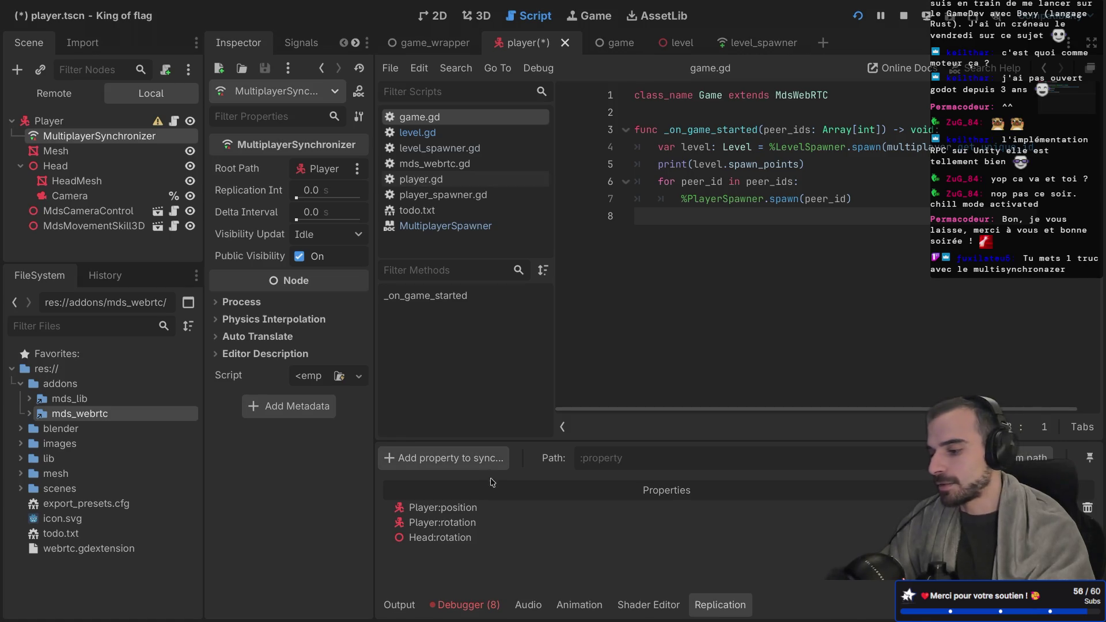
key("ctrl+s")
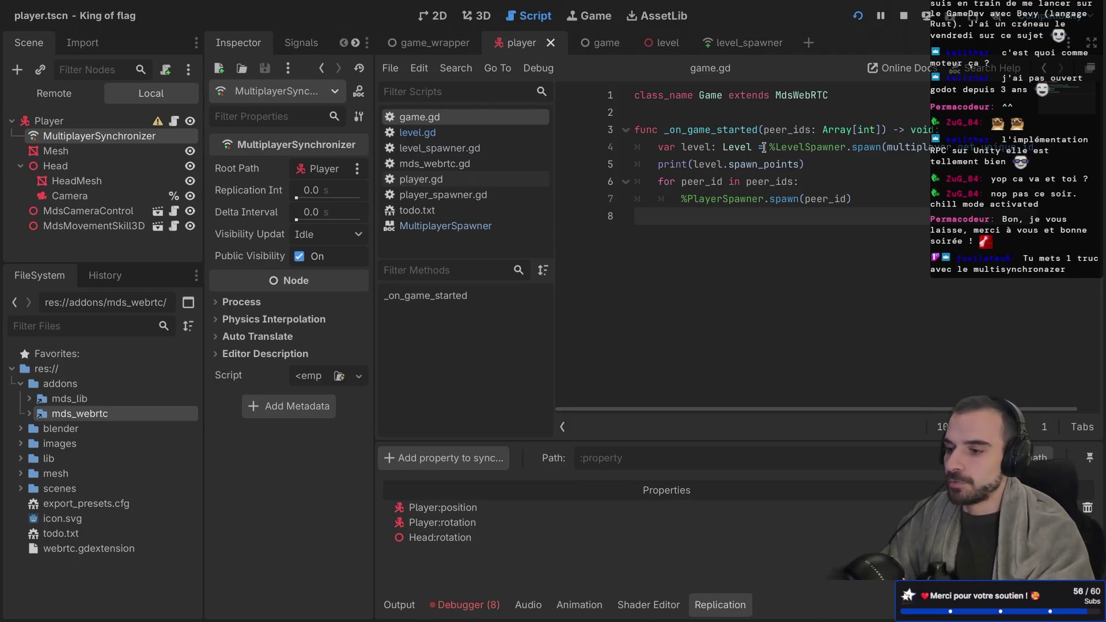
Run the game, check the Debugger's Errors tab, then stop and relaunch it
left_click(857, 19)
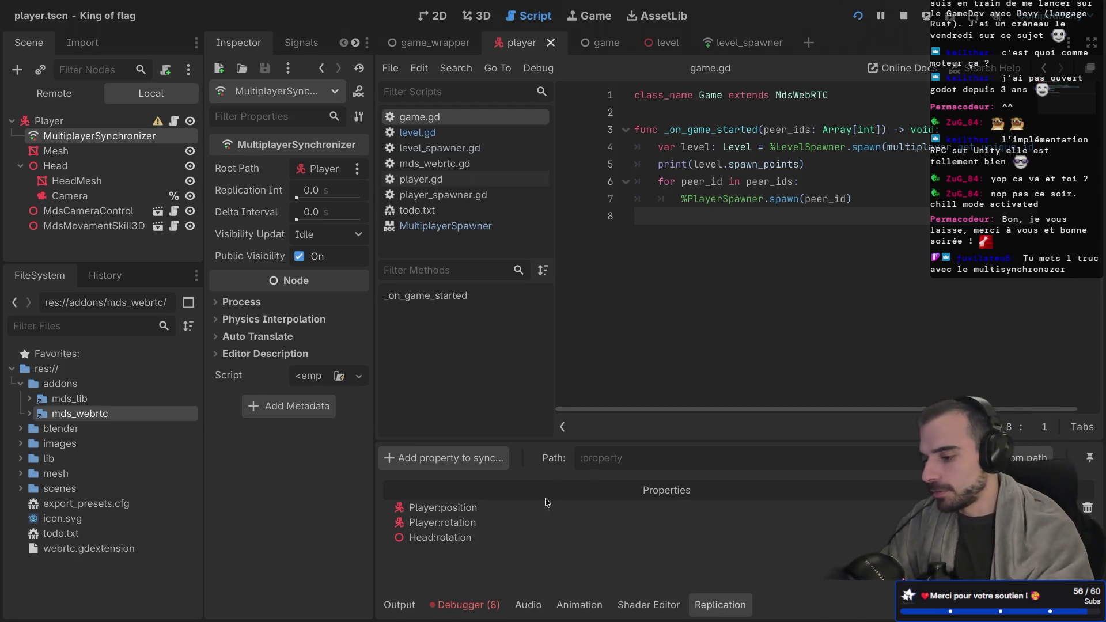
left_click(473, 602)
left_click(499, 429)
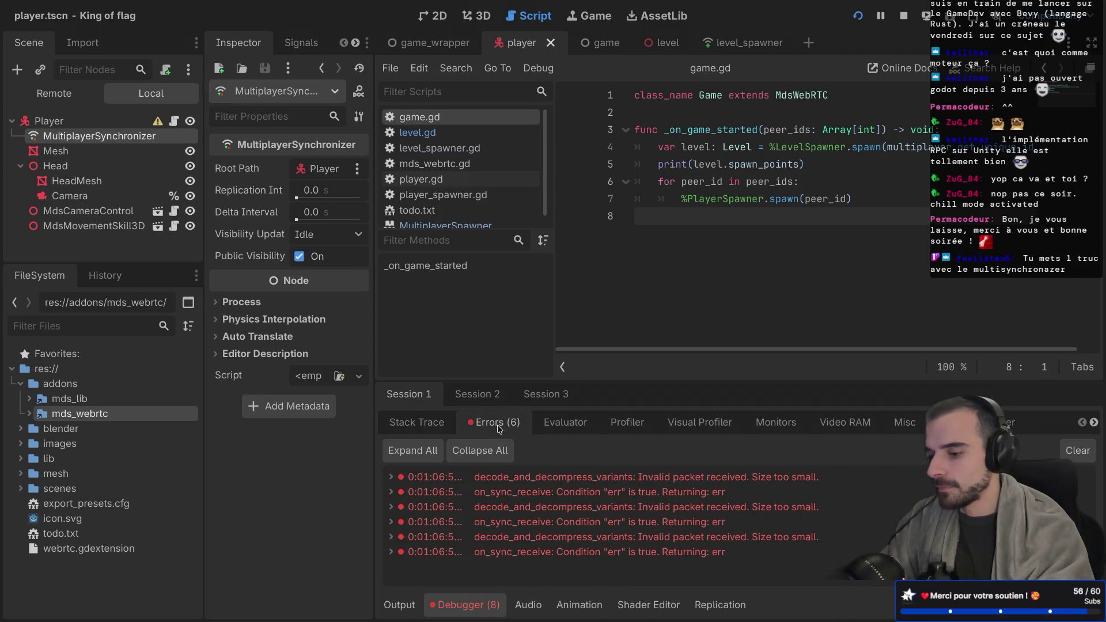
left_click(903, 18)
left_click(857, 22)
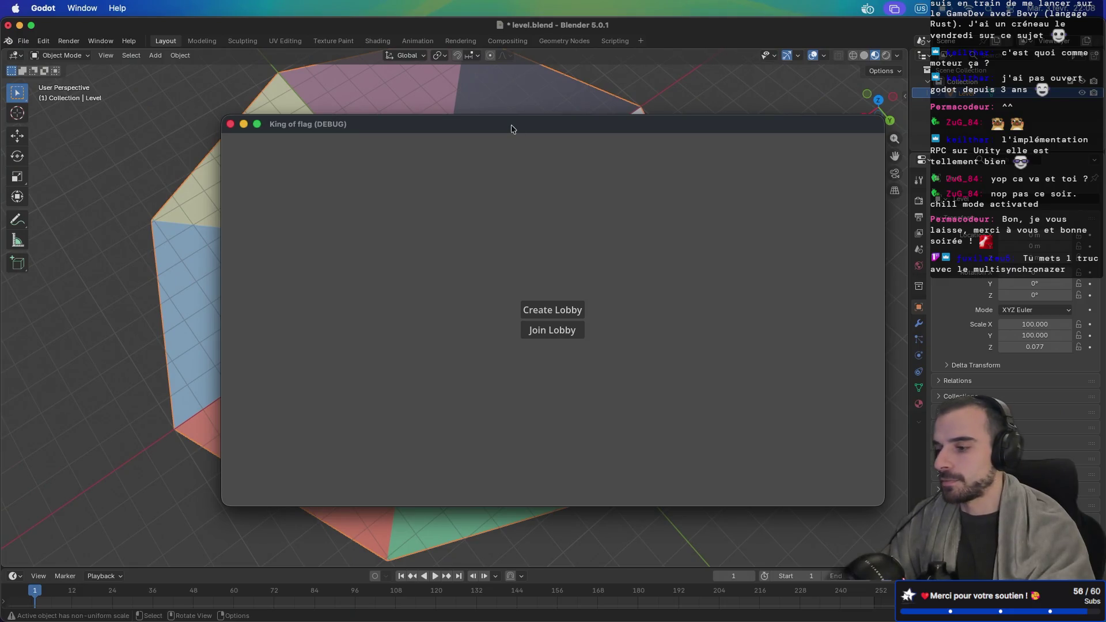
Arrange the two debug windows, host a lobby in one, join from the other, and start the match
mouse_move(566, 128)
left_mouse_down()
mouse_move(423, 72)
mouse_move(402, 52)
left_mouse_up()
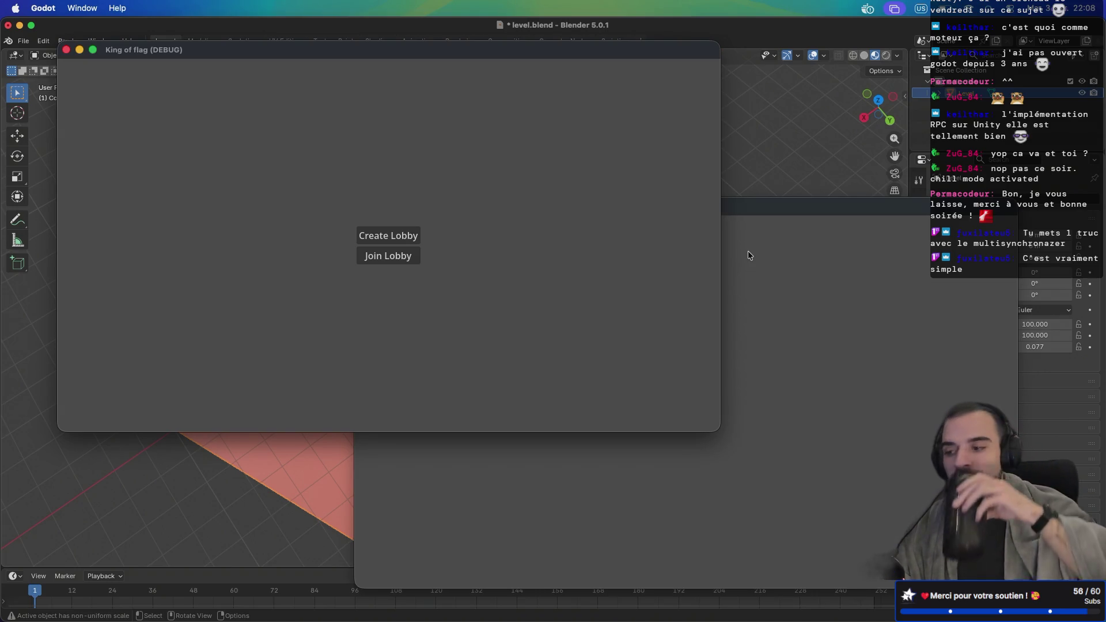
key("super+Tab")
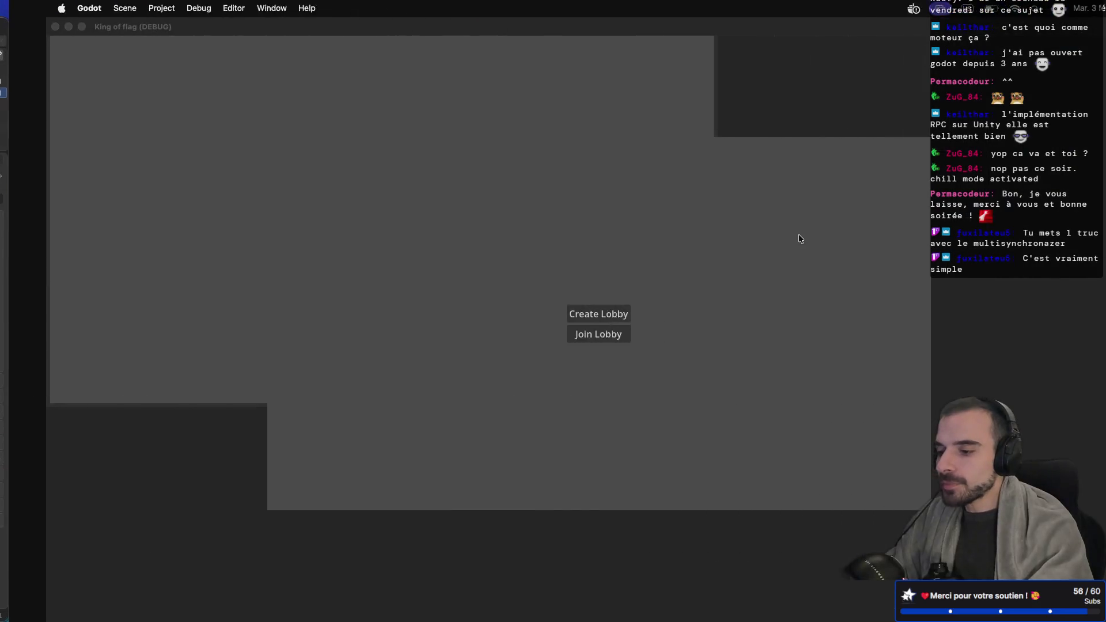
left_click(554, 315)
key("ctrl+Left")
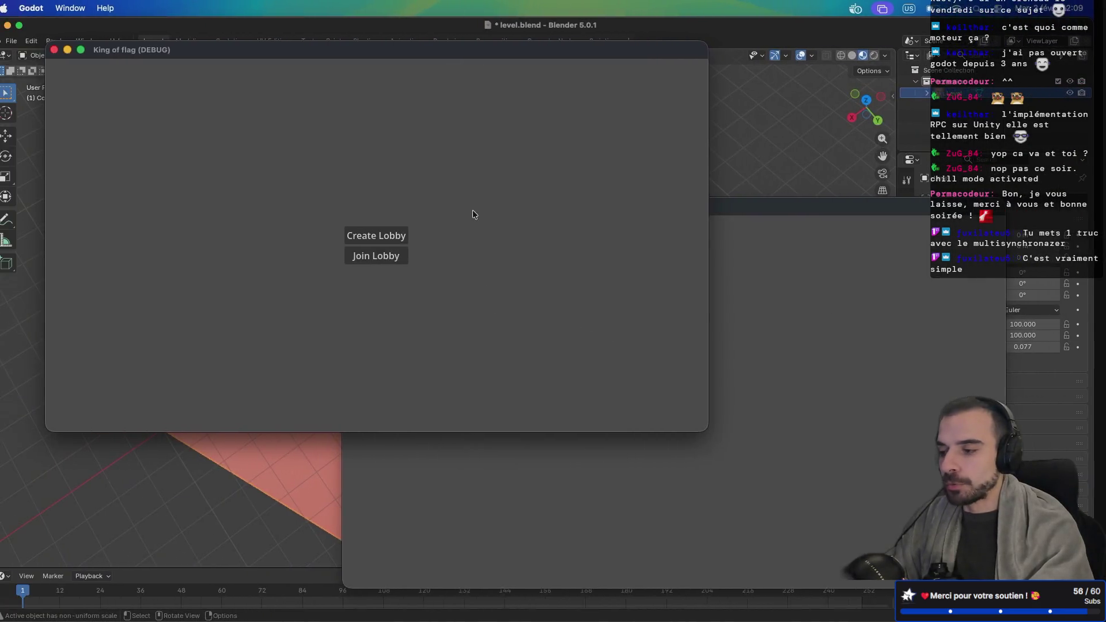
left_click(389, 244)
left_click(829, 312)
left_click(692, 419)
left_click(688, 394)
left_click_drag(622, 204, 694, 251)
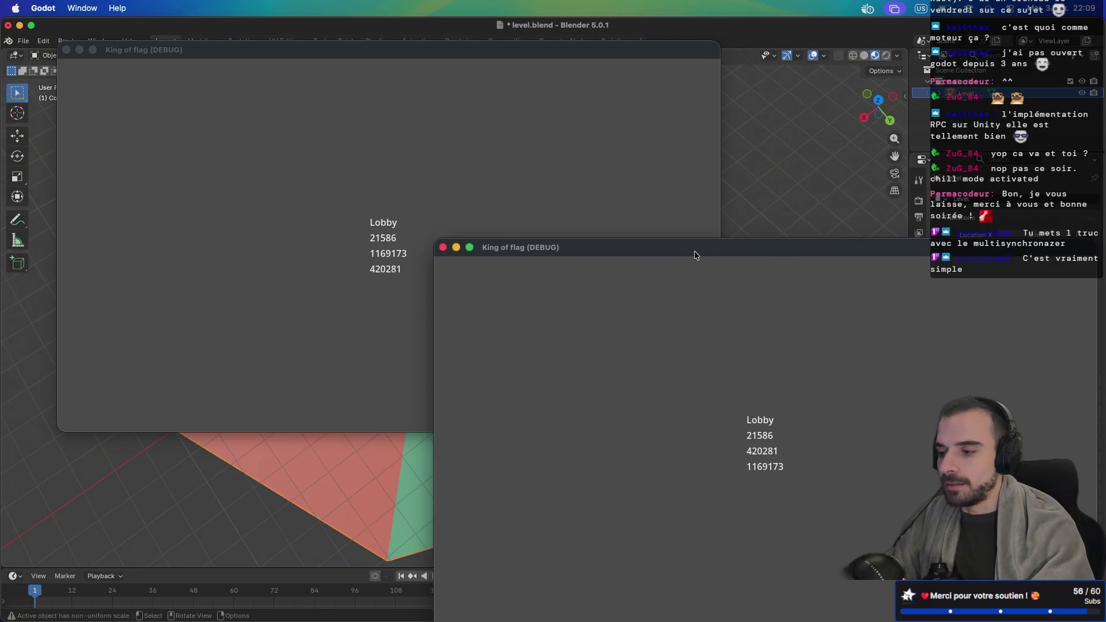
double_click(687, 251)
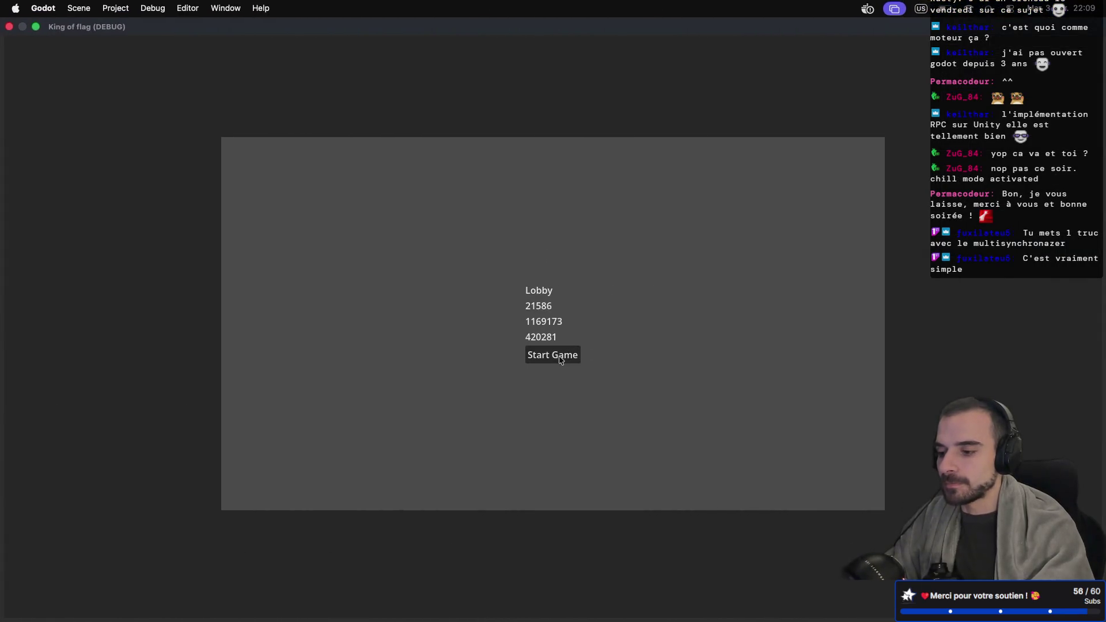
left_click(559, 355)
Walk, turn and jump one player with W, A, D and Space to check head rotation syncs
key("ctrl+super+f")
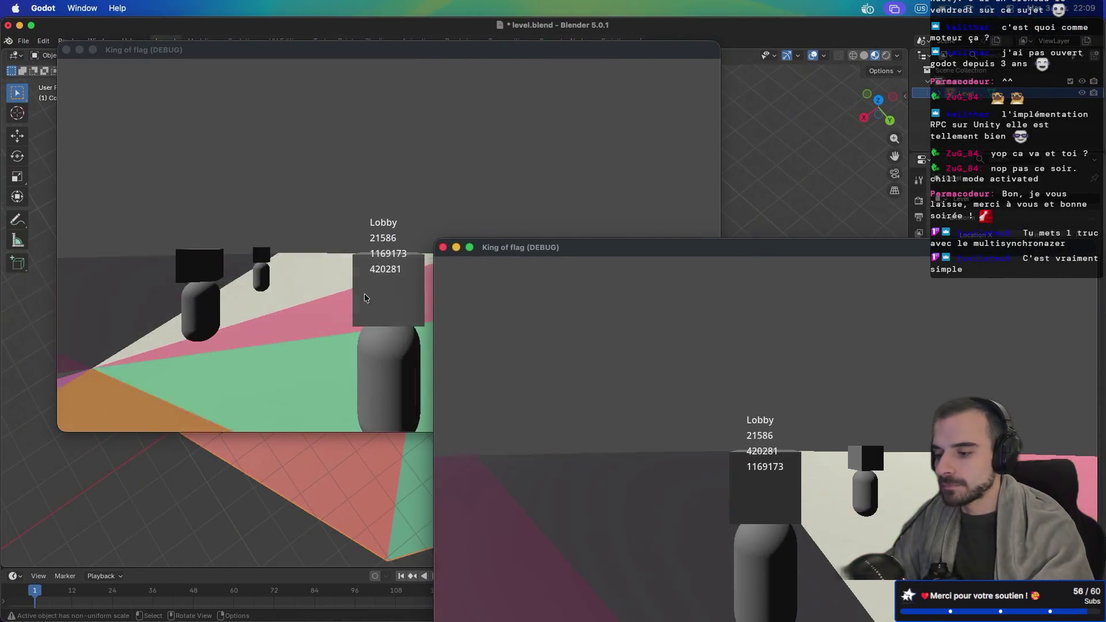
left_click(363, 296)
key("w")
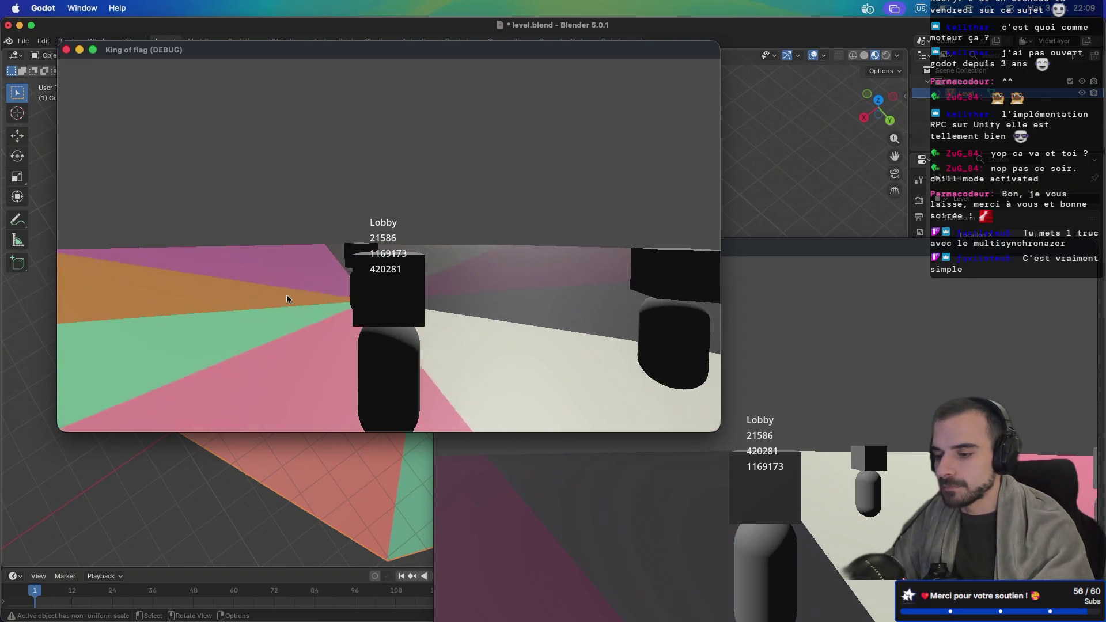
key("w")
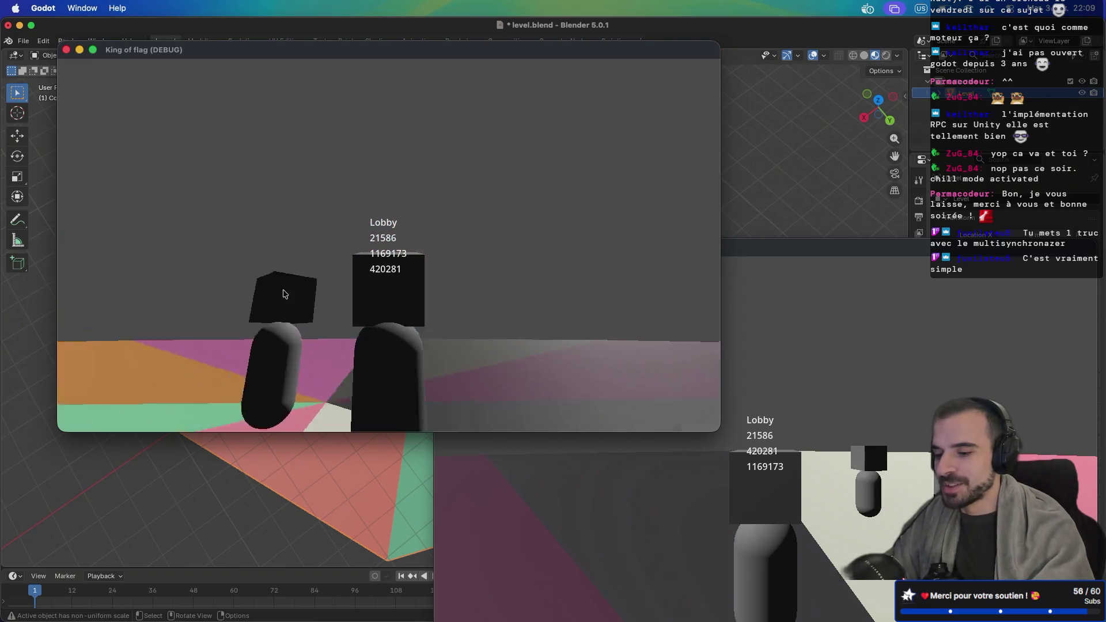
key("a")
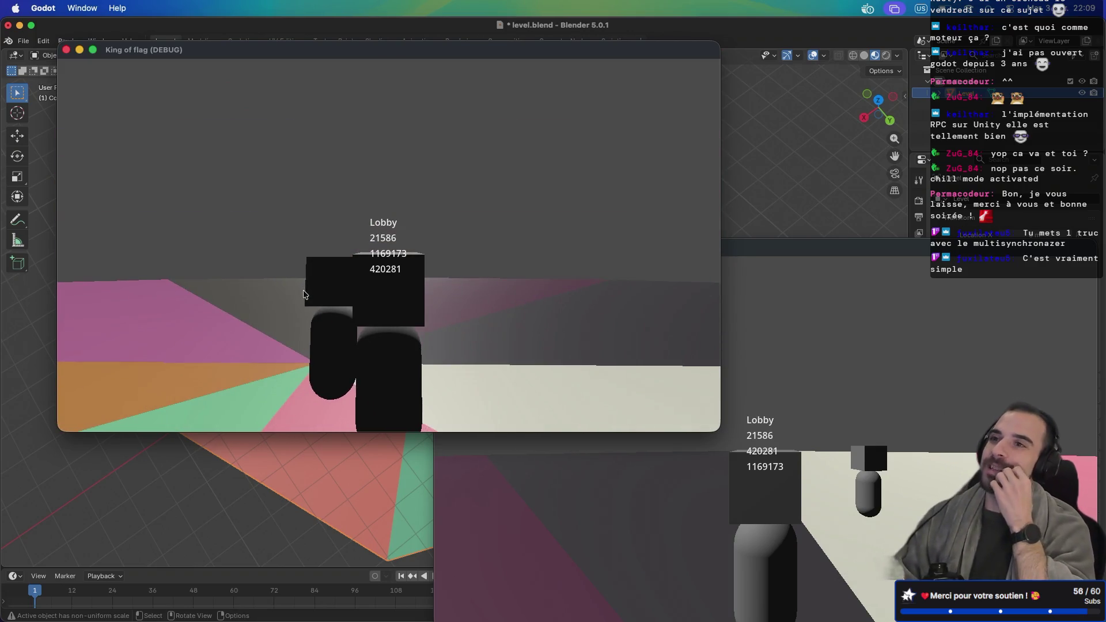
key("d")
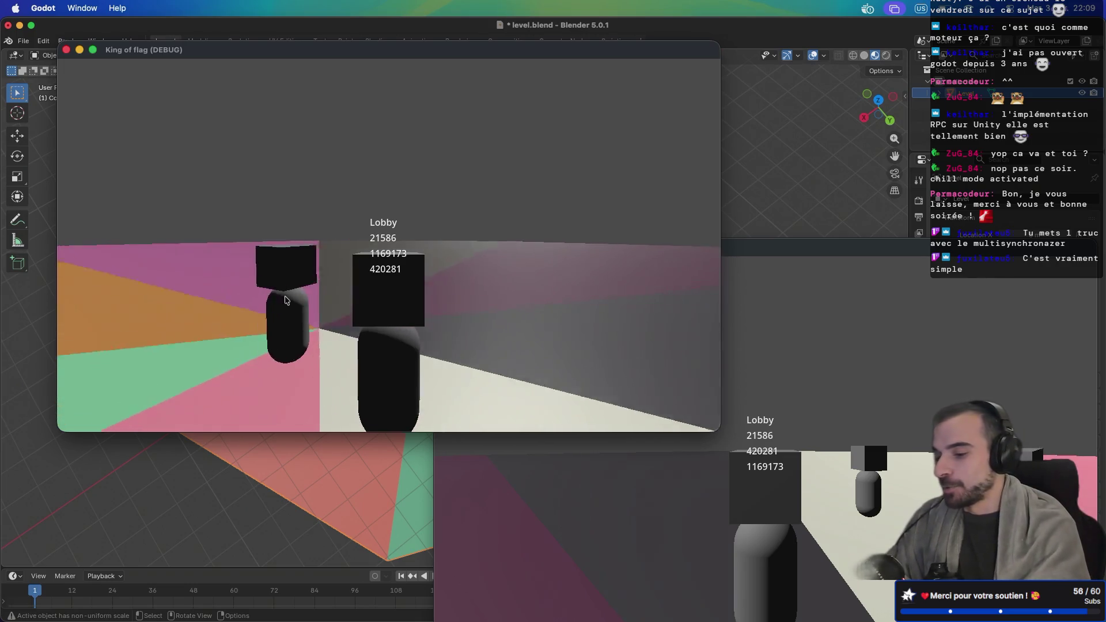
key("space")
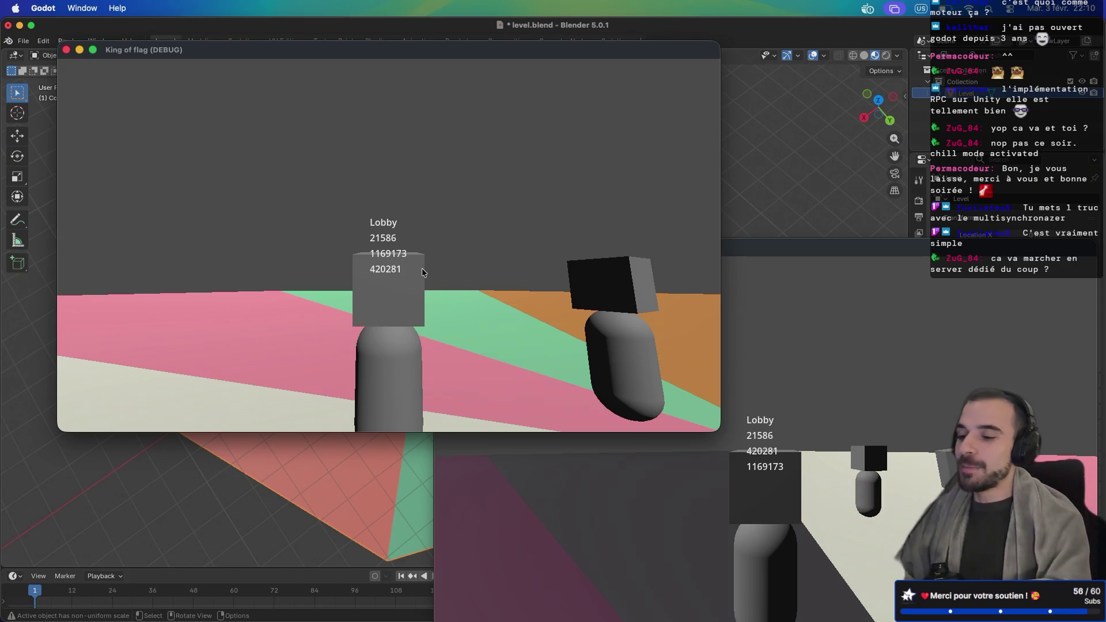
key("ctrl+Right")
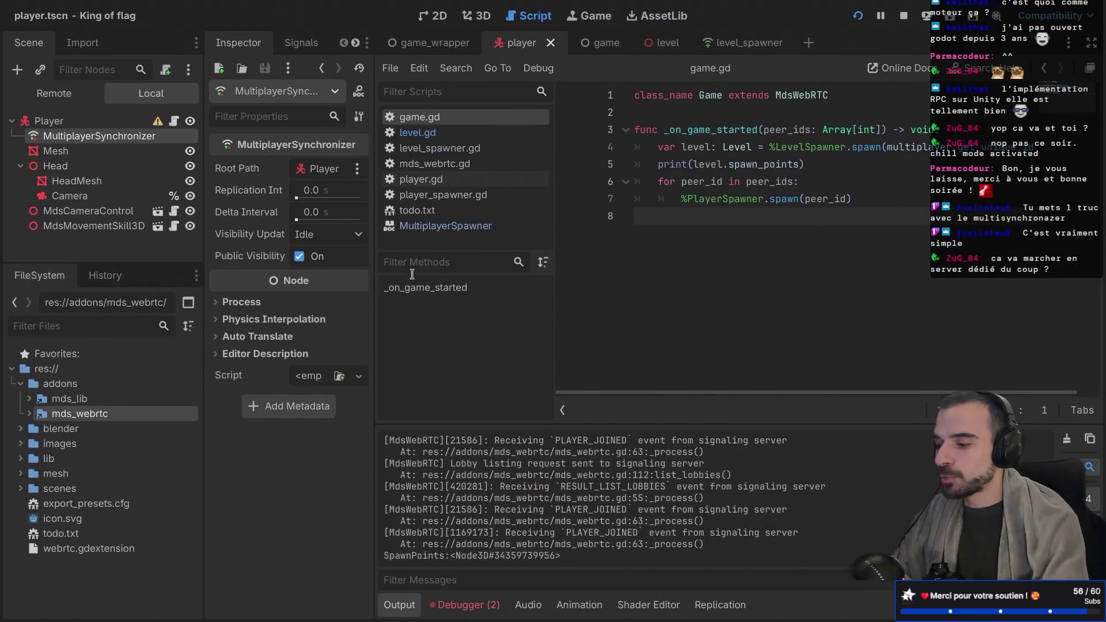
key("ctrl+Right")
key("ctrl+Right")
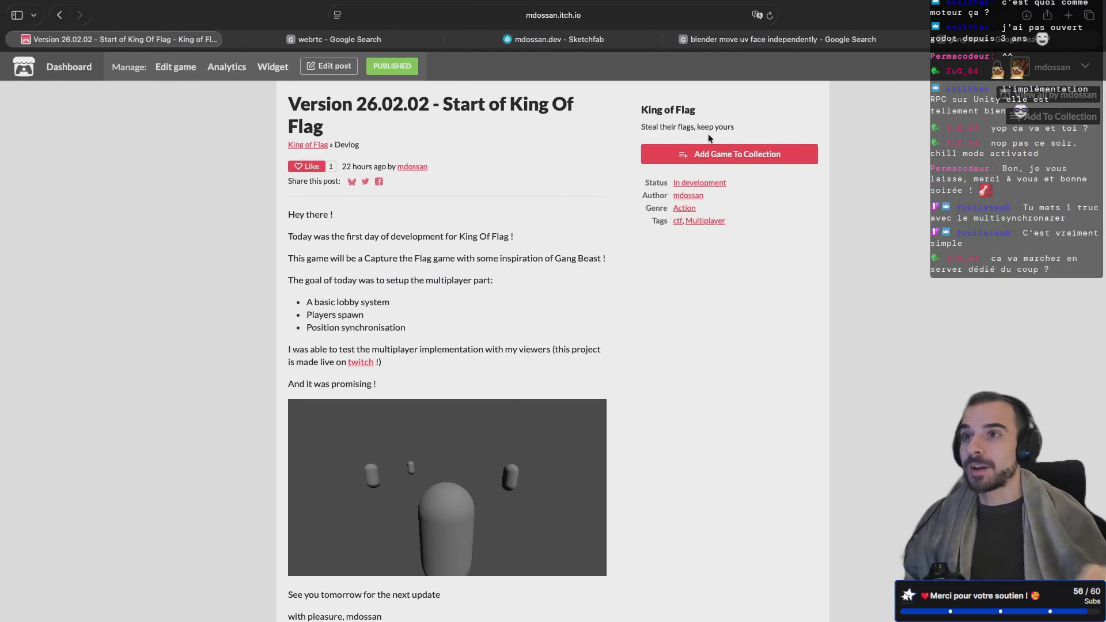
Google 'webrtc' in a new Safari tab, switch to Images, and open the Apizee WebSockets-vs-WebRTC diagram
left_click(1068, 16)
type("webrtc")
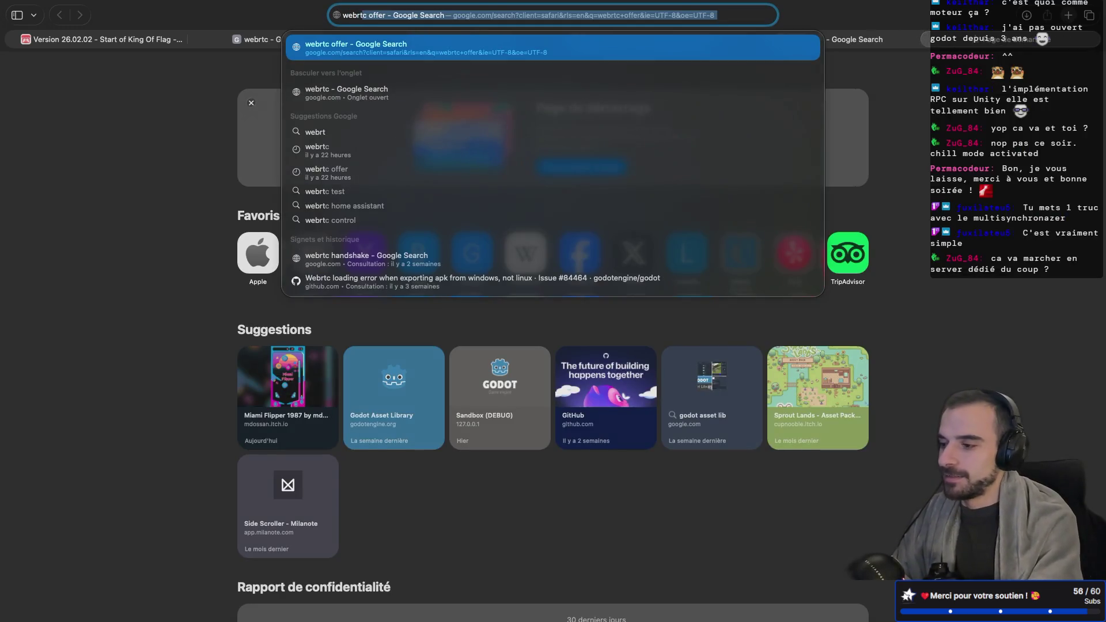
key("Escape")
key("Return")
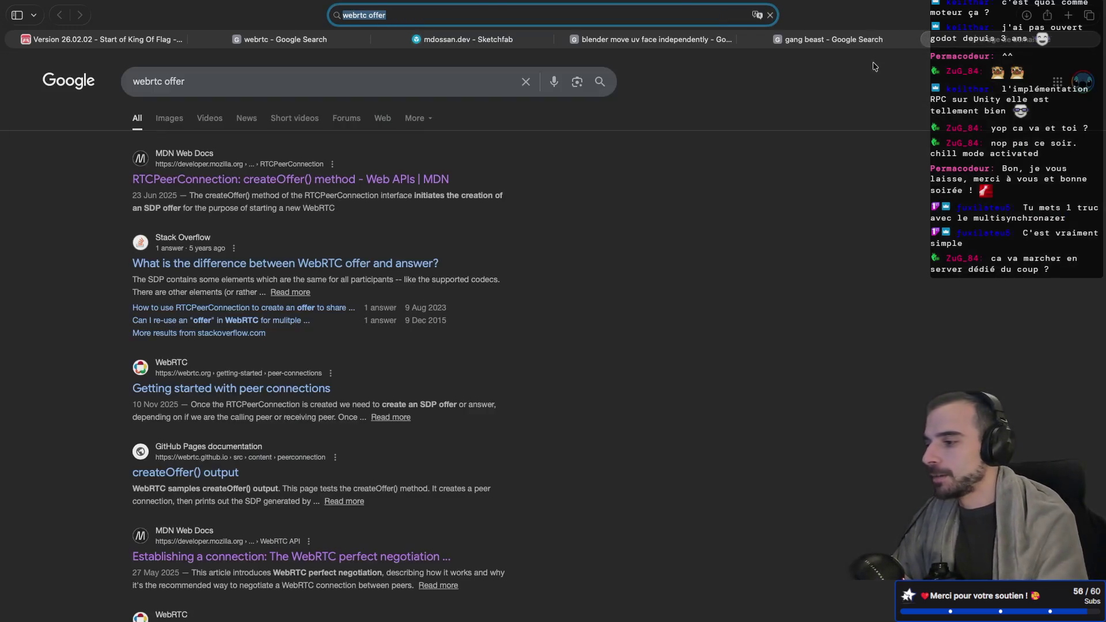
key("super+l")
type("webrtc")
key("Return")
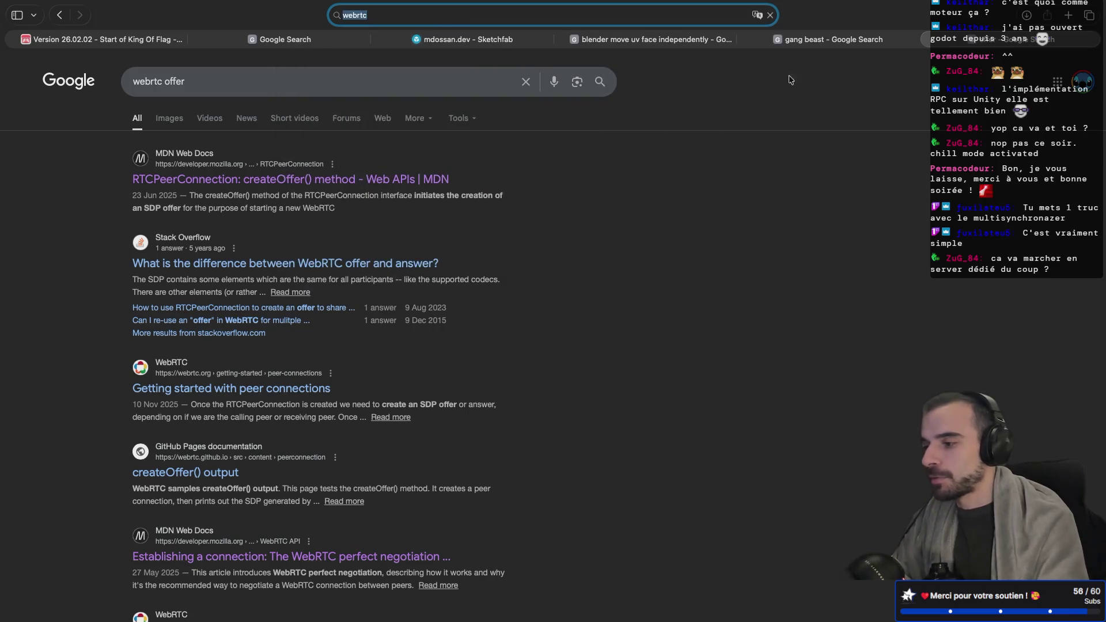
left_click(169, 118)
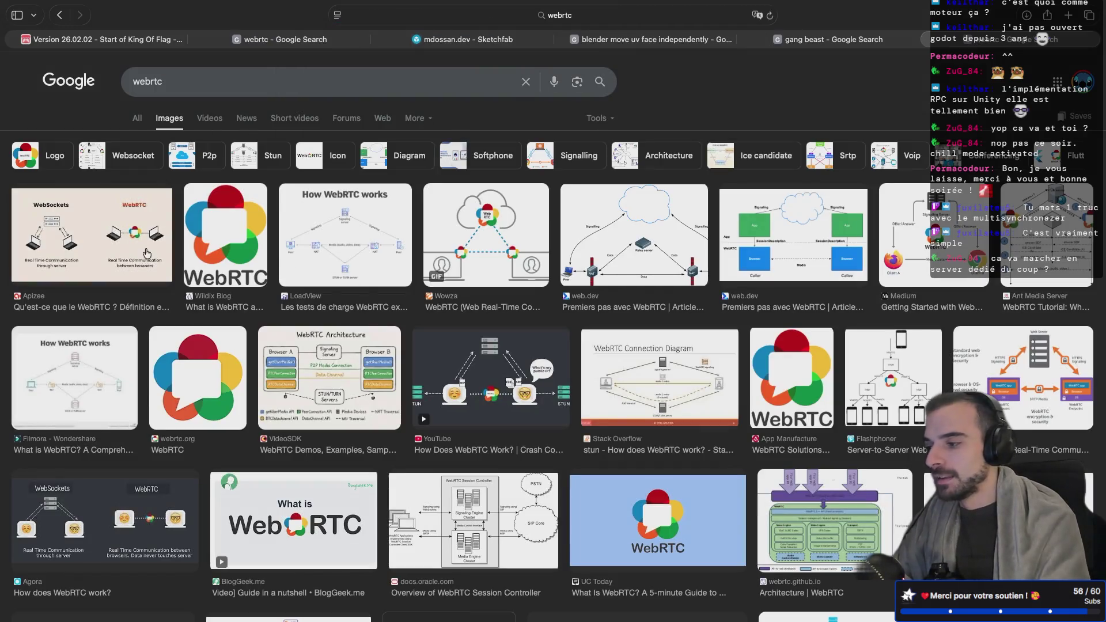
left_click(94, 237)
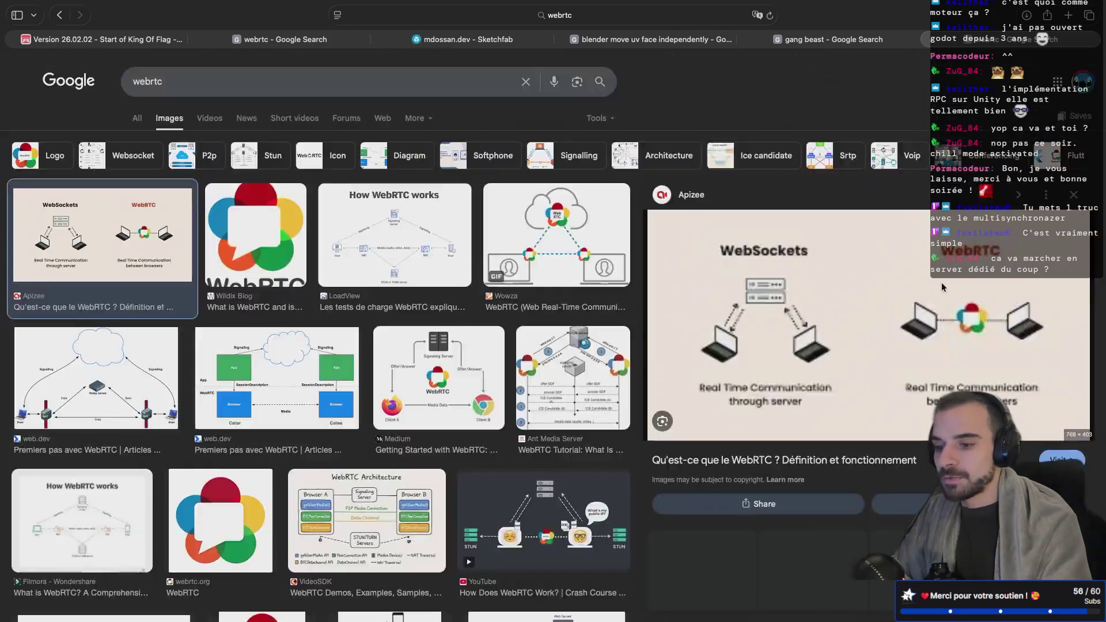
scroll(941, 282, "up", 5)
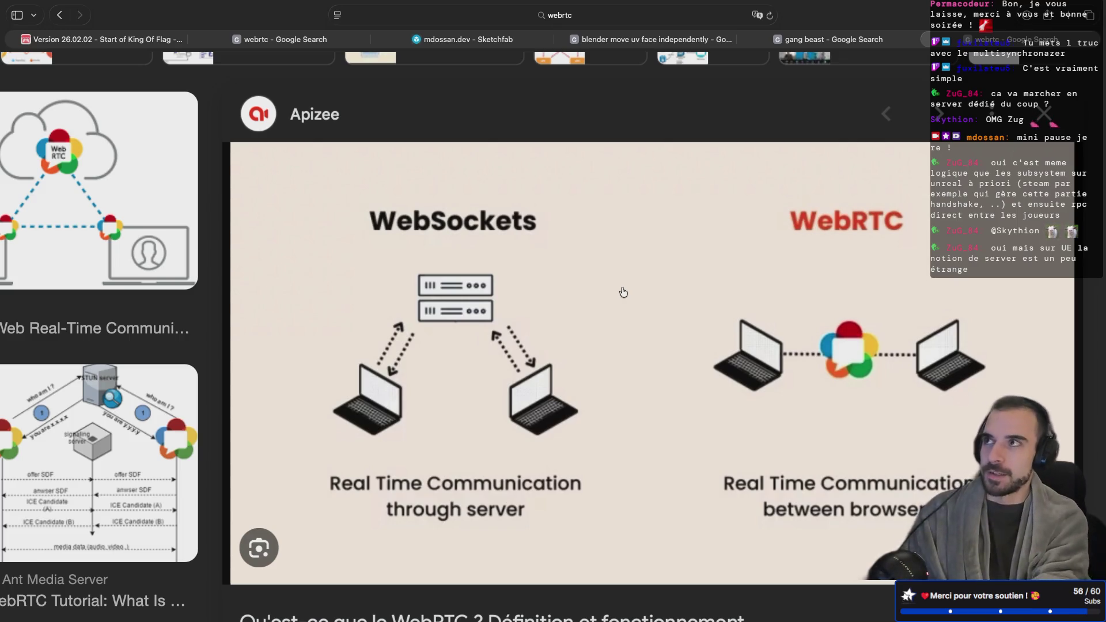
Return to the 'Version 26.02.02 - Start of King Of Flag' devlog page, then switch to the Godot desktop
key("ctrl+Left")
key("ctrl+Left")
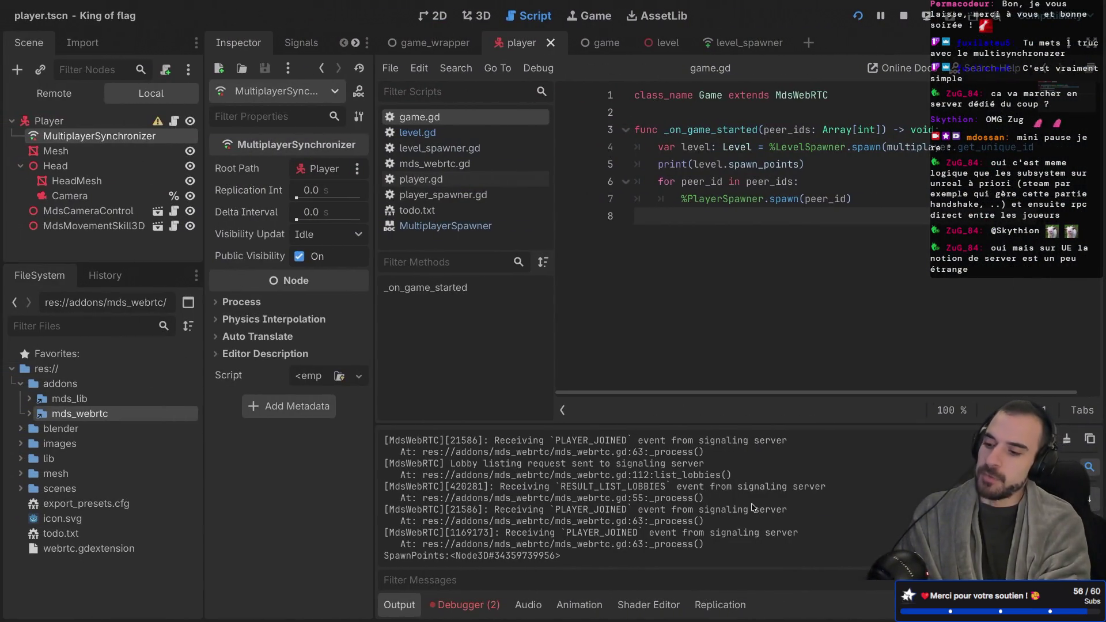
key("ctrl+Right")
key("ctrl+Right")
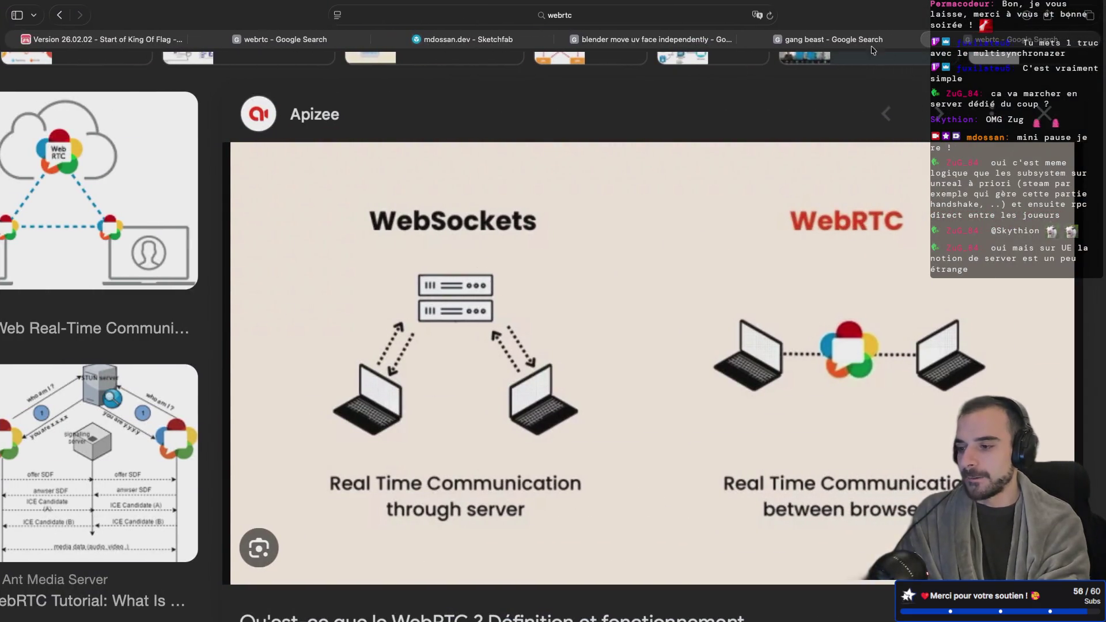
left_click(138, 40)
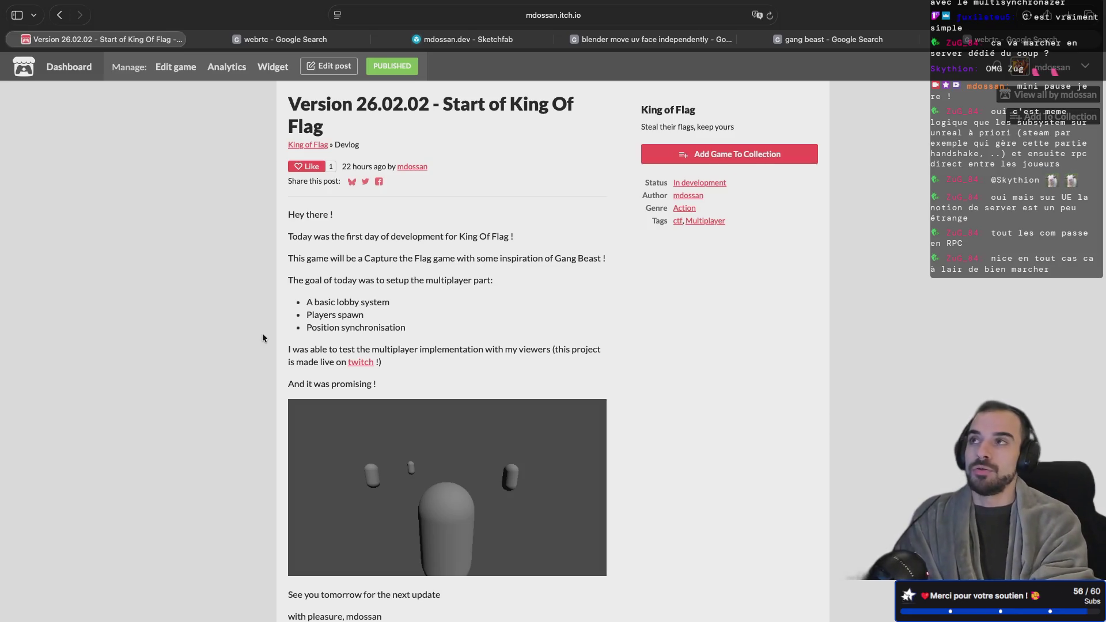
key("ctrl+Left")
key("ctrl+Left")
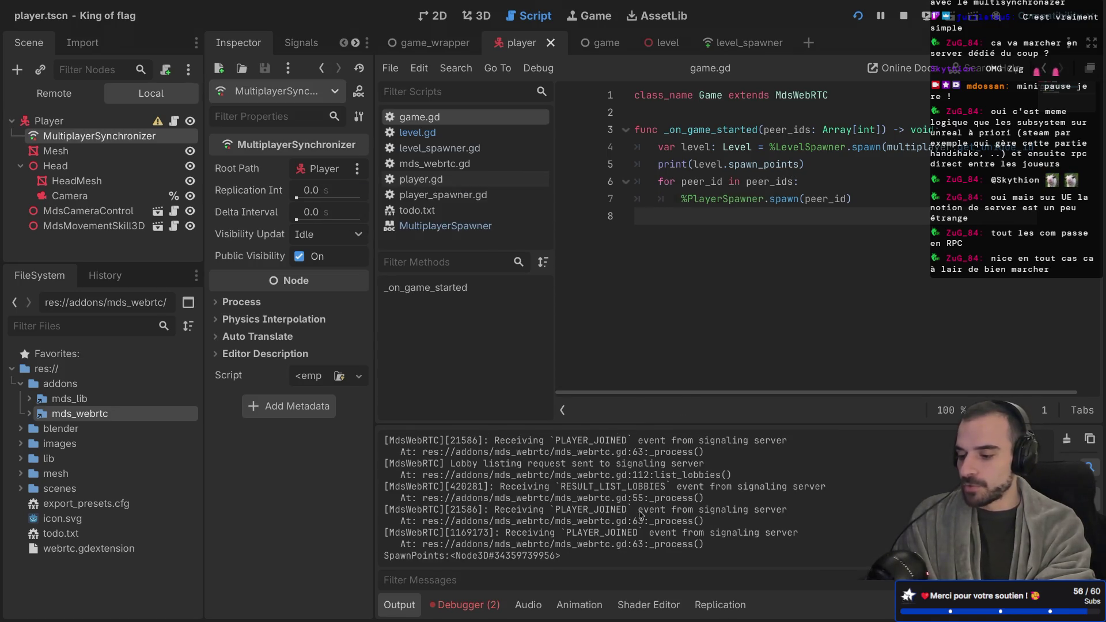
Check the Debugger errors for Sessions 2, 3 and 1 about the missing MultiplayerSynchronizer, then show the game windows
left_click(467, 612)
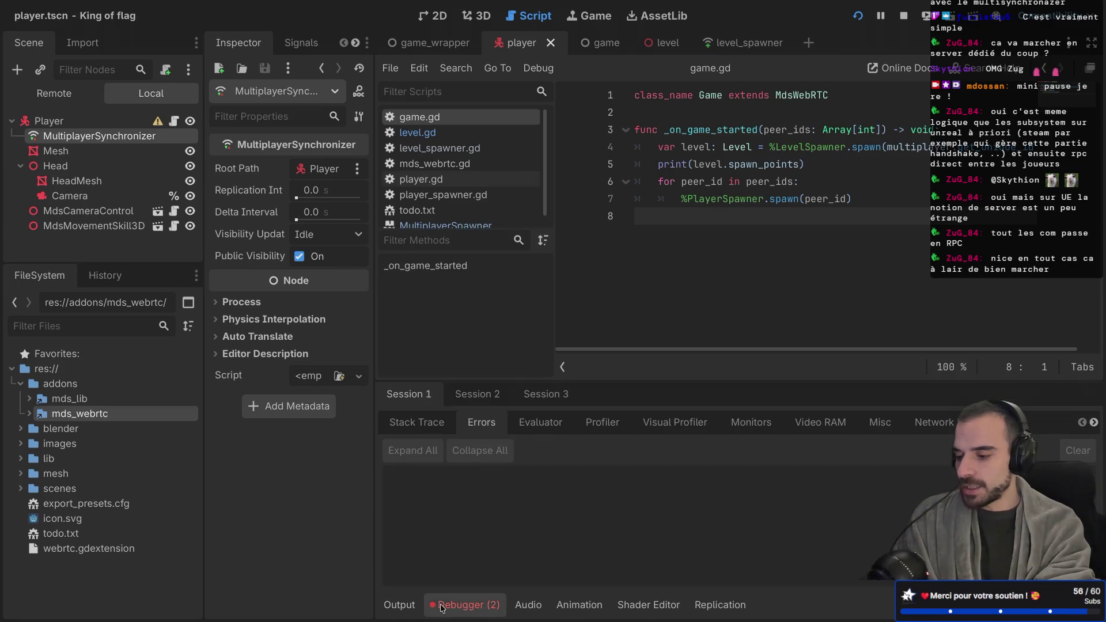
left_click(477, 394)
left_click(485, 423)
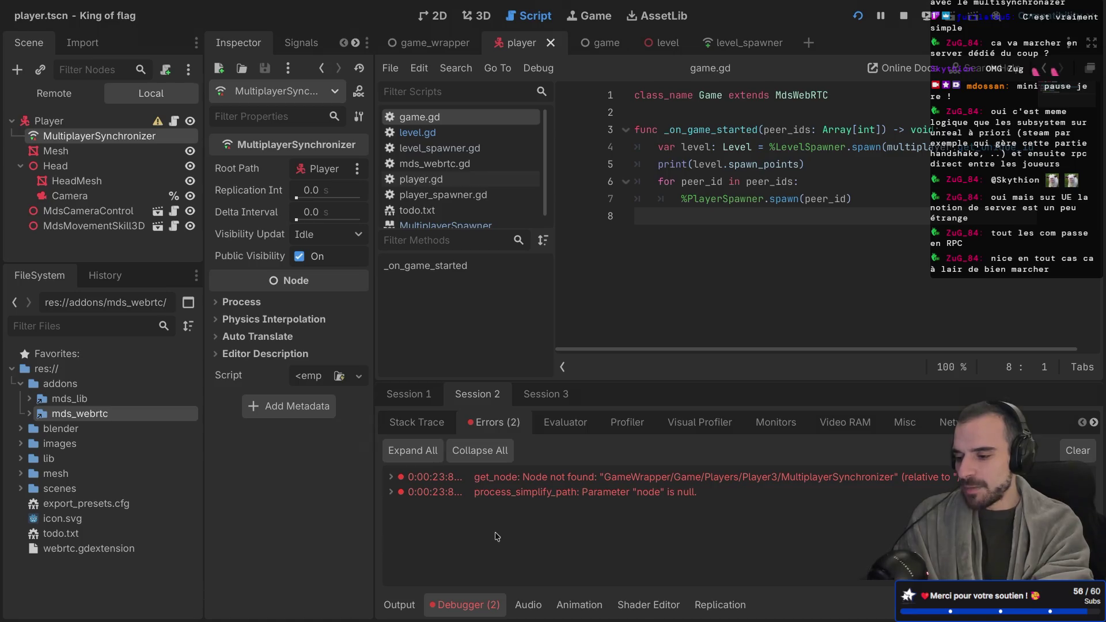
left_click(538, 425)
left_click(529, 397)
left_click(493, 398)
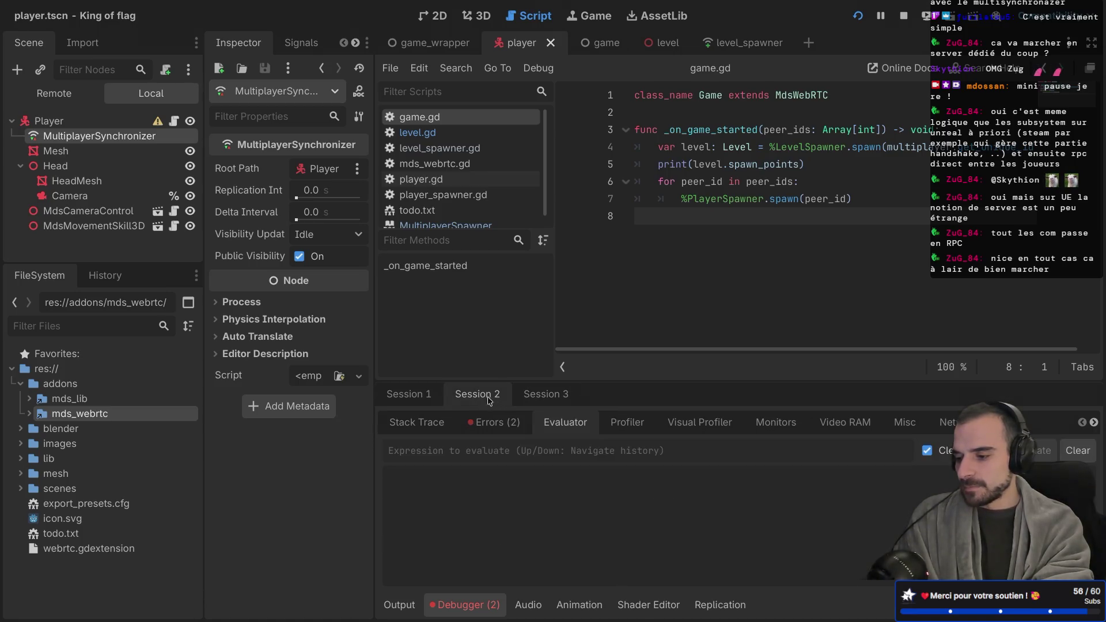
left_click(428, 394)
key("super+Tab")
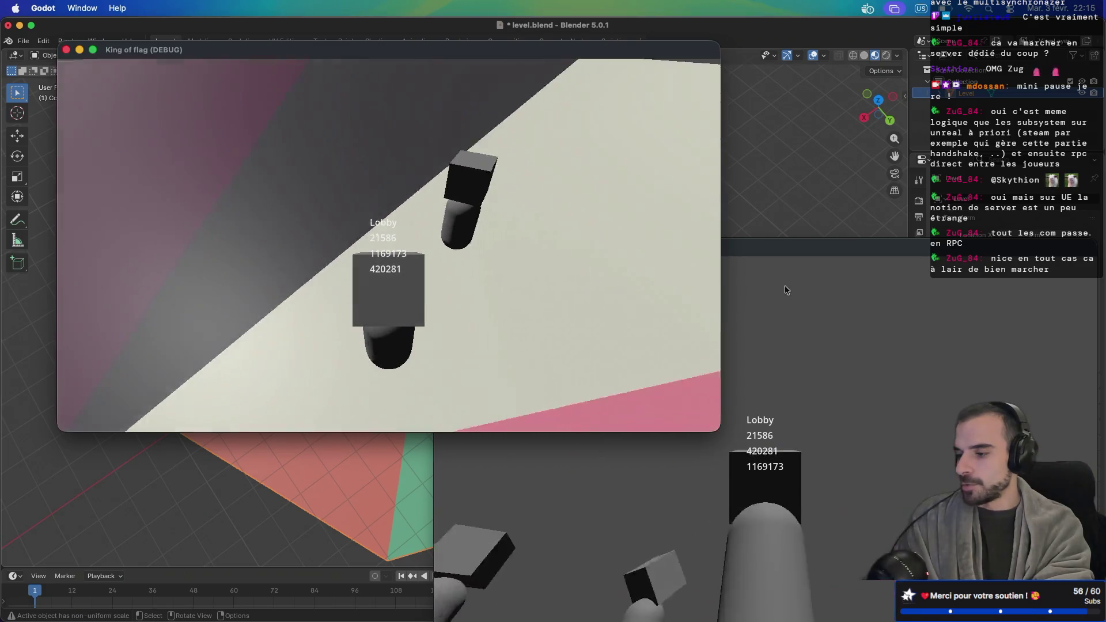
Alternate control between the two King of flag windows to watch the other players appear and turn
left_click(789, 287)
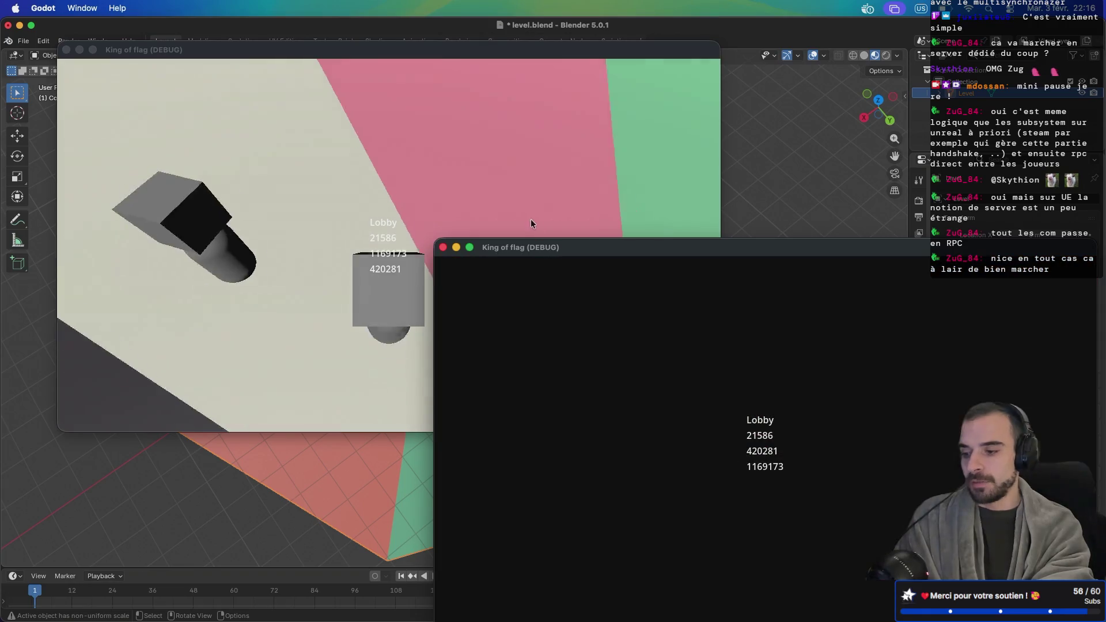
left_click(508, 208)
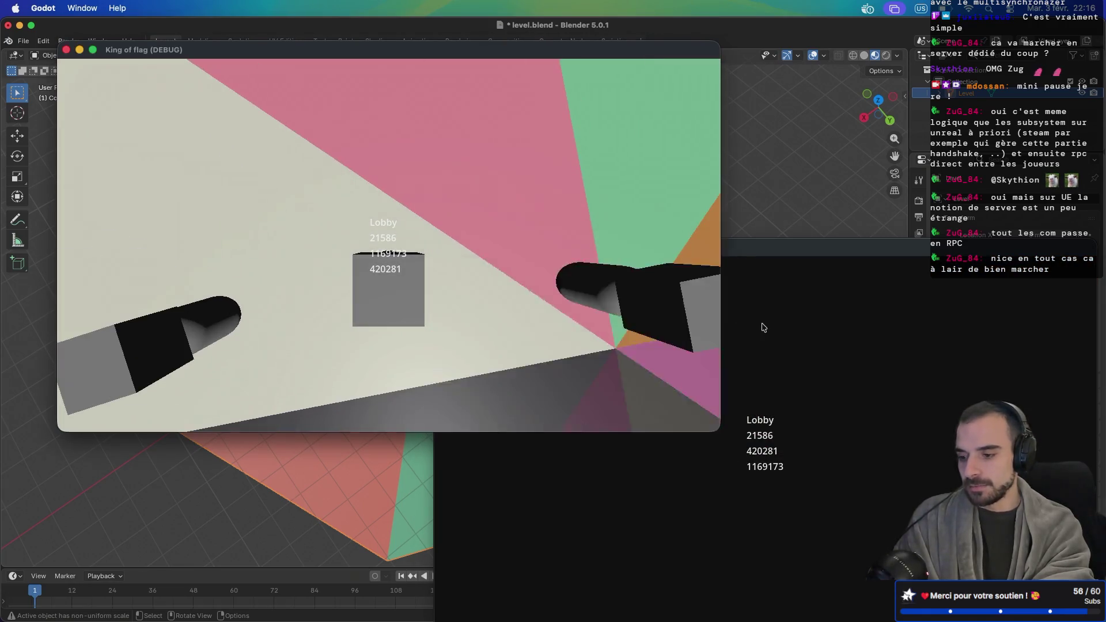
left_click(760, 321)
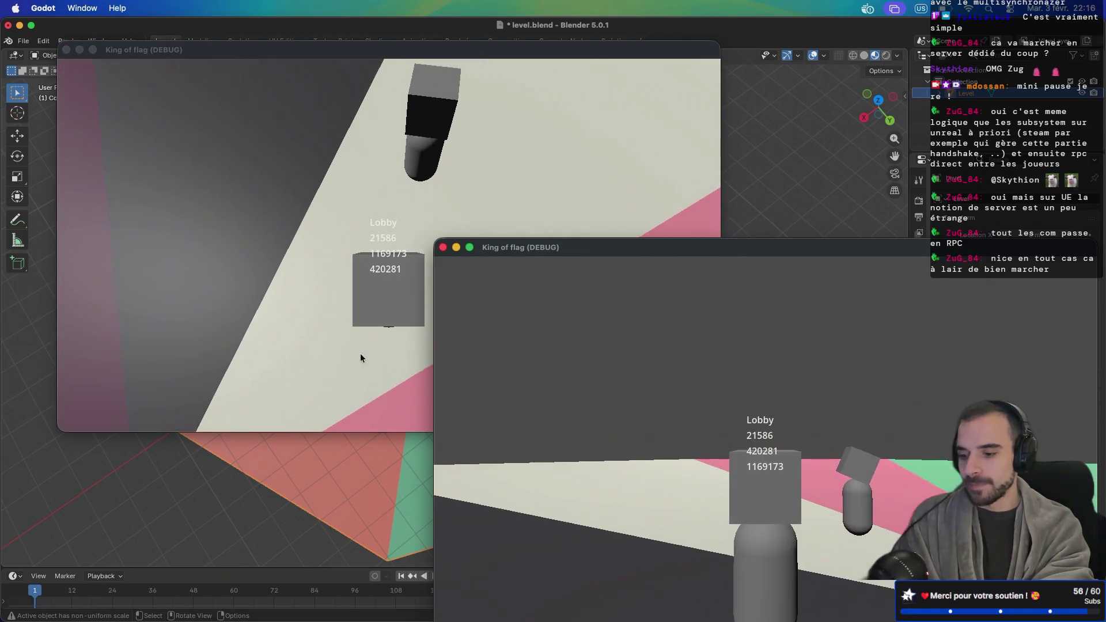
left_click(360, 354)
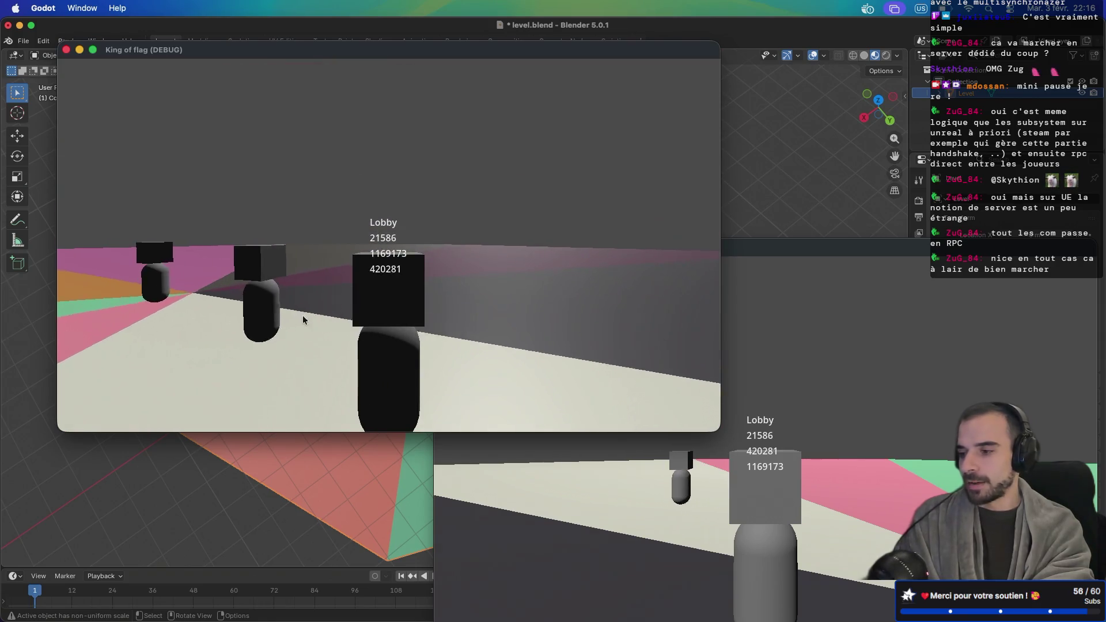
Bring the game window forward and quit it, ending the debugging session
key("super+Tab")
key("super+Tab")
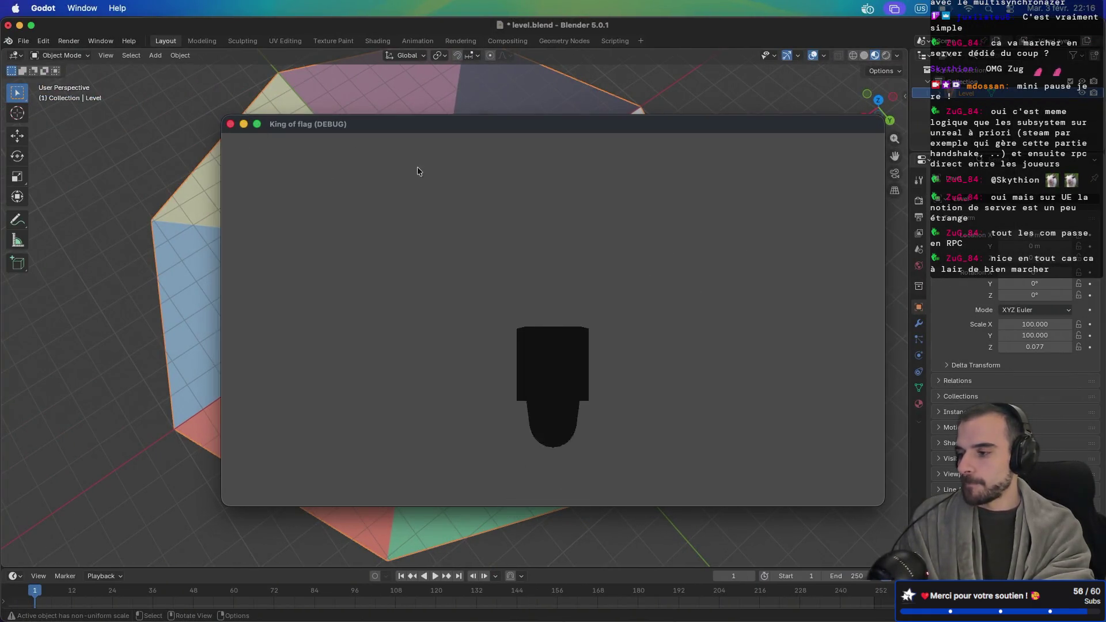
key("super+Tab")
key("super+q")
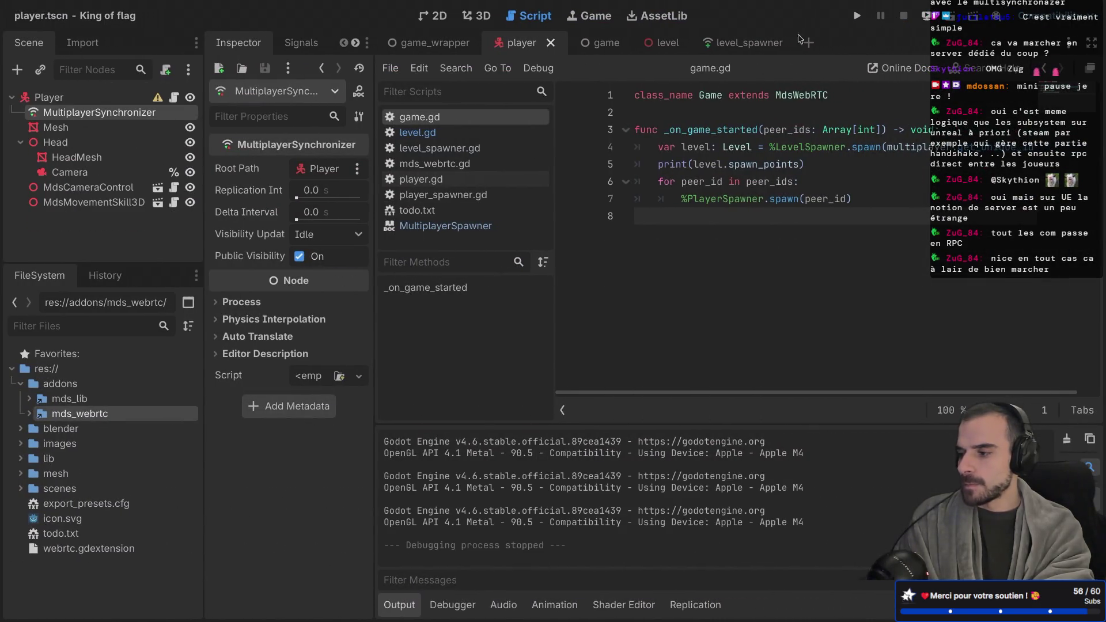
Collapse the Head node and run the game from the game_wrapper scene
left_click(20, 142)
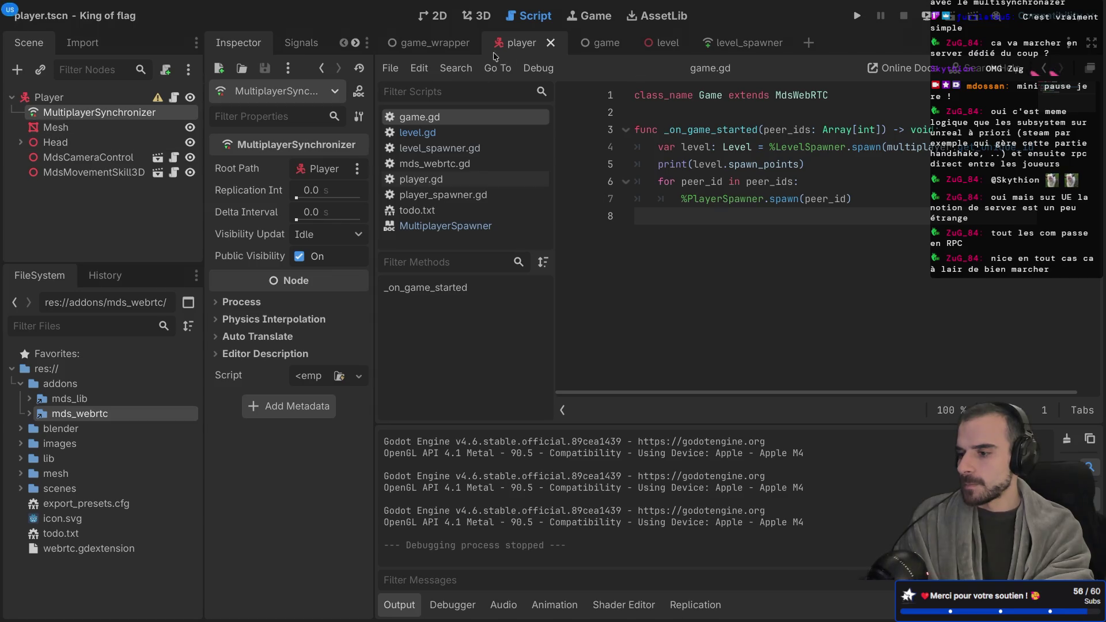
left_click(435, 43)
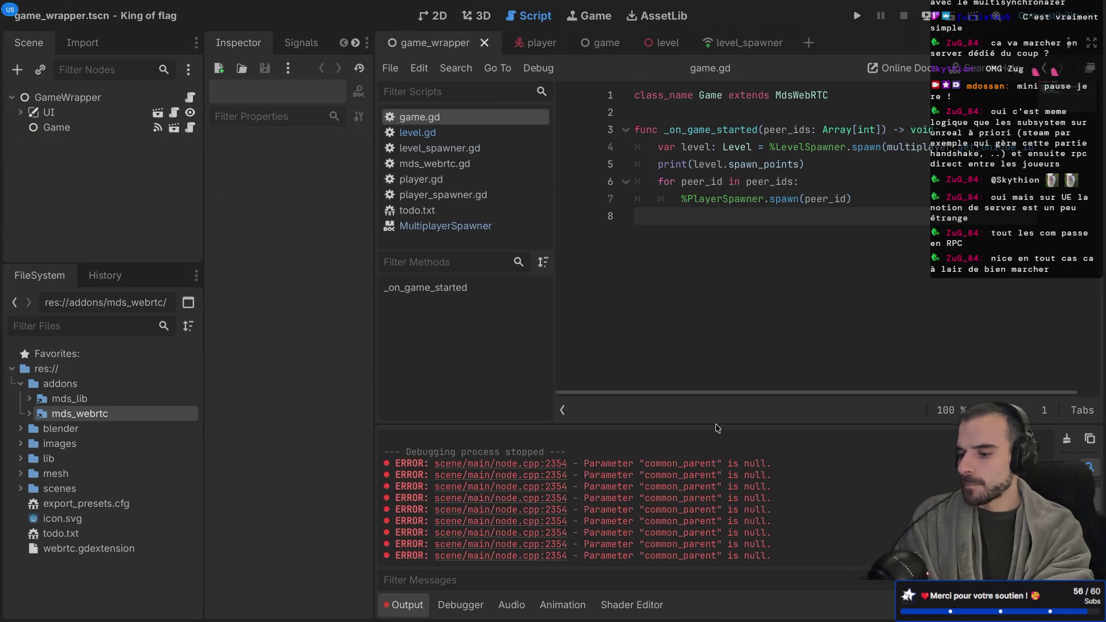
scroll(697, 514, "up", 5)
scroll(697, 514, "down", 5)
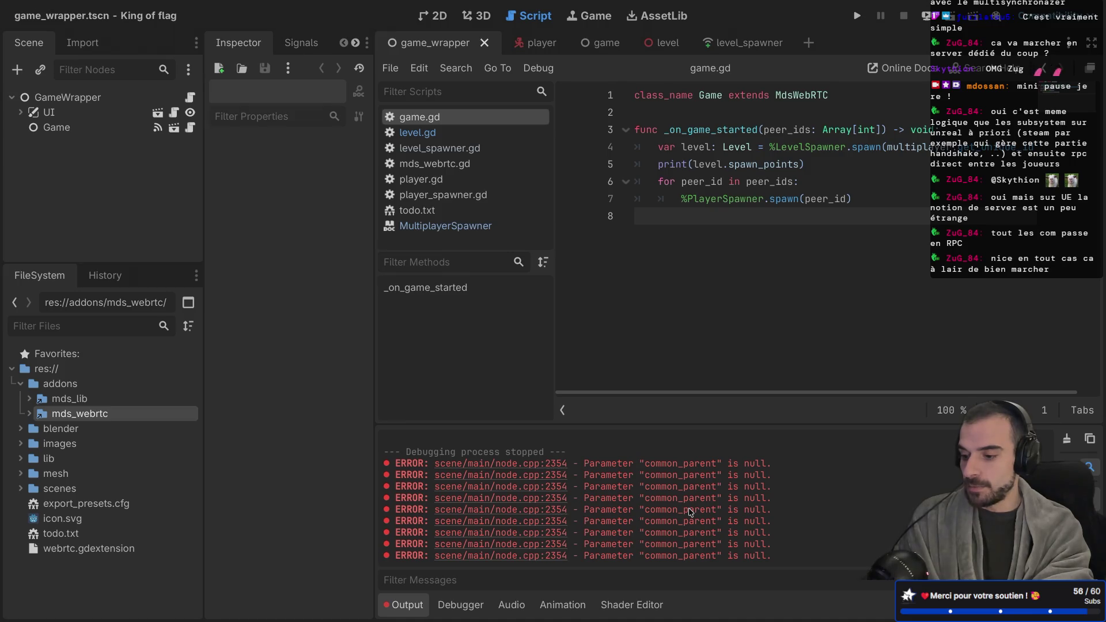
left_click(867, 20)
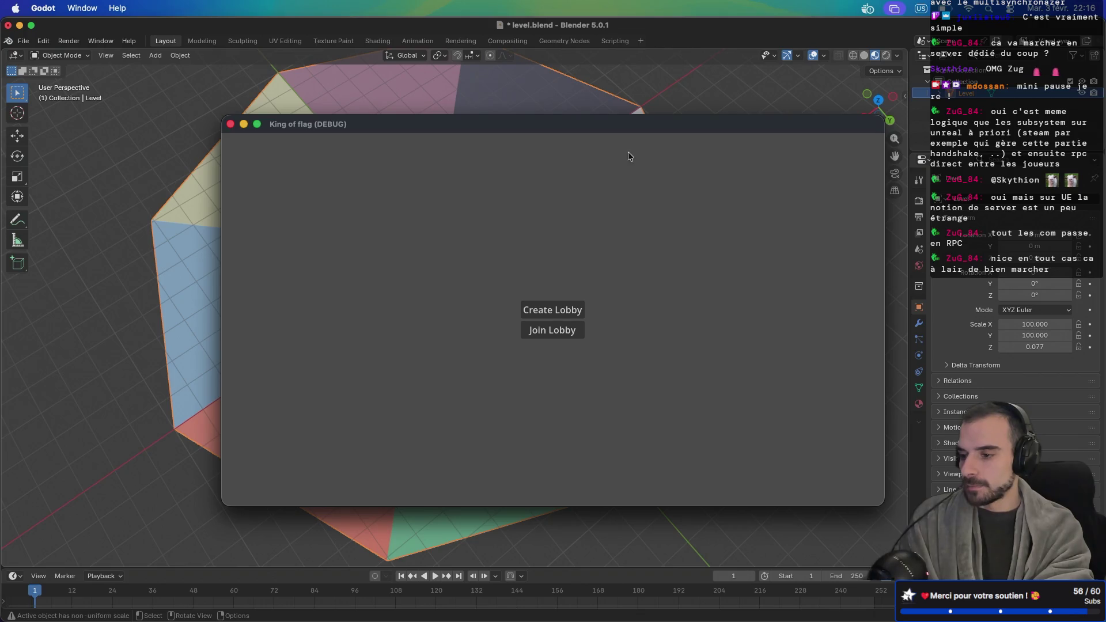
Host and start a lobby, then select the printed SpawnPoints output in the editor
mouse_move(654, 124)
left_mouse_down()
mouse_move(412, 35)
mouse_move(456, 27)
left_mouse_up()
key("ctrl+Right")
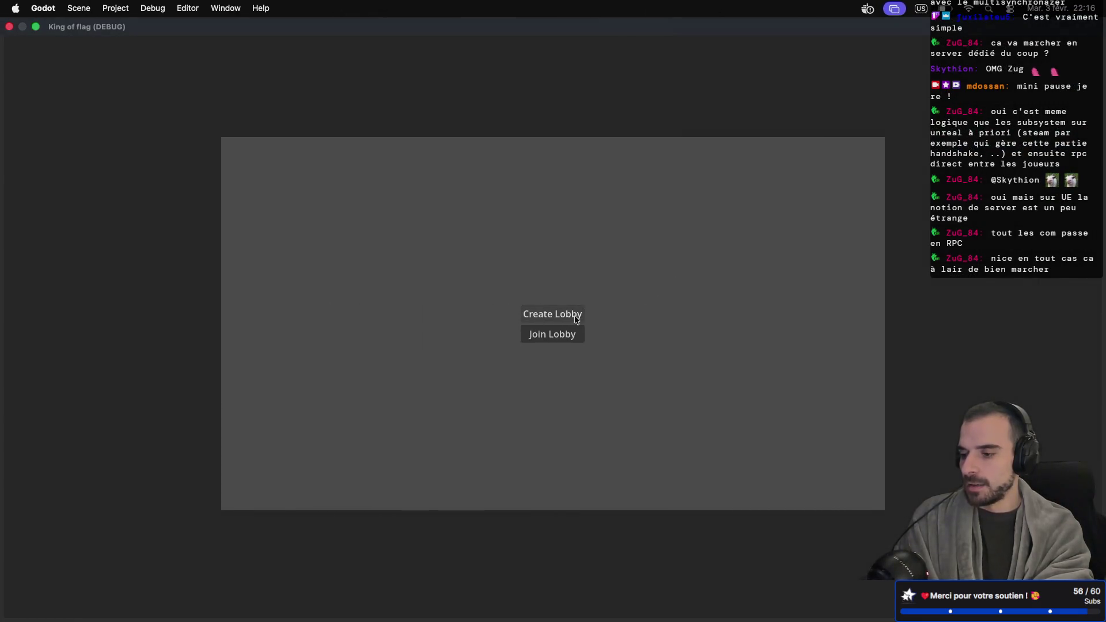
left_click(576, 318)
left_click(562, 338)
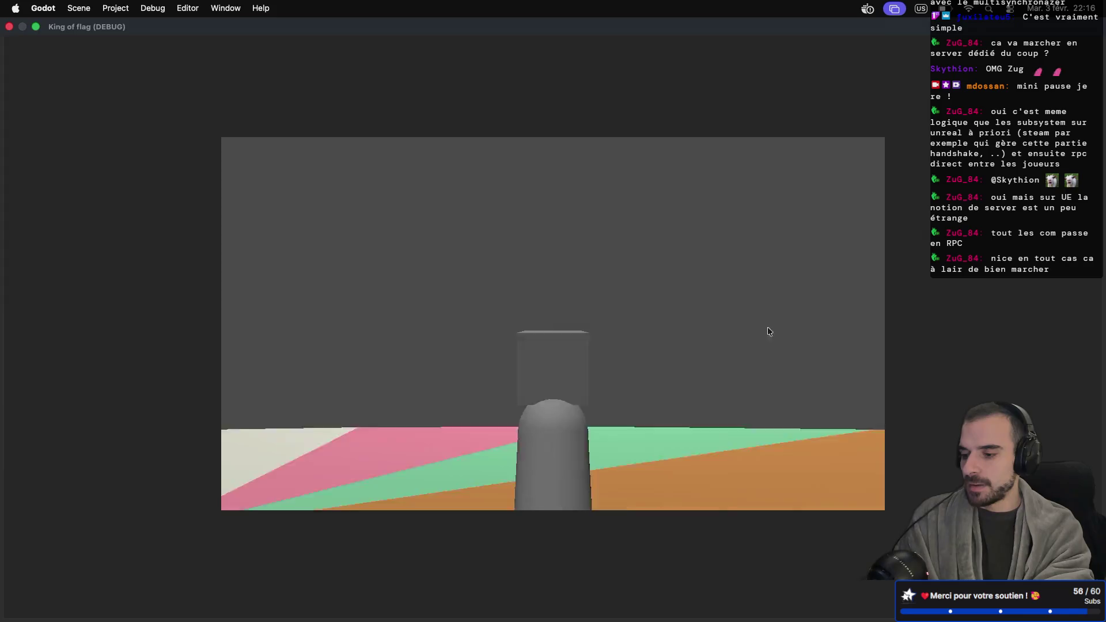
key("ctrl+Right")
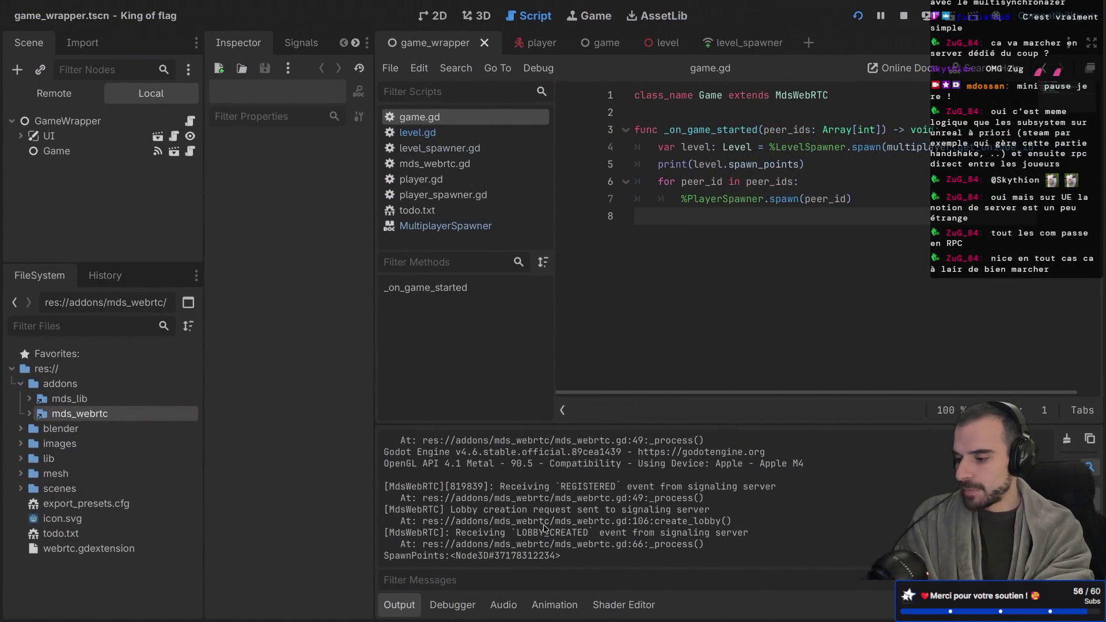
left_click_drag(456, 558, 576, 556)
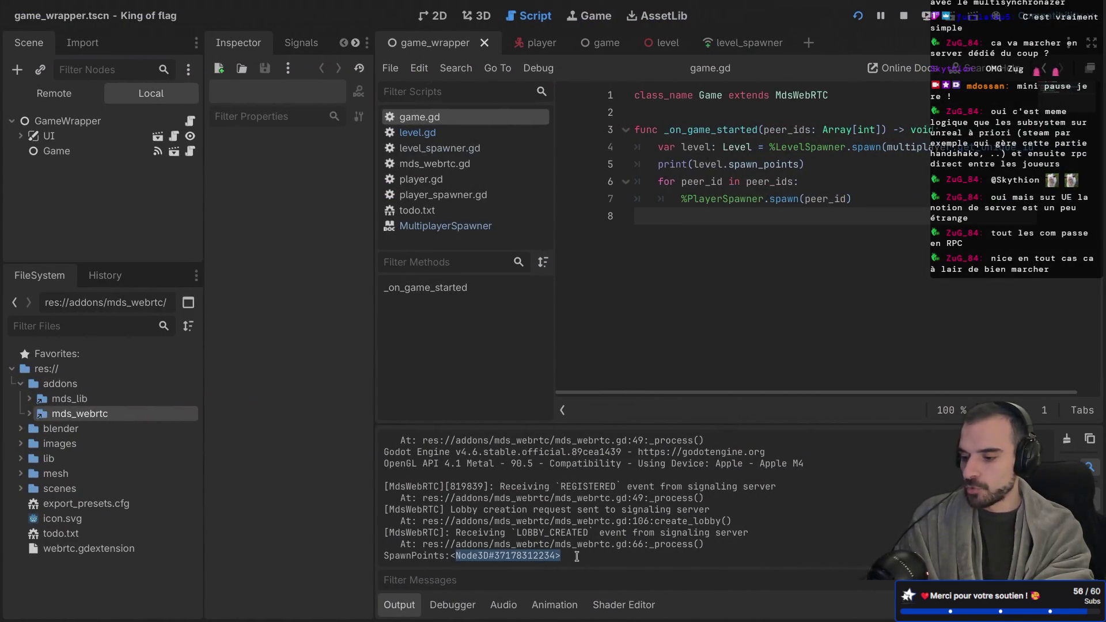
Start a spawn variable on line 5 and delete the print(level.spawn_points) call
left_click(829, 163)
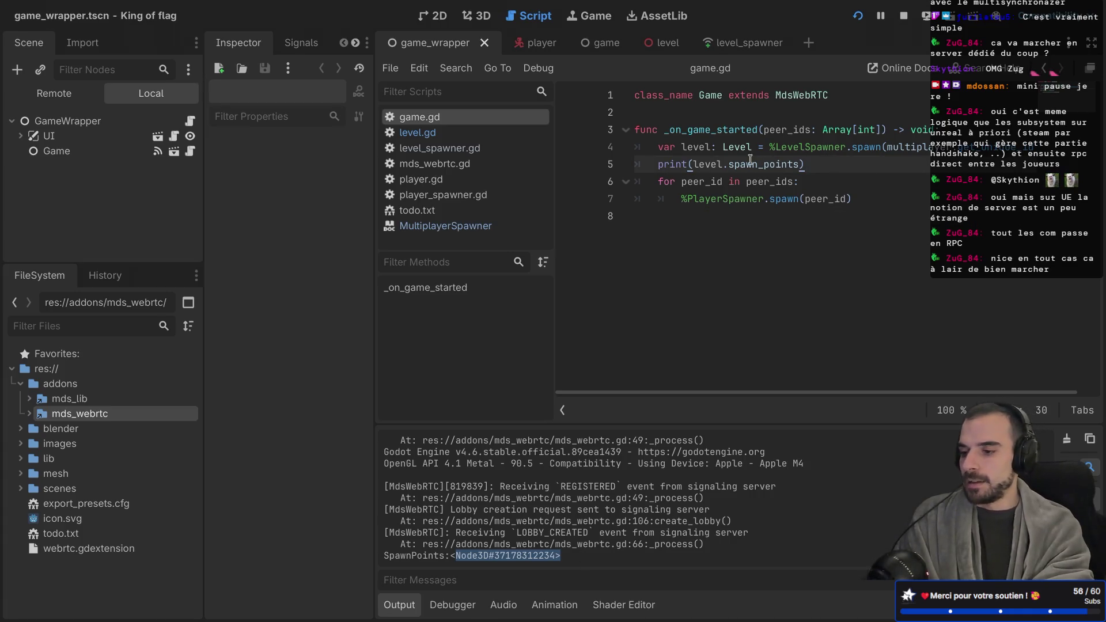
left_click(658, 165)
type("var sp")
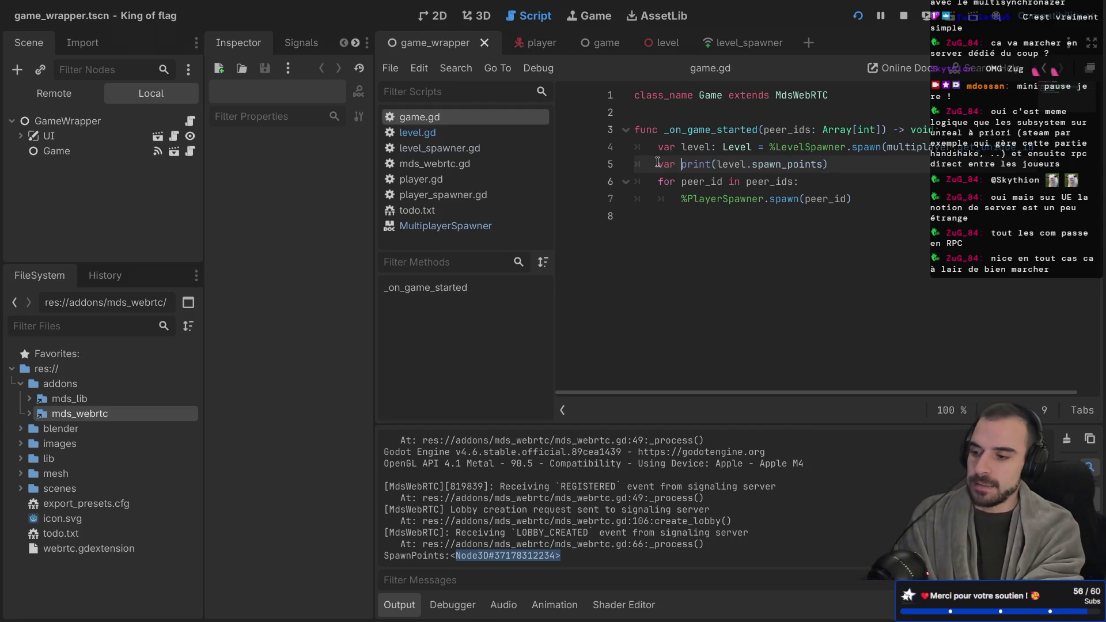
type("awn")
key("BackSpace")
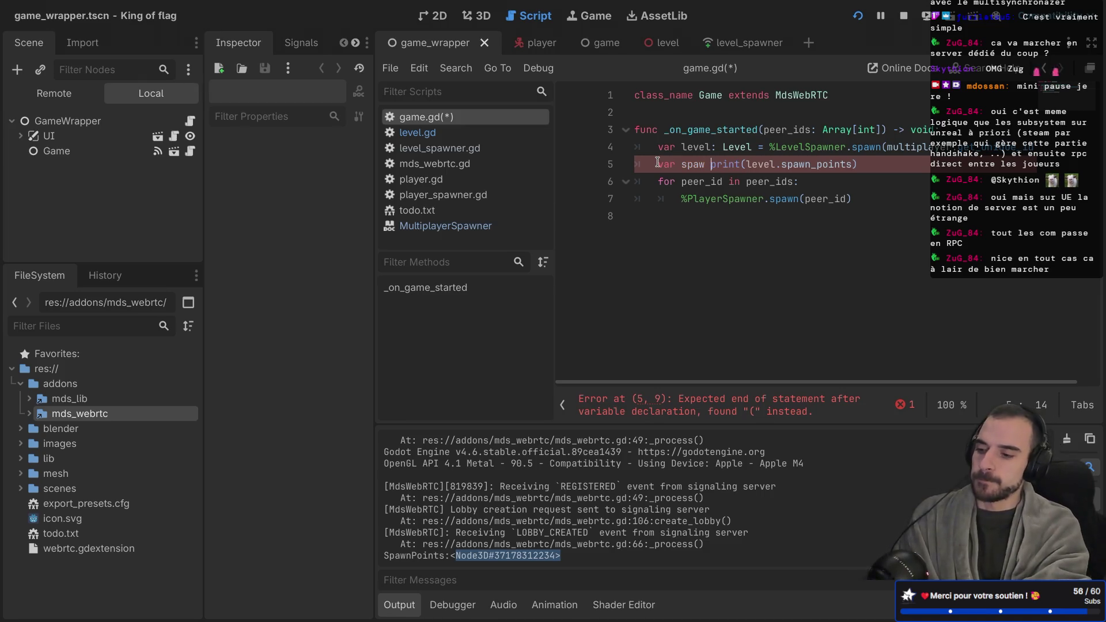
type("=")
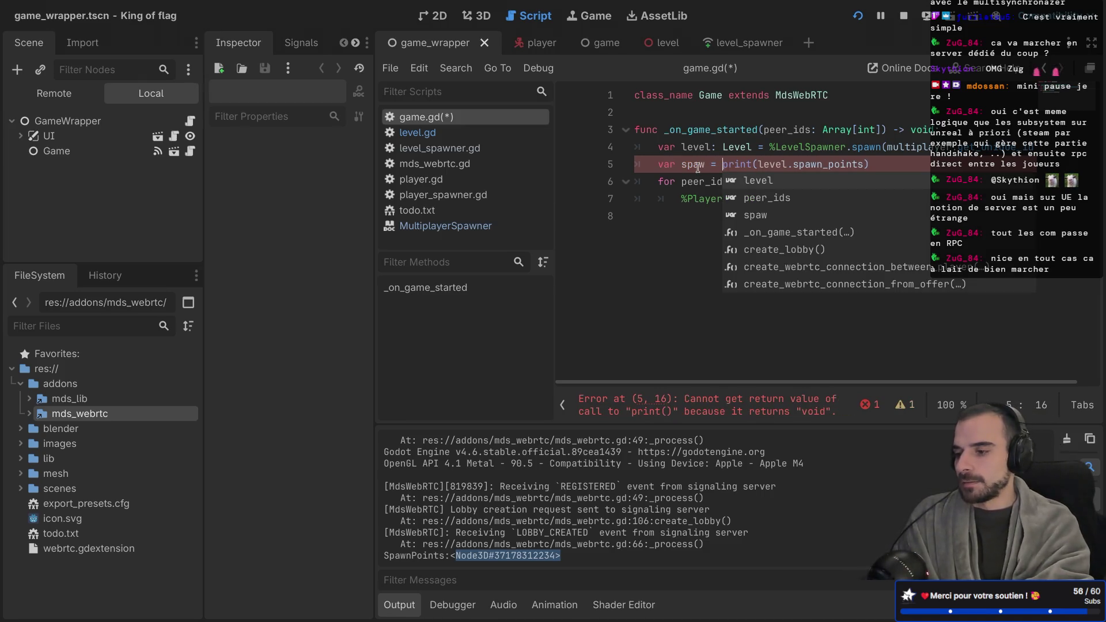
left_click_drag(204, 160, 109, 156)
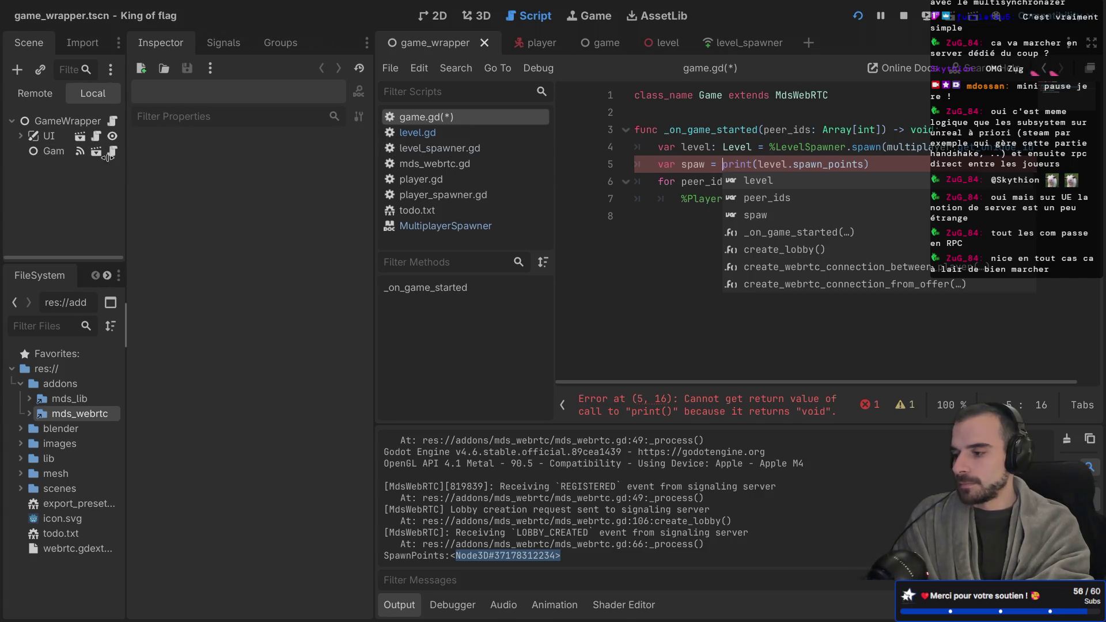
left_click_drag(371, 146, 246, 146)
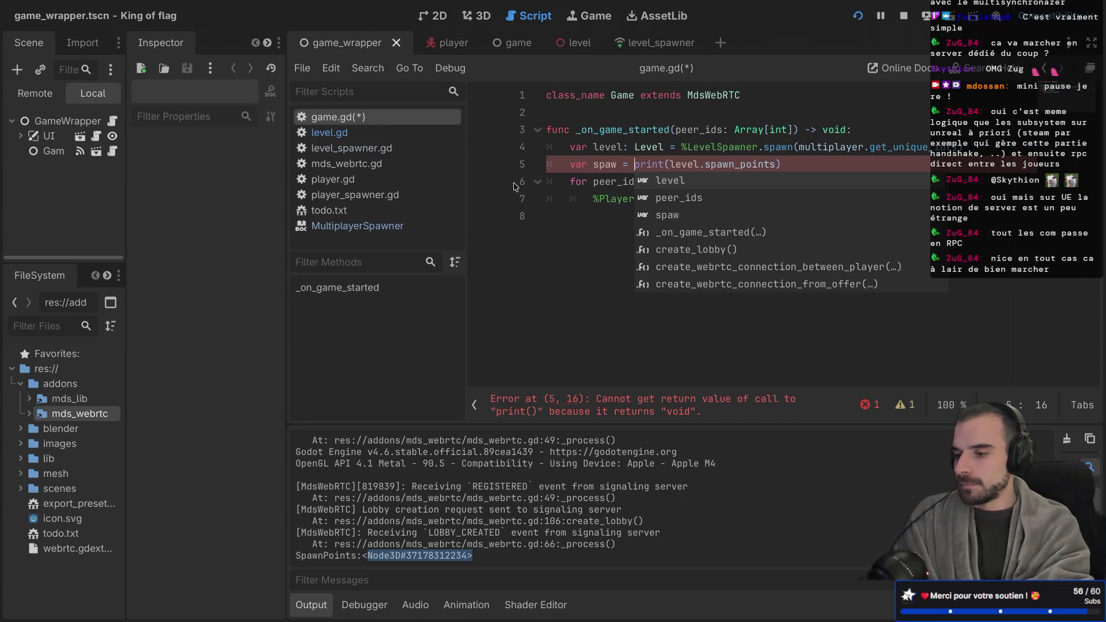
key("Escape")
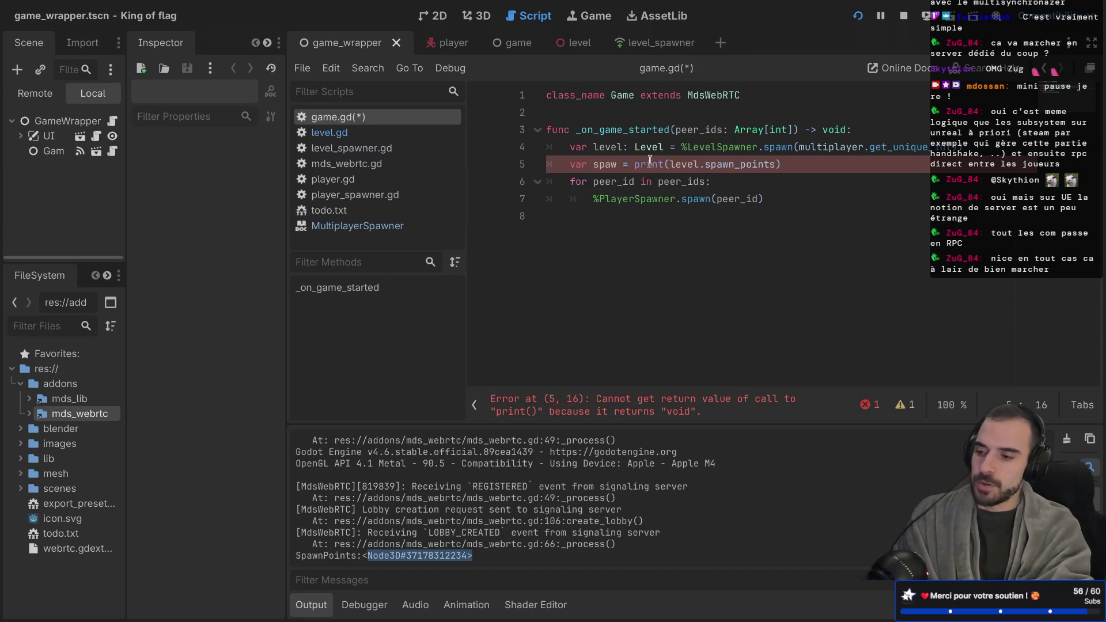
left_click(622, 163)
left_click_drag(633, 164, 801, 169)
key("BackSpace")
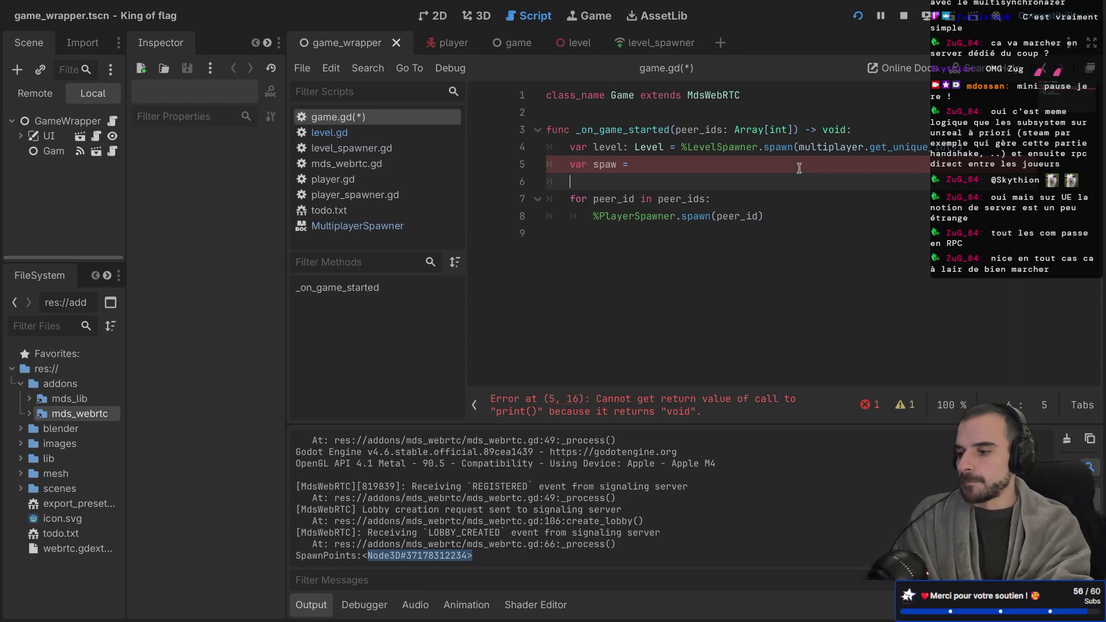
key("Return")
Complete the declaration as an empty spawn_array of type Array[Marker3D]
left_click(618, 162)
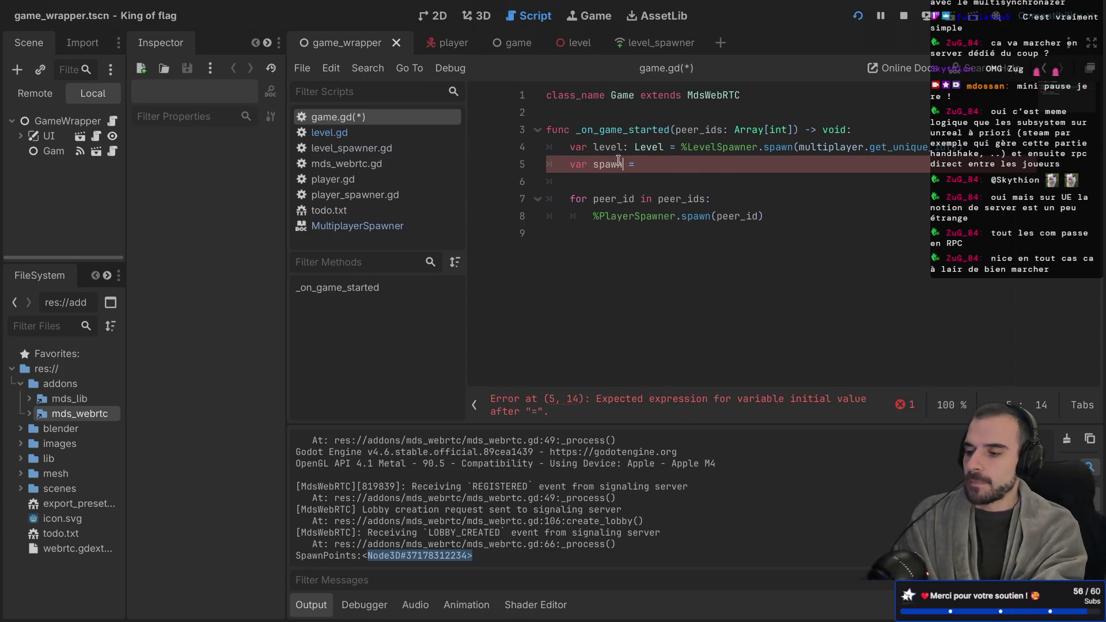
key("BackSpace")
type("rray: ")
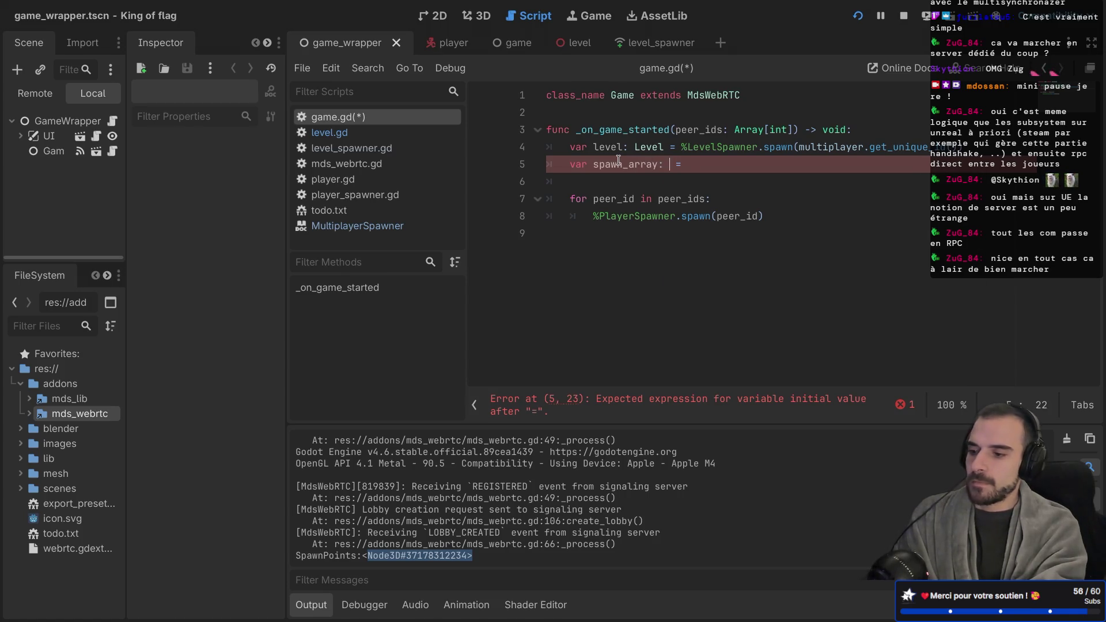
type("ay")
type("[Nod")
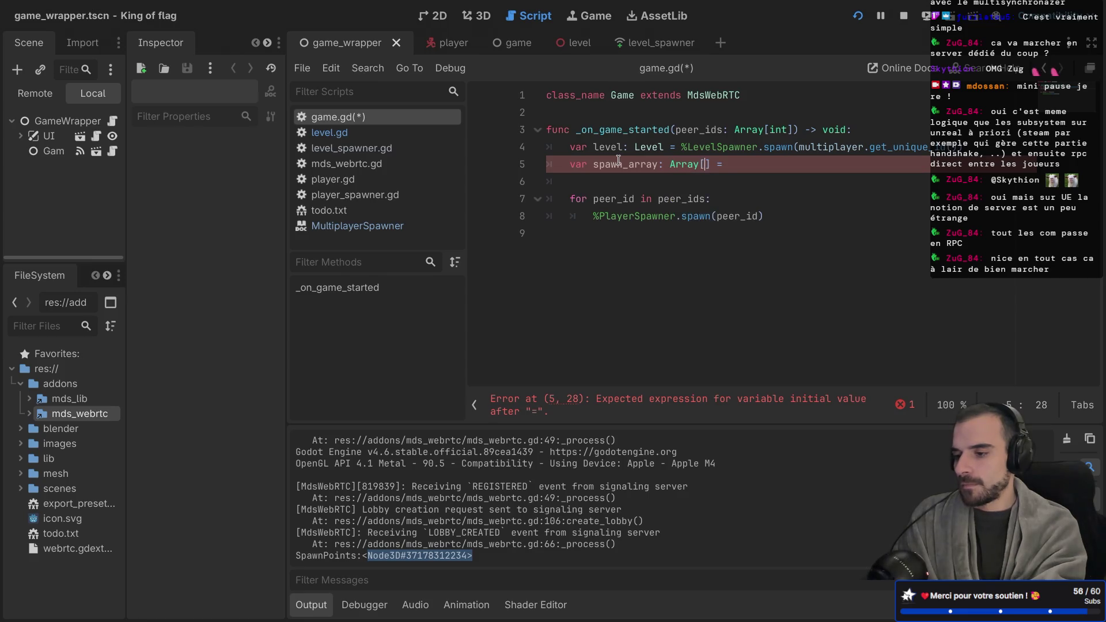
key("BackSpace")
key("BackSpace")
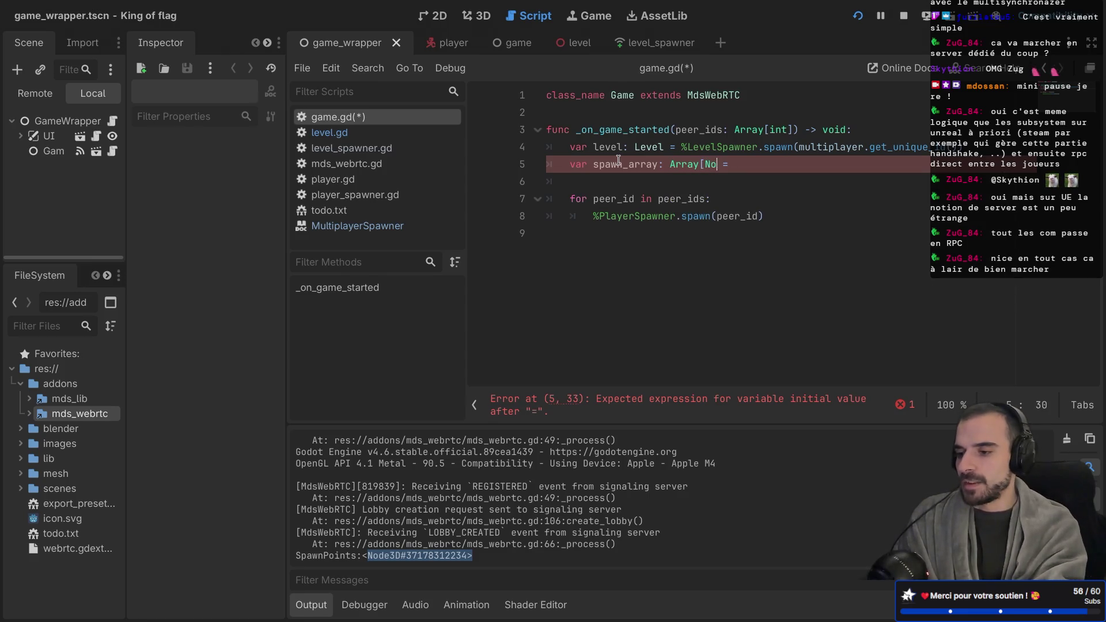
type("Mark")
key("Down")
key("Down")
key("Up")
key("Return")
key("Right")
key("Right")
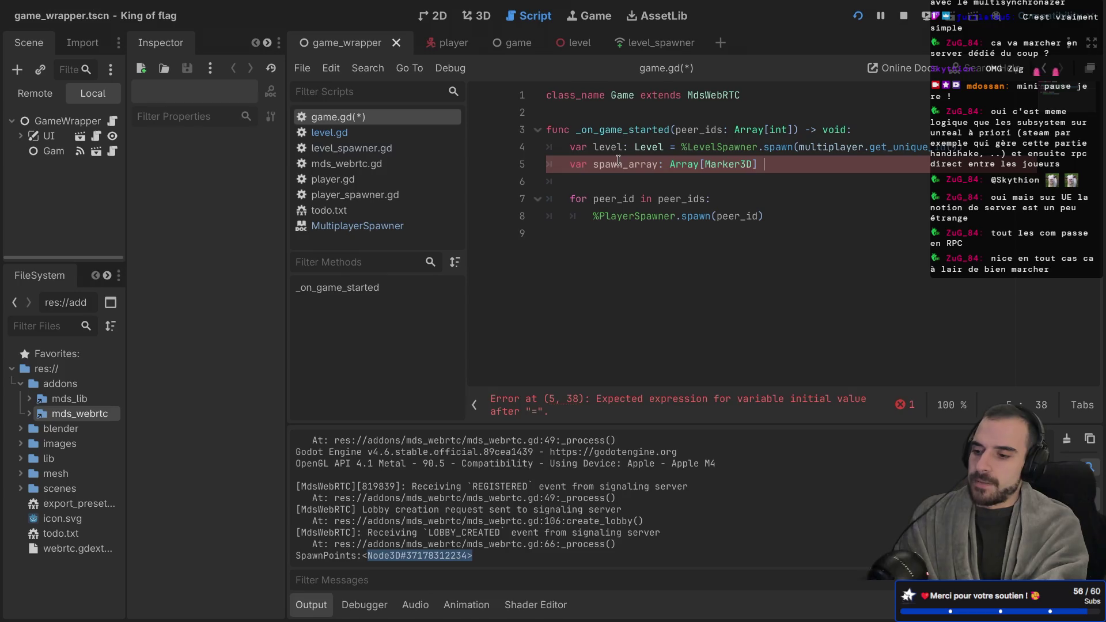
key("Return")
key("Return")
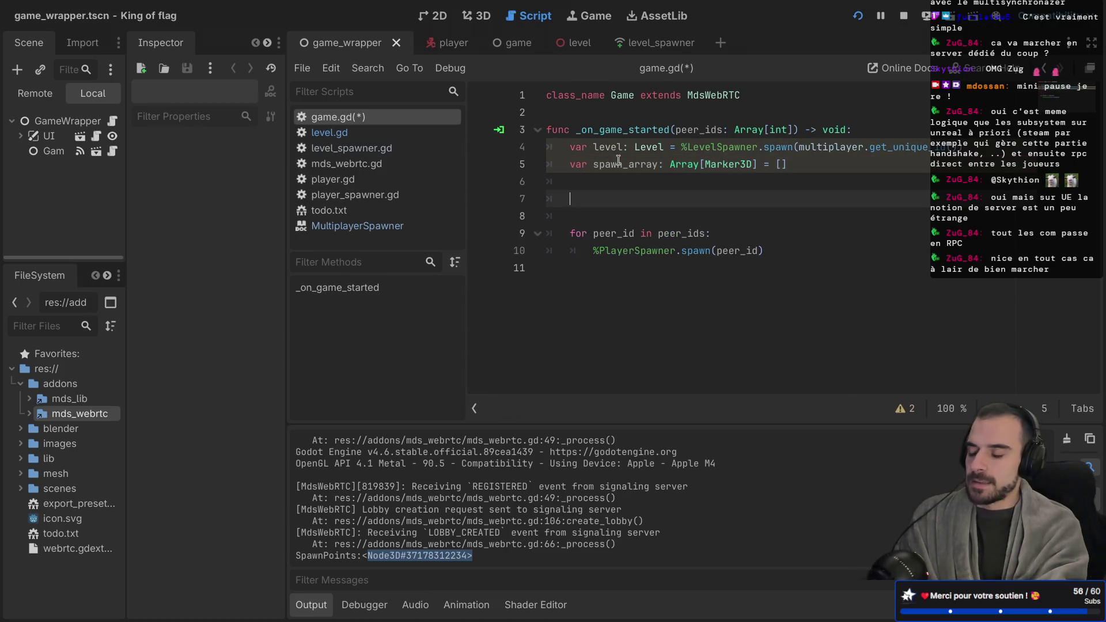
In distraction-free mode, begin a for loop over level.spawn_points with a spawn_array line inside
key("ctrl+super+d")
type("for ")
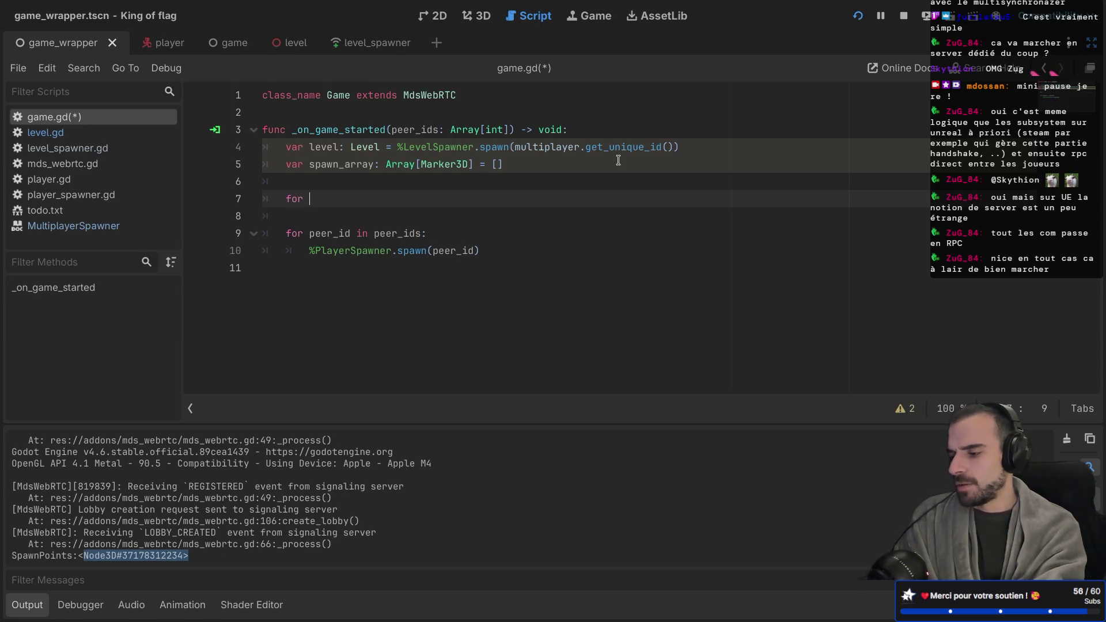
type("node")
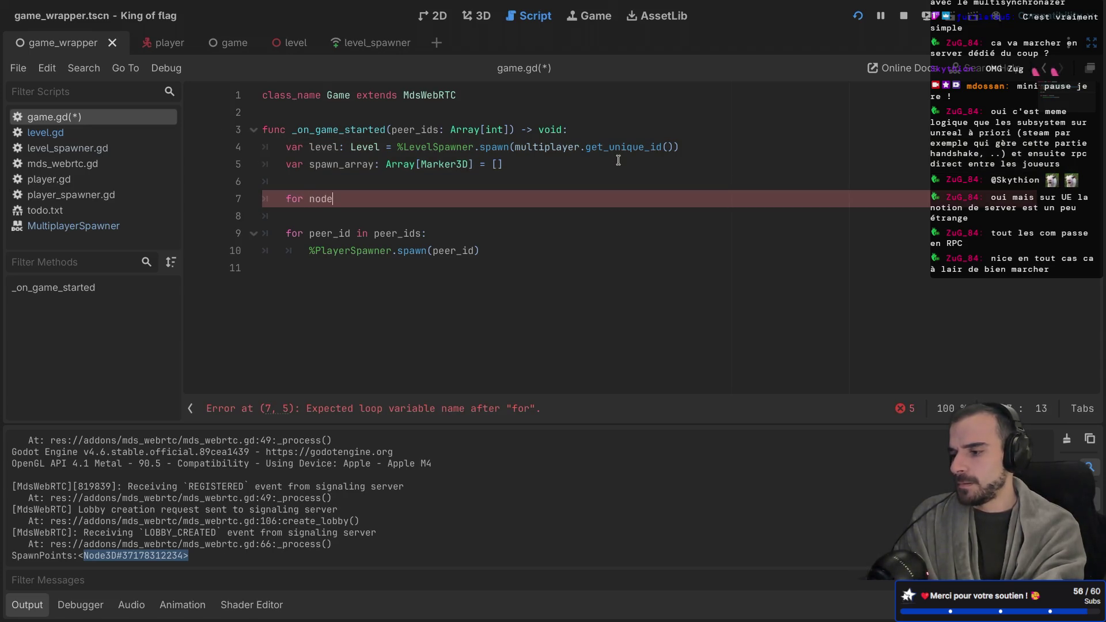
type(" in lve")
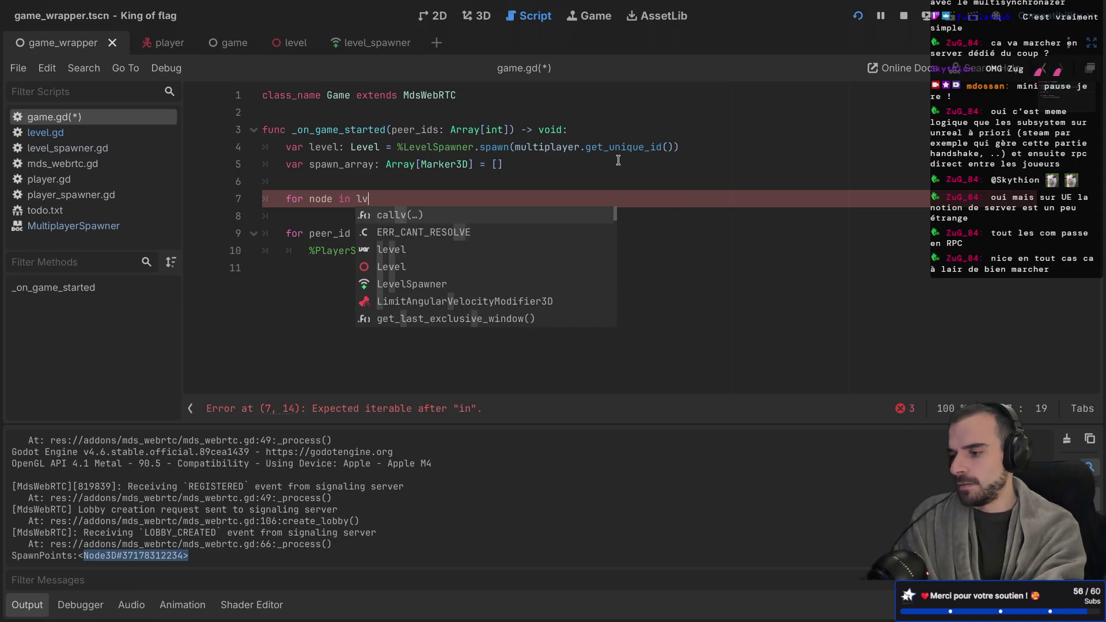
key("BackSpace")
key("BackSpace")
key("BackSpace")
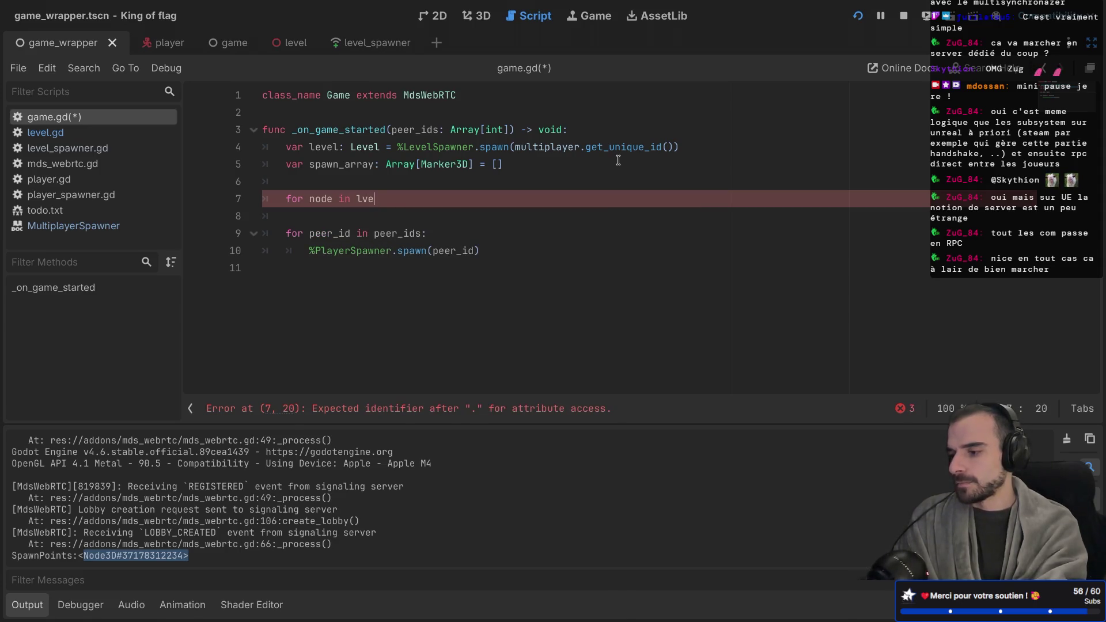
type("e")
key("Up")
key("Return")
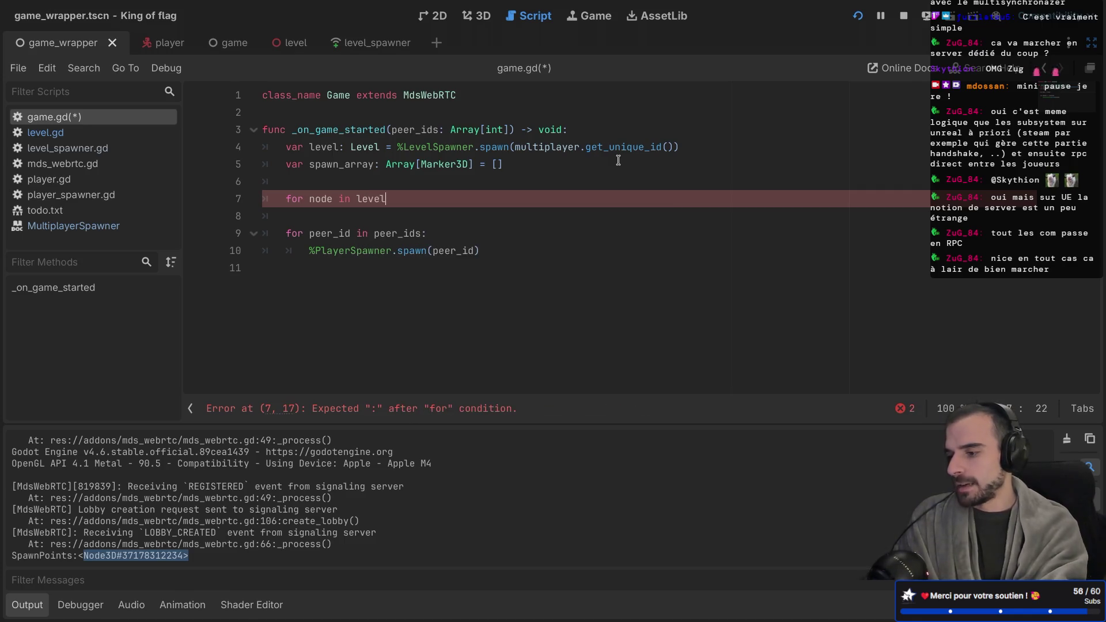
type(".")
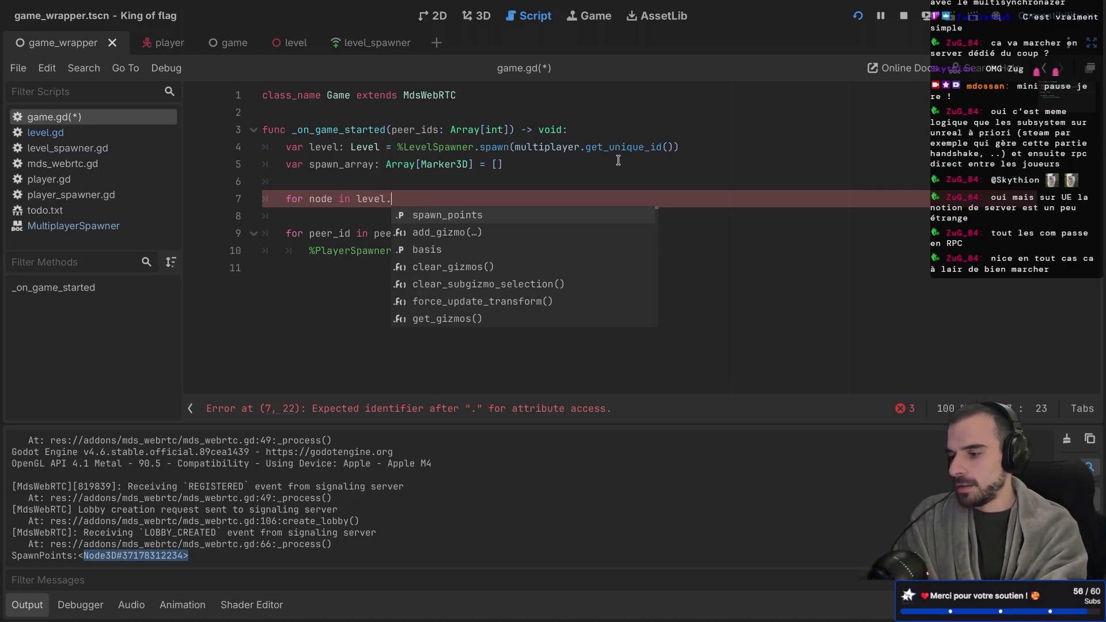
key("Return")
type(":")
key("Return")
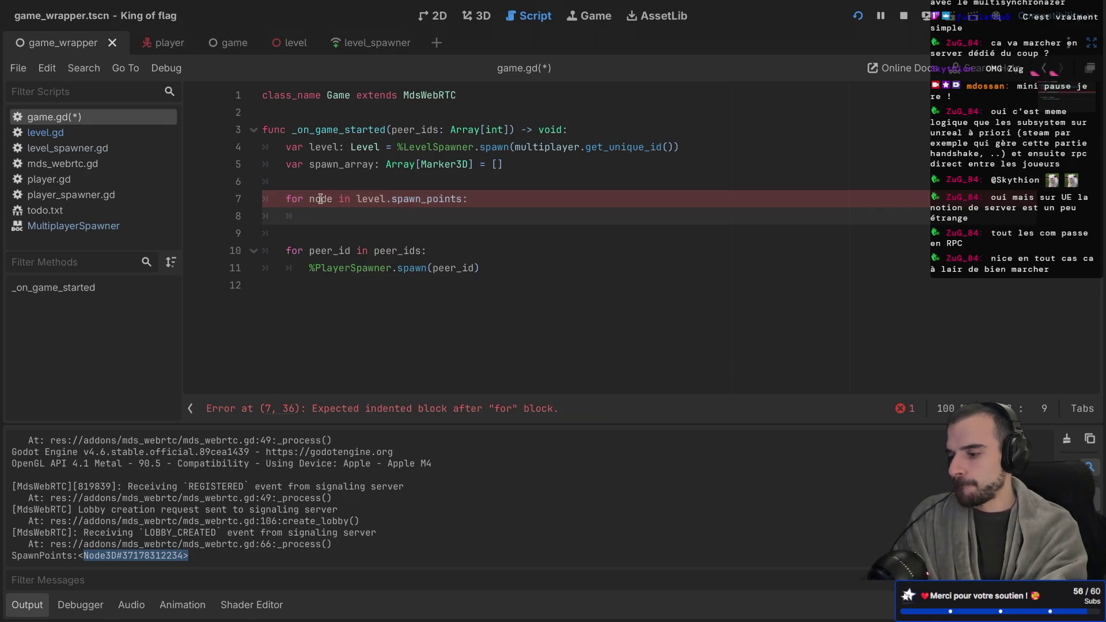
type("spaw")
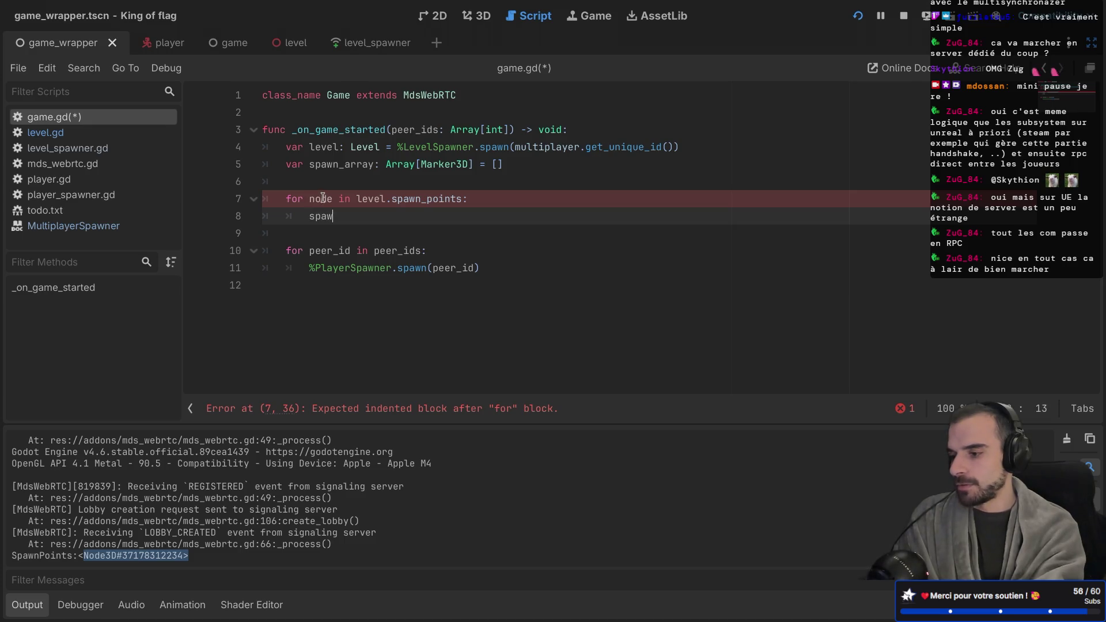
key("Return")
type(".ad")
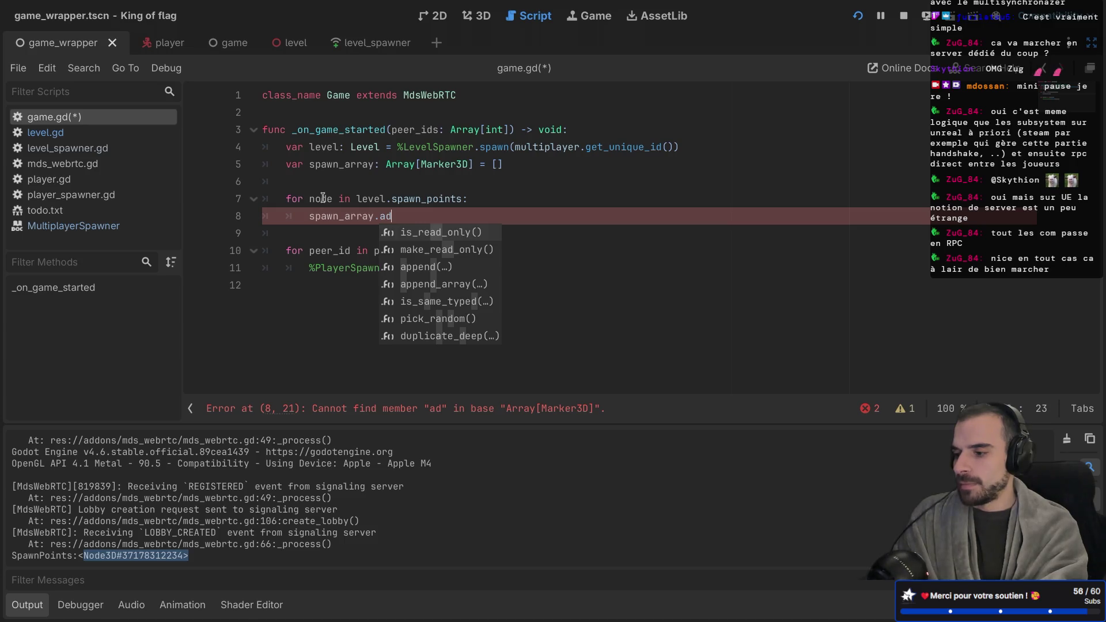
Append .get_children() to level.spawn_points and delete the unfinished loop text
left_click(463, 198)
type(".get")
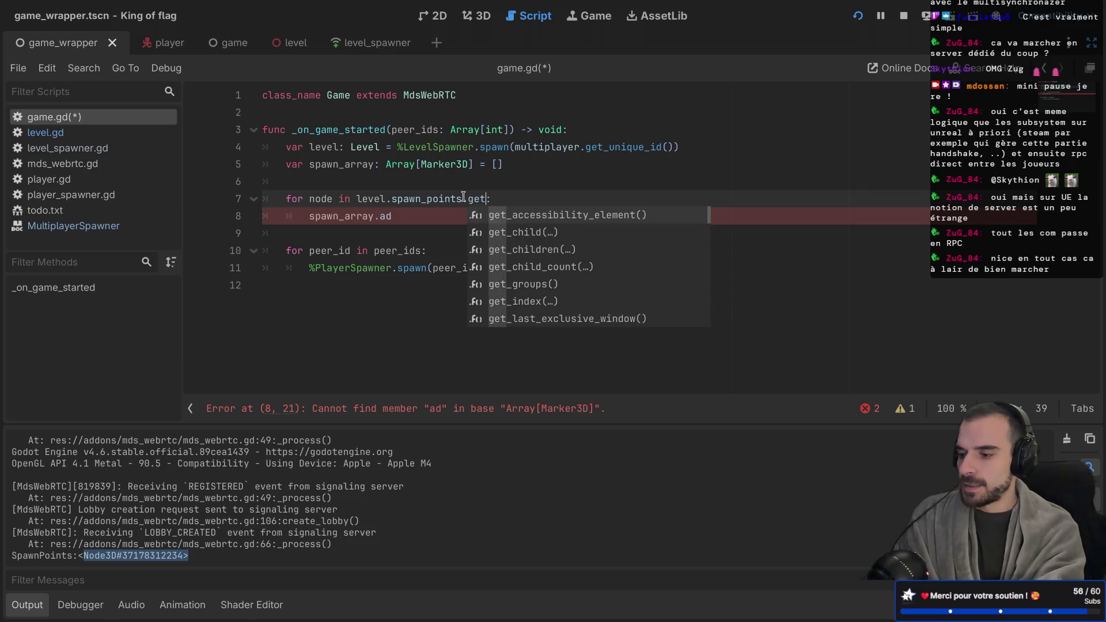
key("Down")
key("Down")
key("Return")
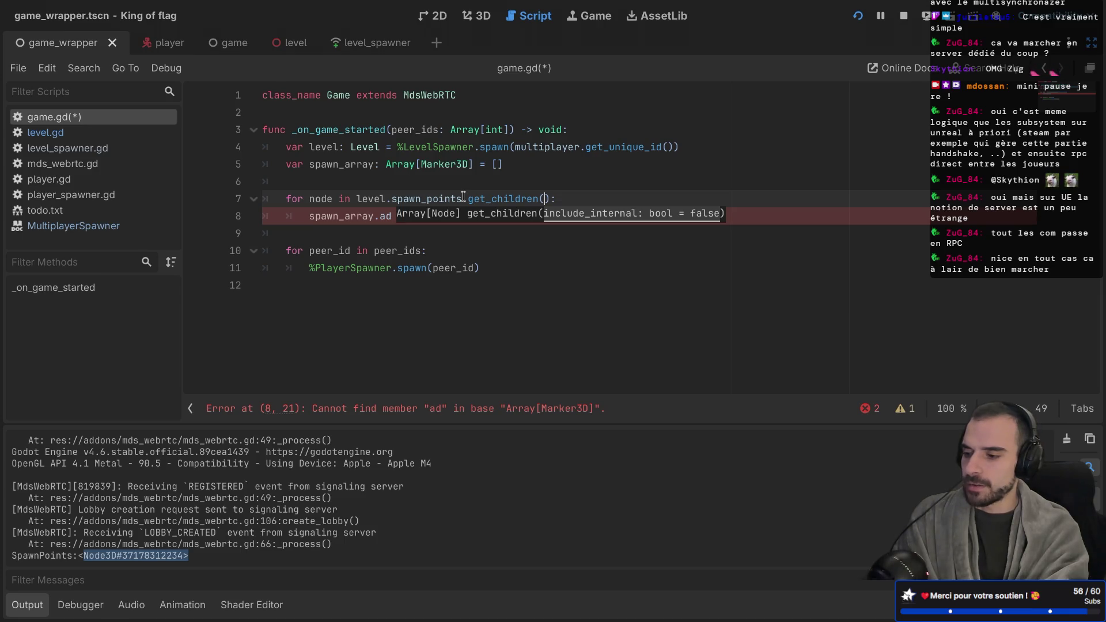
left_click_drag(403, 216, 231, 213)
key("BackSpace")
key("BackSpace")
left_click_drag(356, 199, 282, 196)
key("BackSpace")
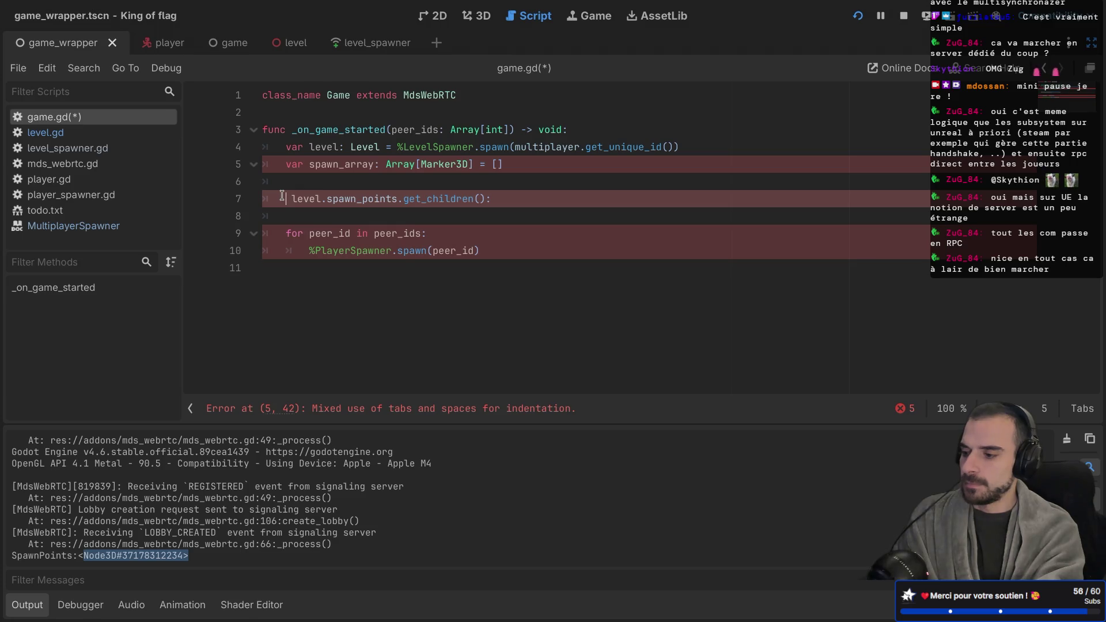
Wrap line 7 as spawn_array.assign(level.spawn_points.get_children())
type("var")
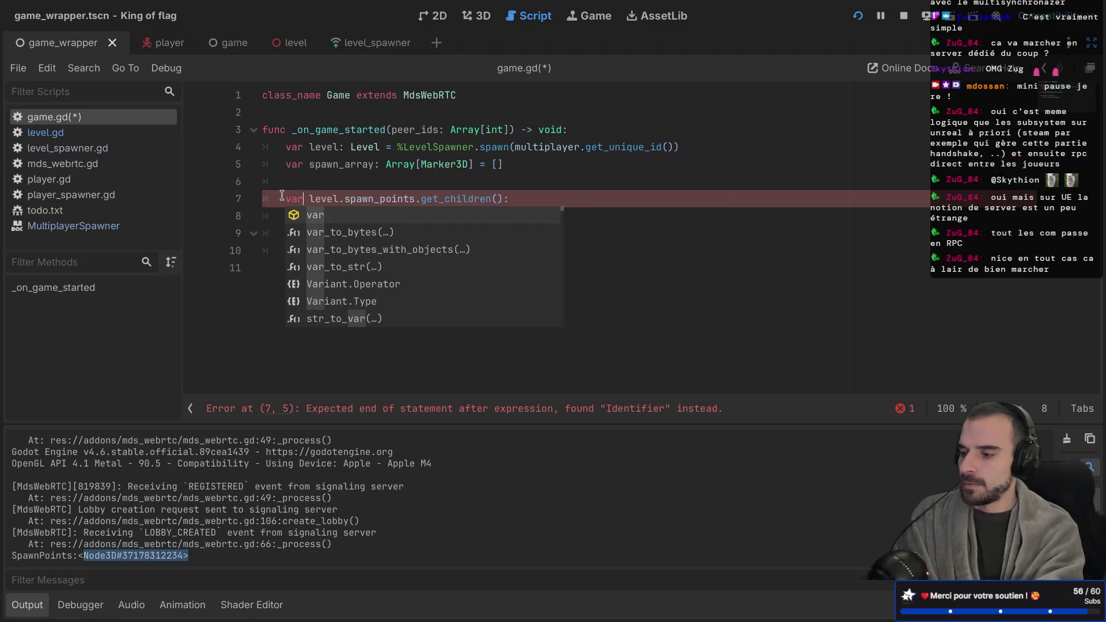
key("BackSpace")
key("BackSpace")
key("BackSpace")
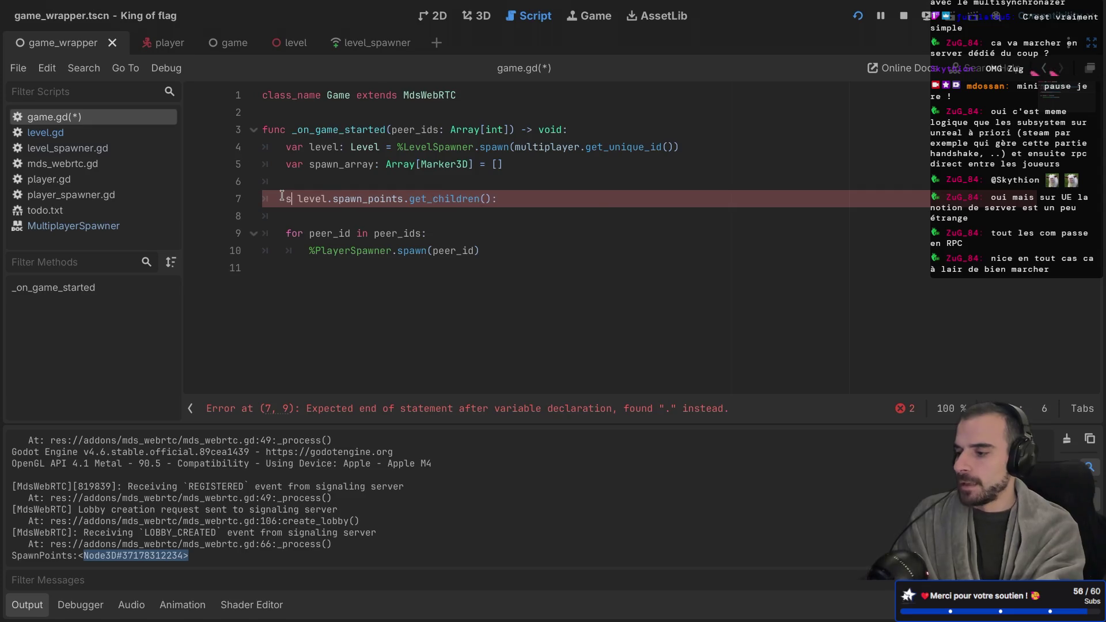
type("sa")
key("Return")
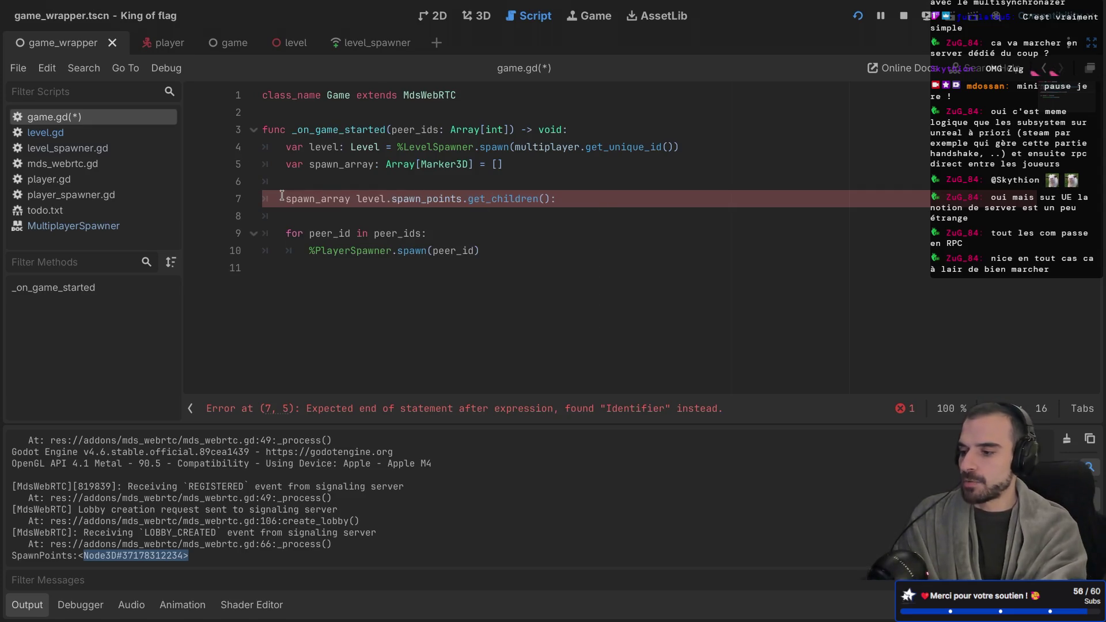
left_click(498, 197)
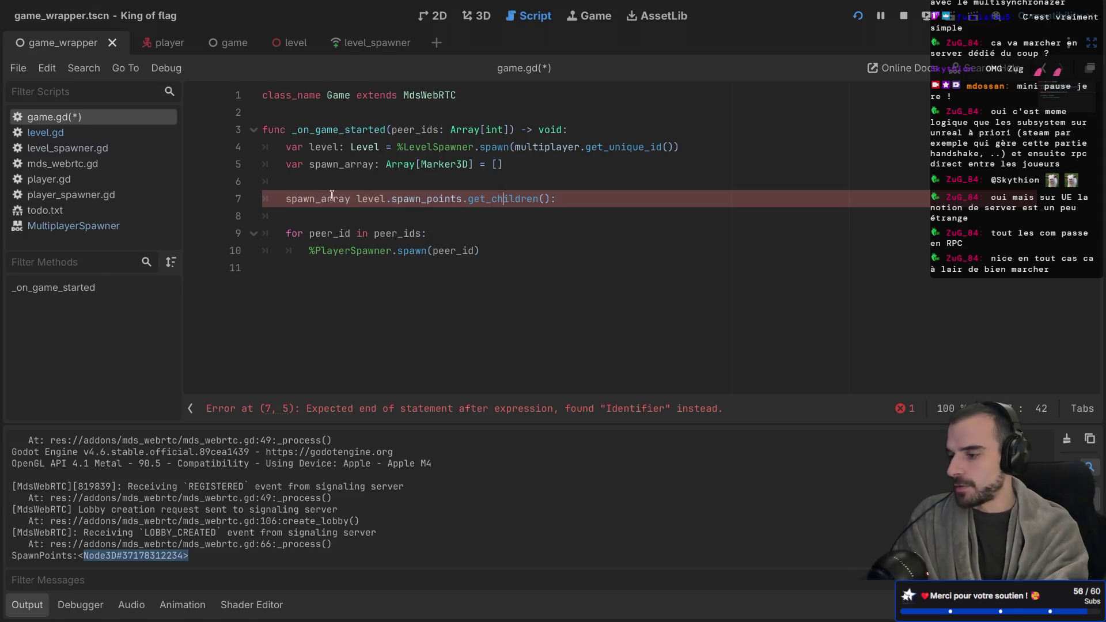
type(".assing")
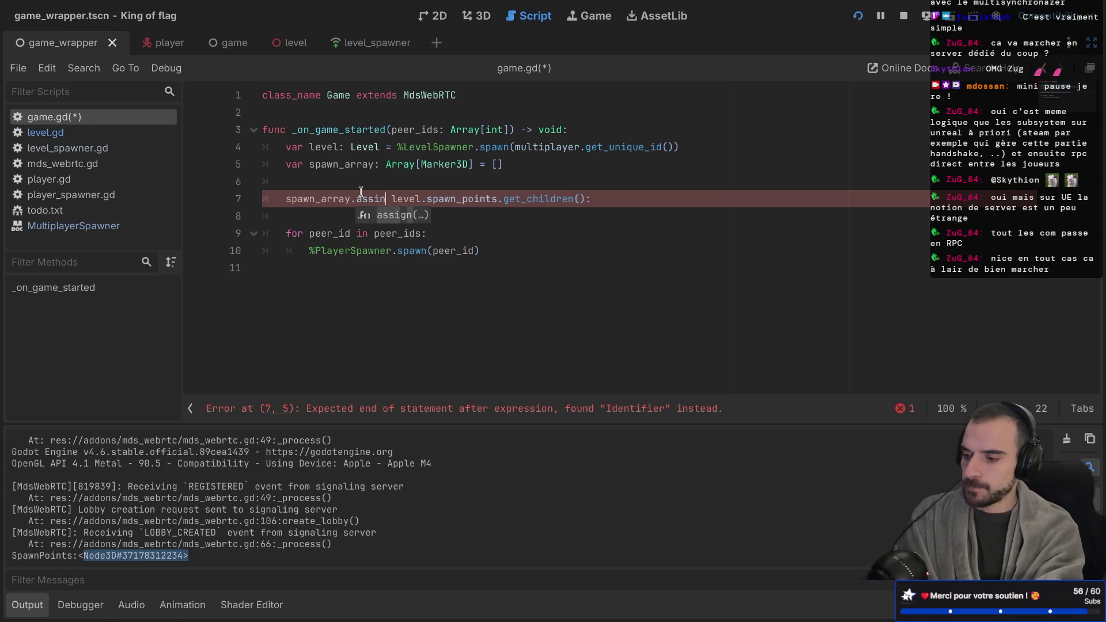
key("BackSpace")
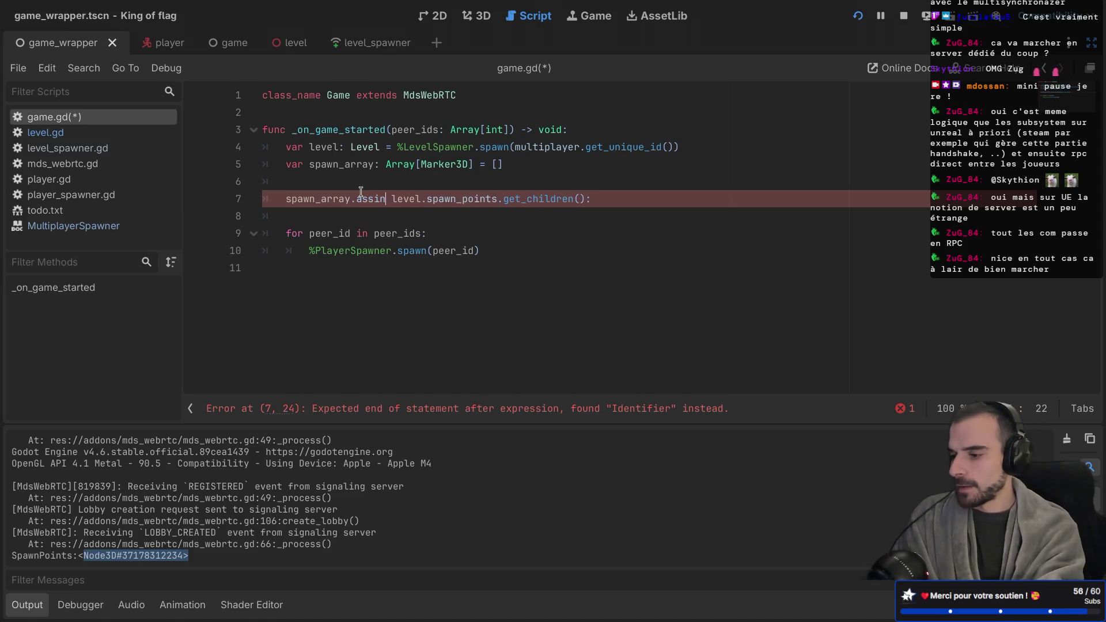
type("gn(")
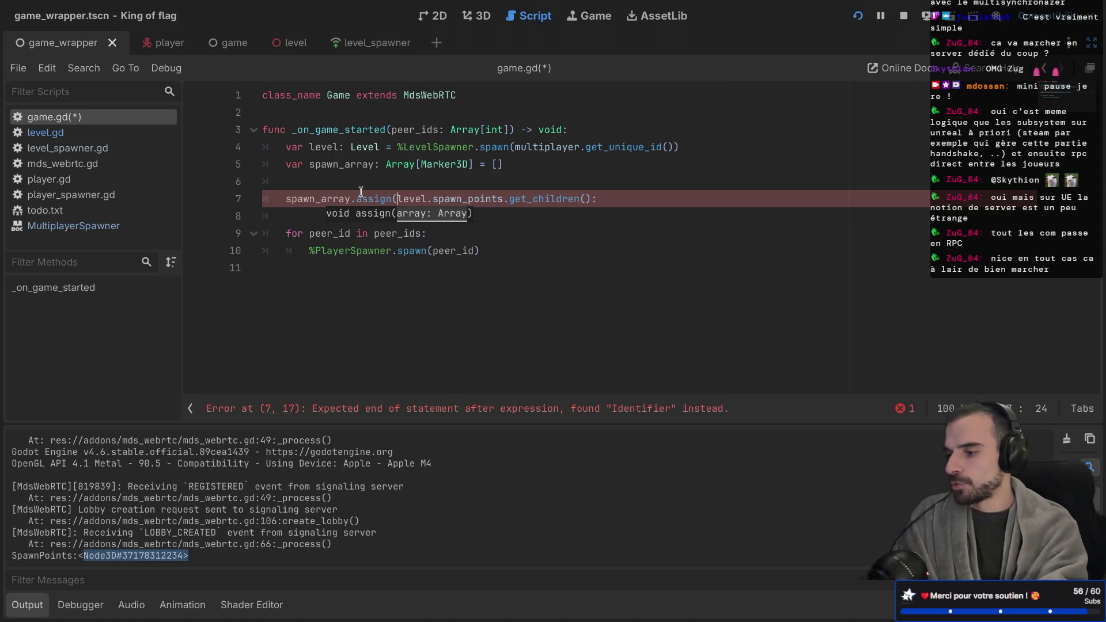
key("Return")
left_click(594, 198)
left_click(648, 196)
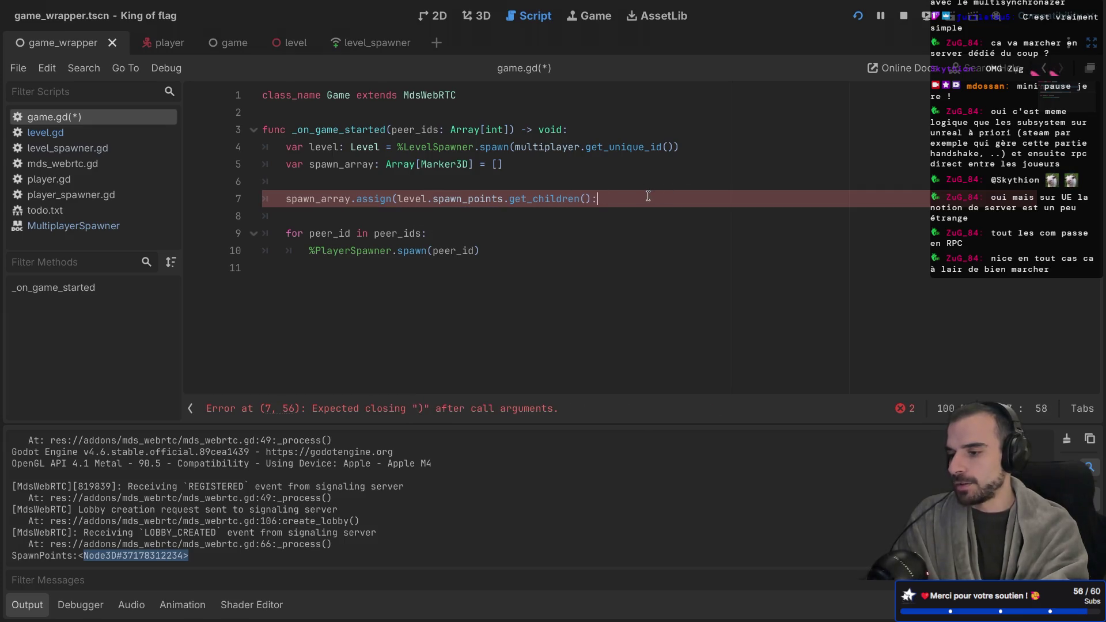
type(")")
Delete the blank lines around the assign line and save game.gd
left_click_drag(385, 164, 472, 164)
left_click(451, 165)
left_click_drag(392, 164, 468, 165)
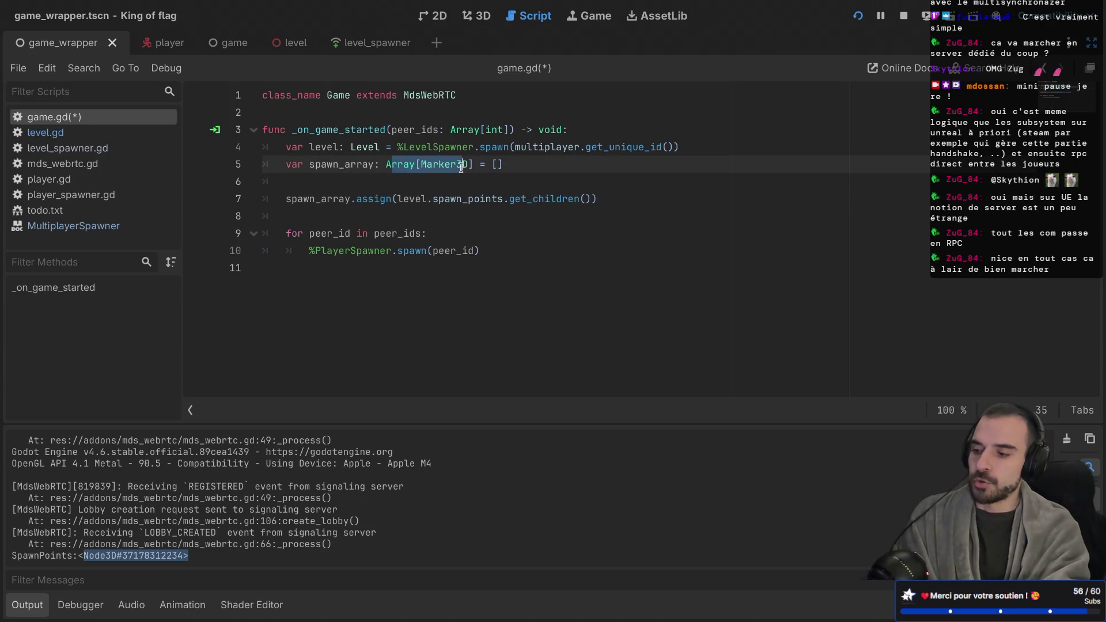
left_click(493, 164)
left_click_drag(398, 199, 577, 199)
left_click(372, 199)
left_click(307, 183)
key("BackSpace")
key("BackSpace")
left_click(295, 191)
key("BackSpace")
key("BackSpace")
key("Up")
key("Up")
key("ctrl+s")
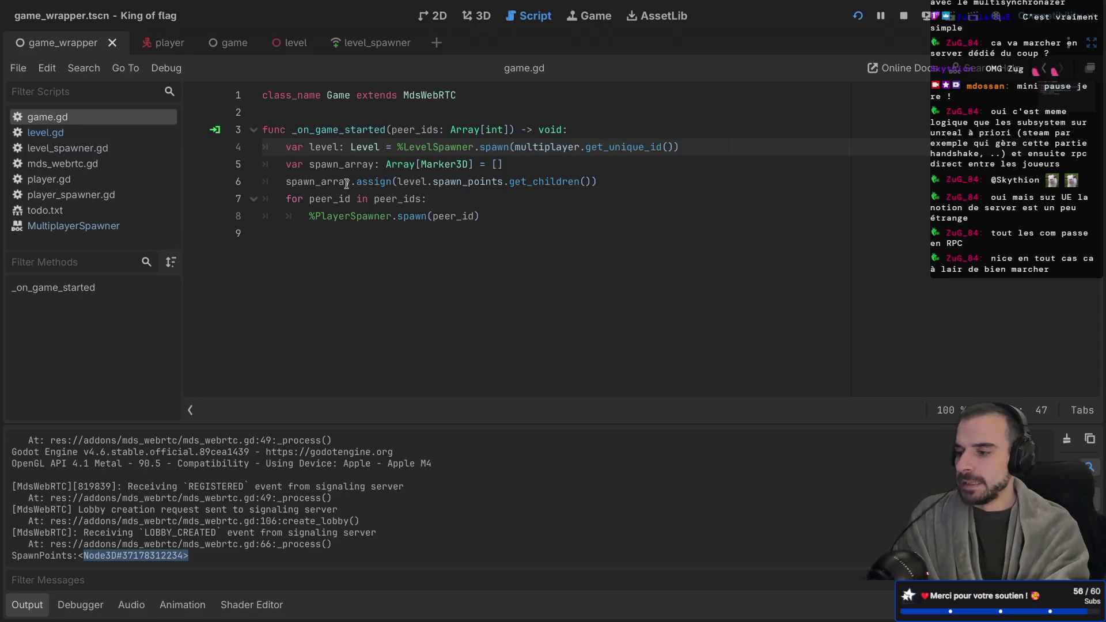
key("Down")
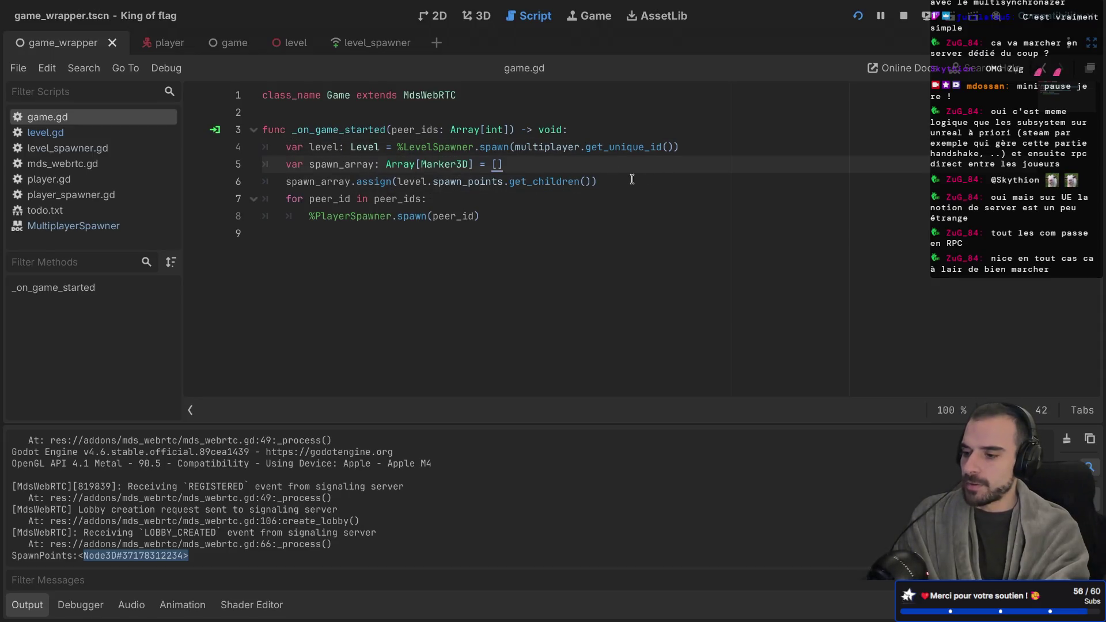
Add var spawn_counter: int = 0 below the assign line
left_click(631, 179)
key("Return")
type("var spawn_counter")
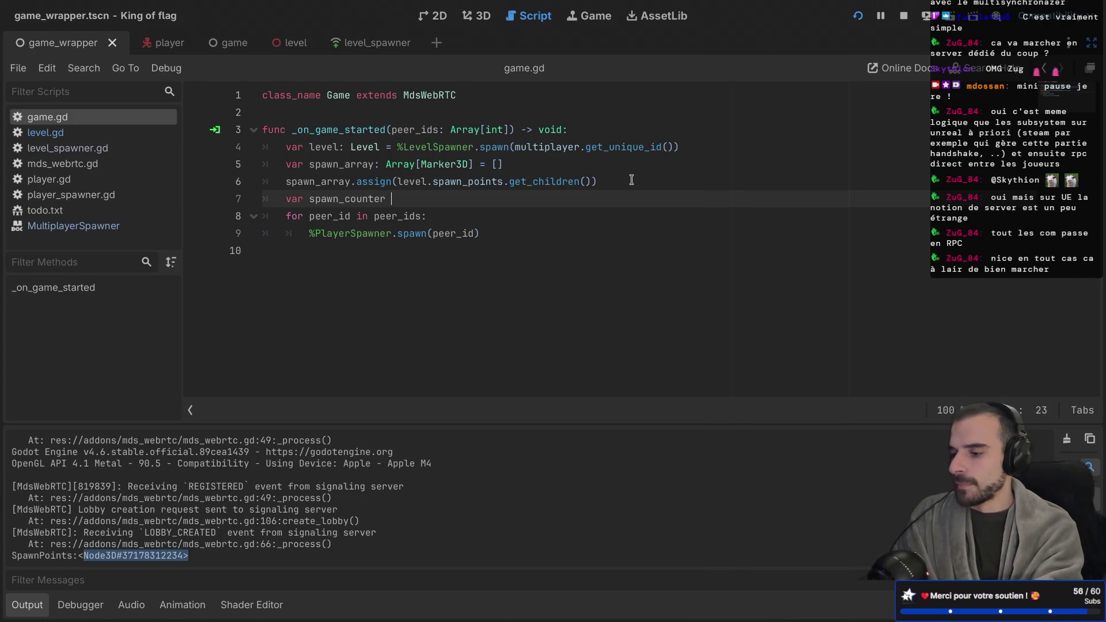
type(";")
key("BackSpace")
type(": ")
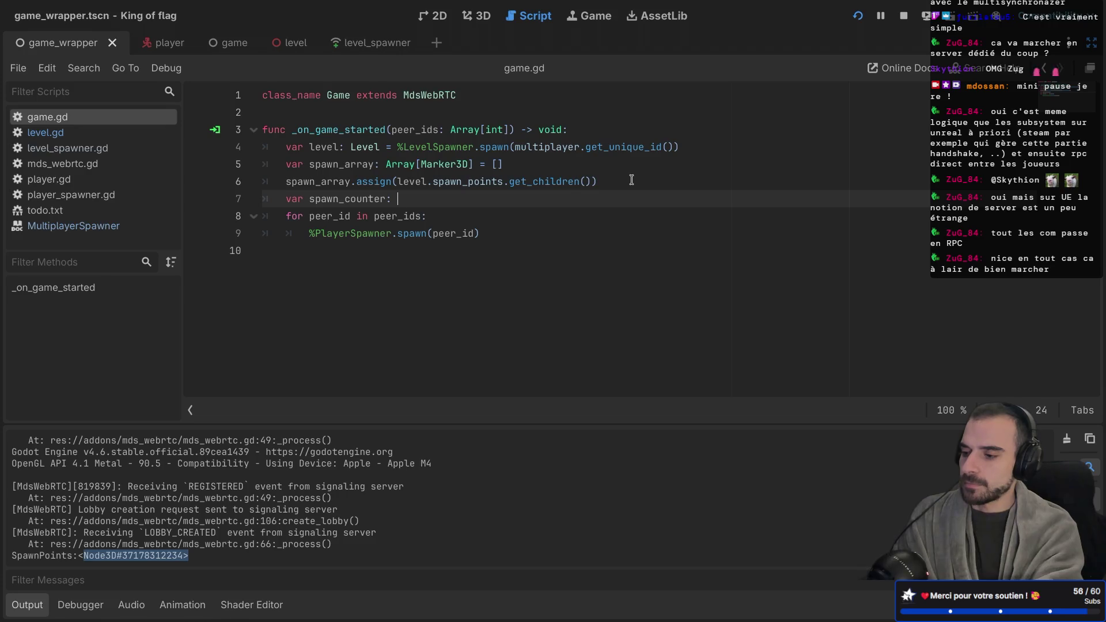
type("int = 0;")
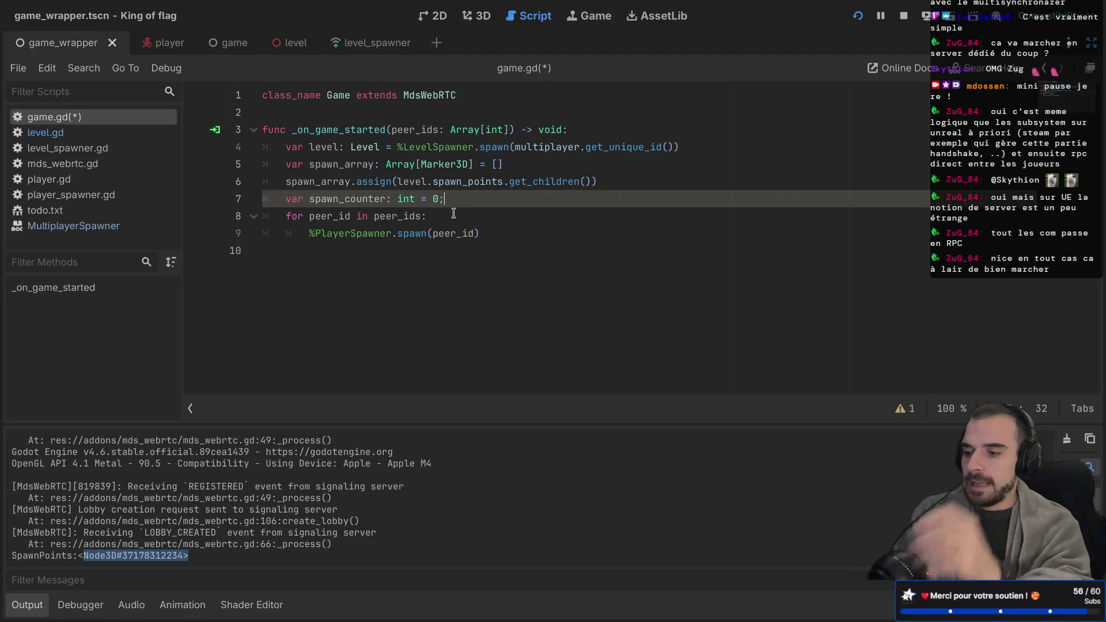
Inside the peer loop, declare var spawn: Marker3D = spawn_array
left_click(450, 220)
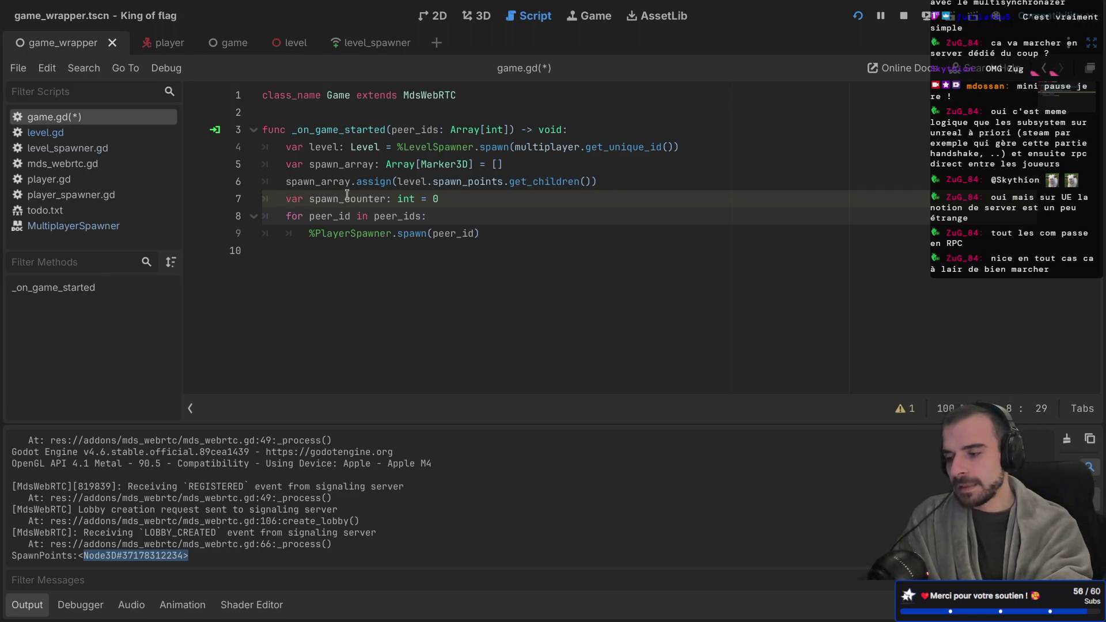
key("Return")
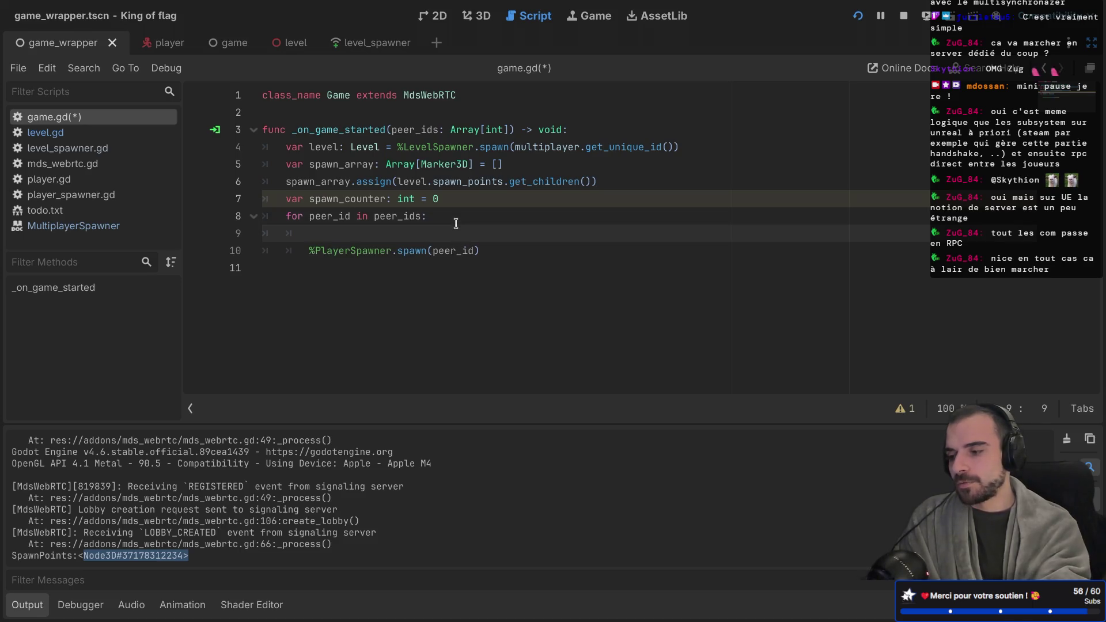
type("var spawn =")
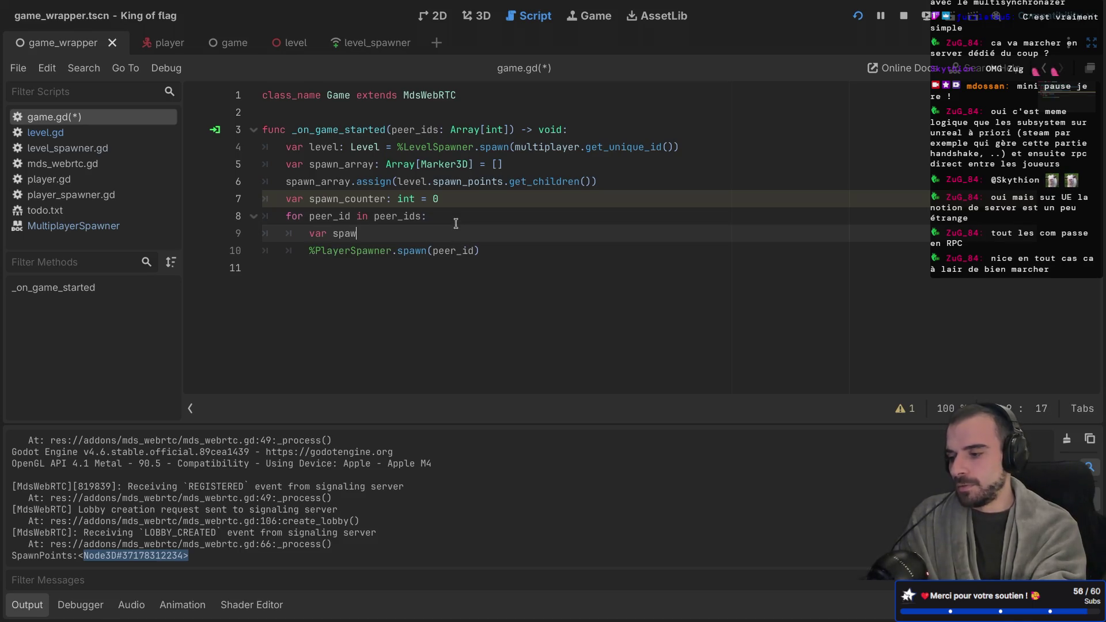
key("BackSpace")
key("BackSpace")
type(": M")
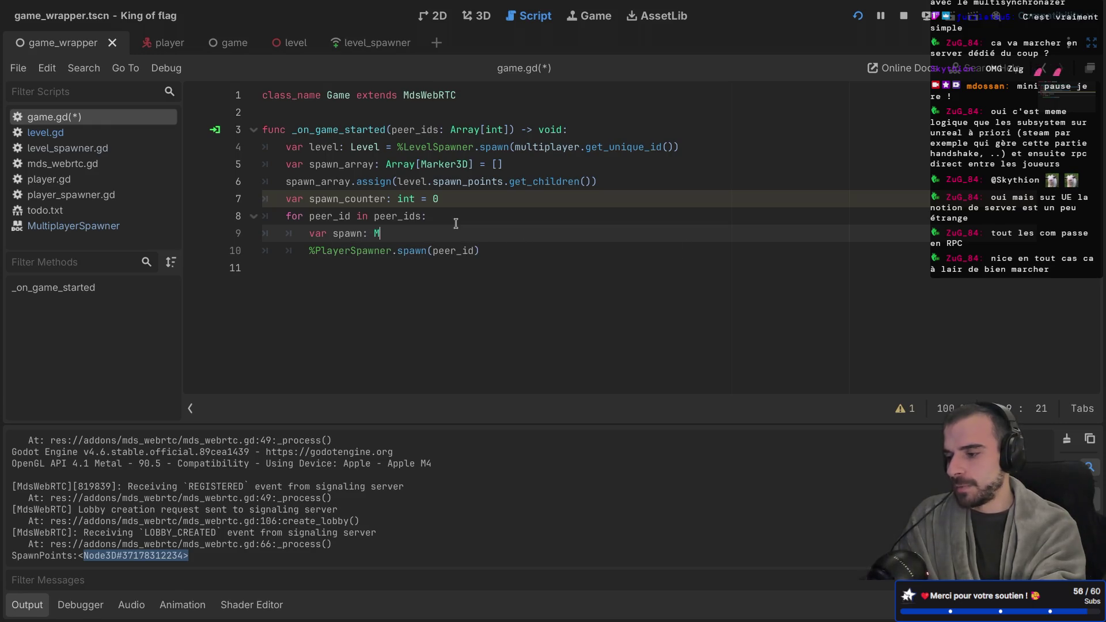
type("ark")
key("Down")
key("Return")
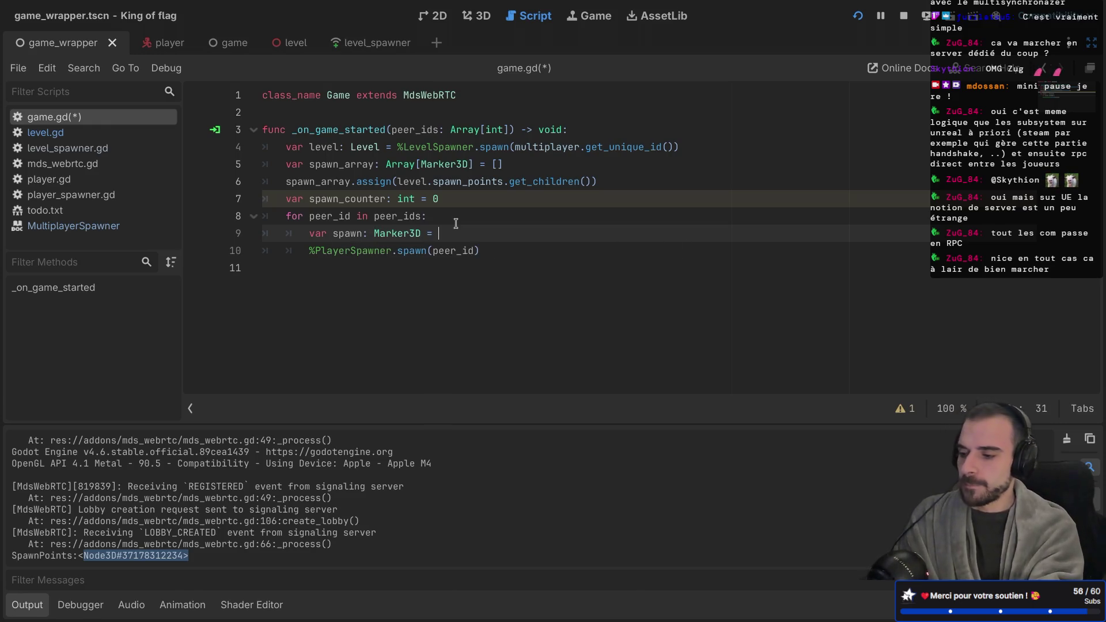
type("= ")
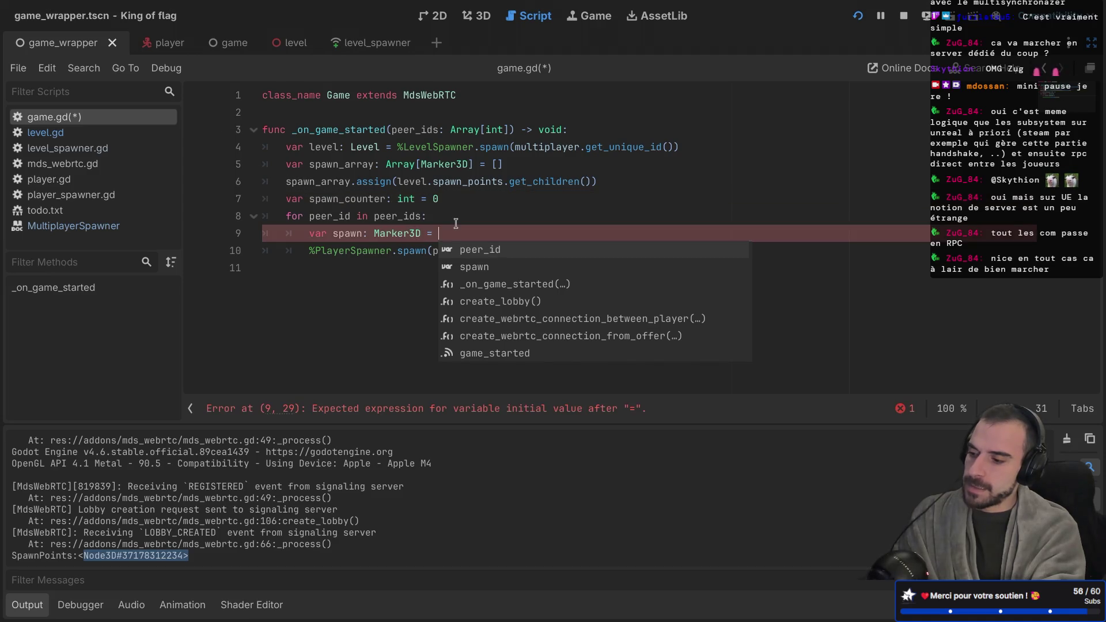
type("sp")
key("Down")
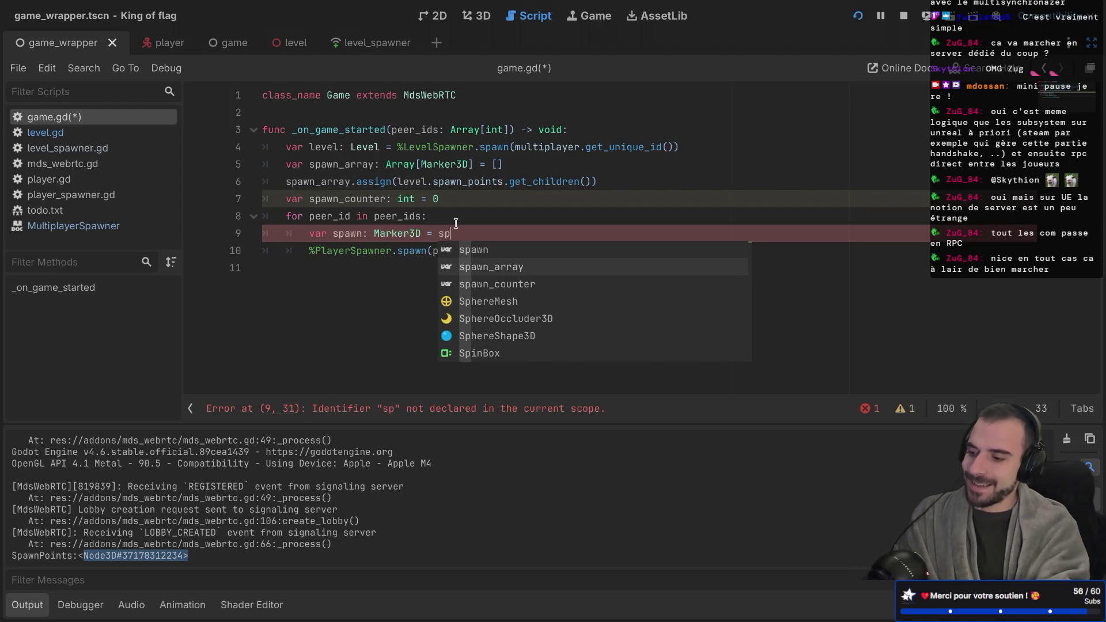
key("Return")
Complete the spawn value as spawn_array.get(spawn_counter)
type(".get")
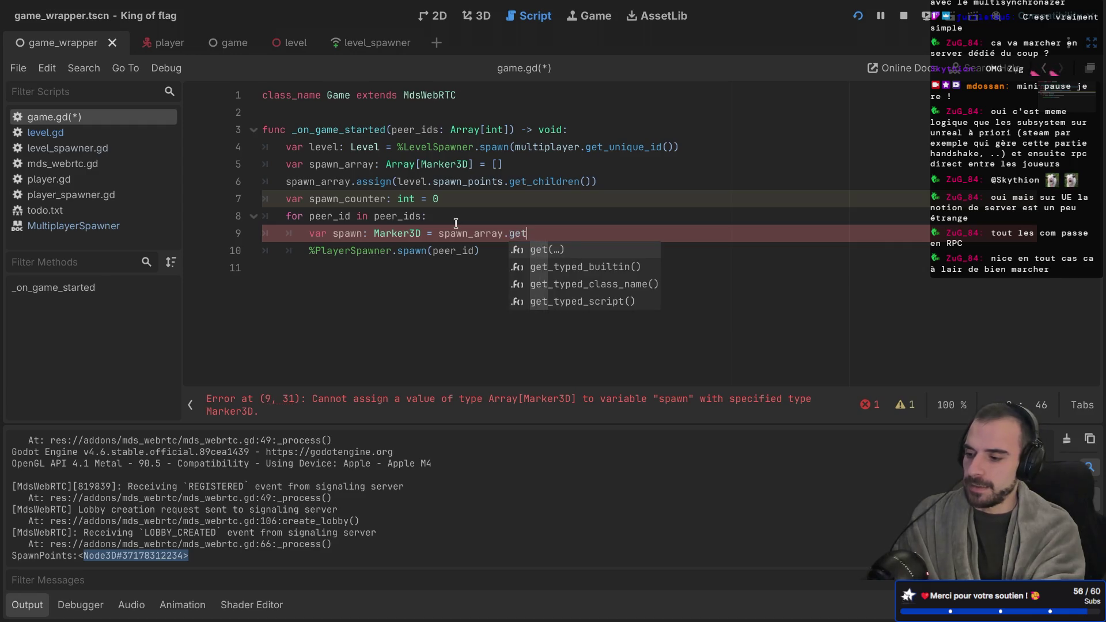
type("(o")
key("BackSpace")
type("0")
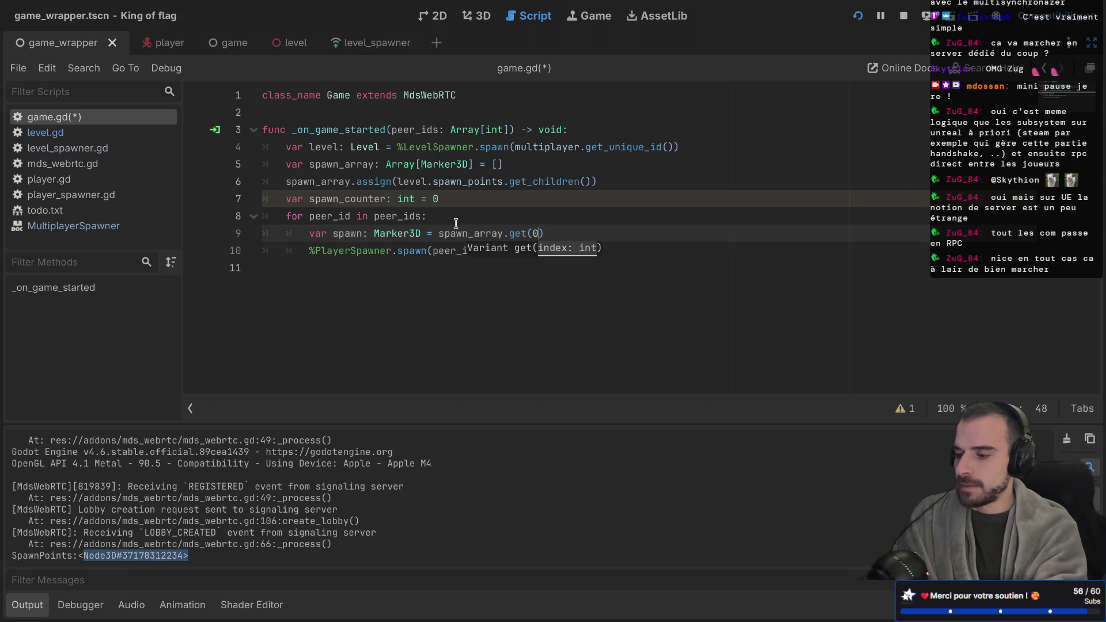
left_click(519, 233)
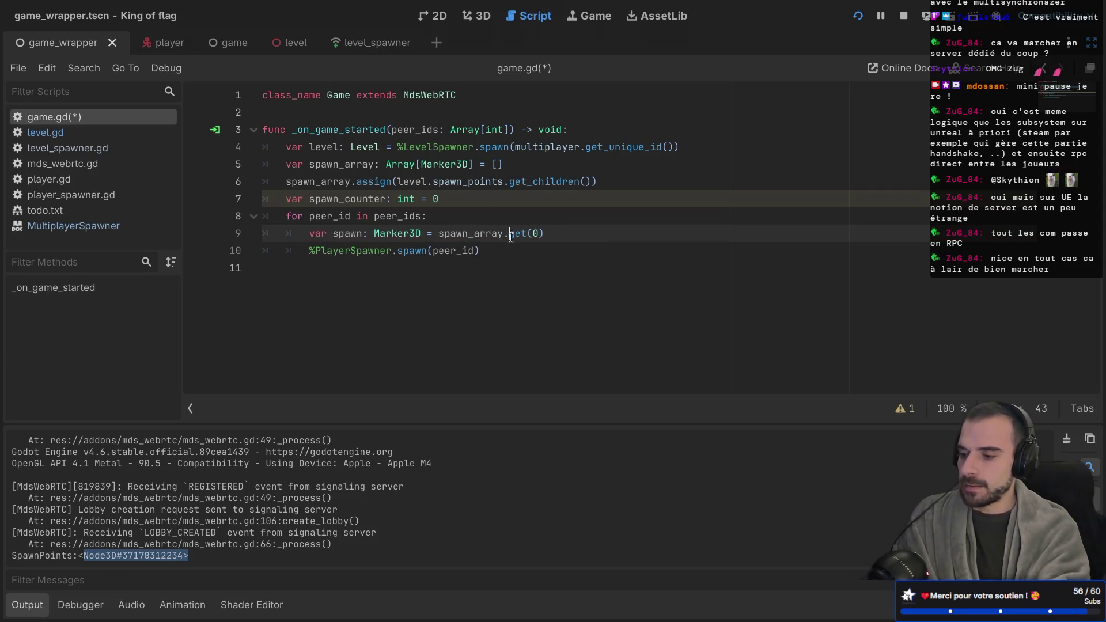
left_click(565, 234)
type("spaw")
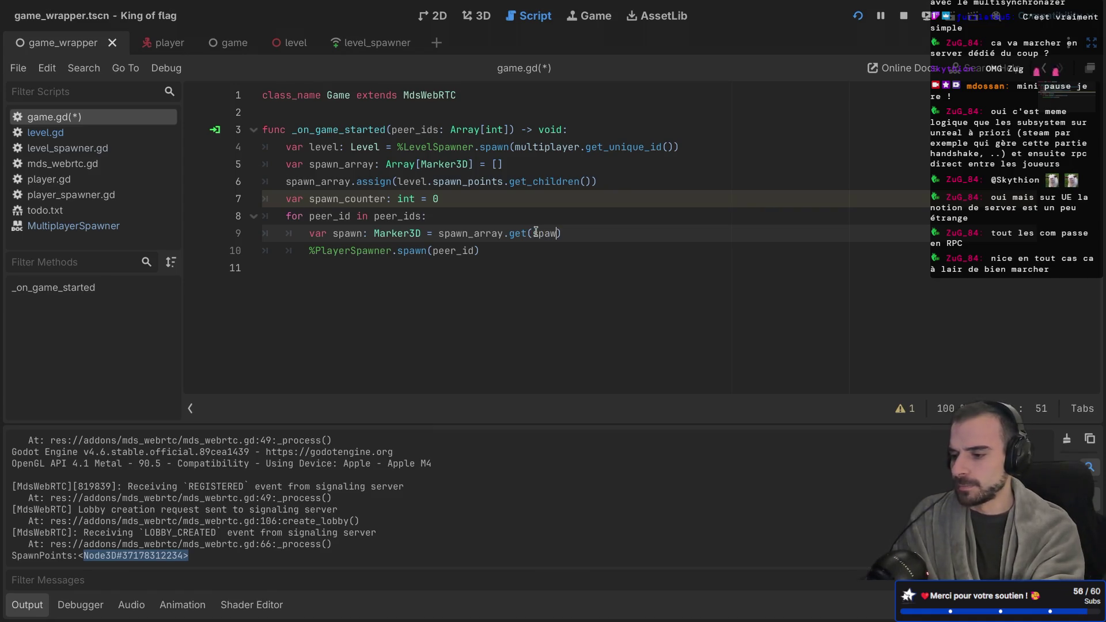
key("Down")
key("Down")
key("Return")
Add a spawn_counter += increment line after the spawn call
left_click(513, 253)
key("Return")
type("apw")
key("BackSpace")
type("p")
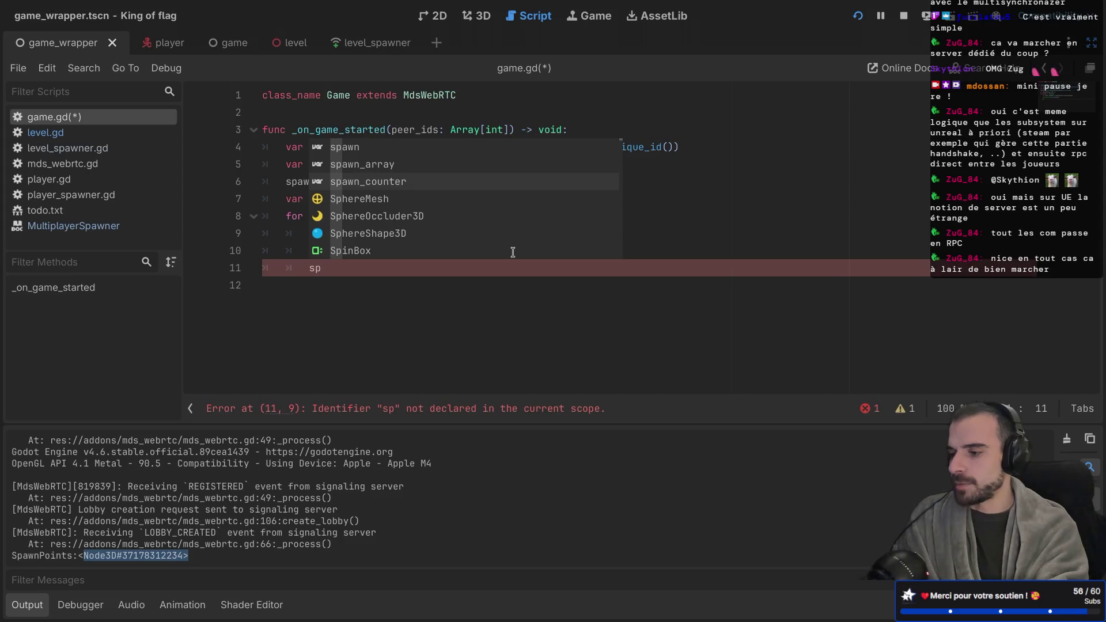
key("Return")
type("+=")
Change the get index to spawn_counter % 8 and save game.gd
left_click(611, 227)
type("% 8)")
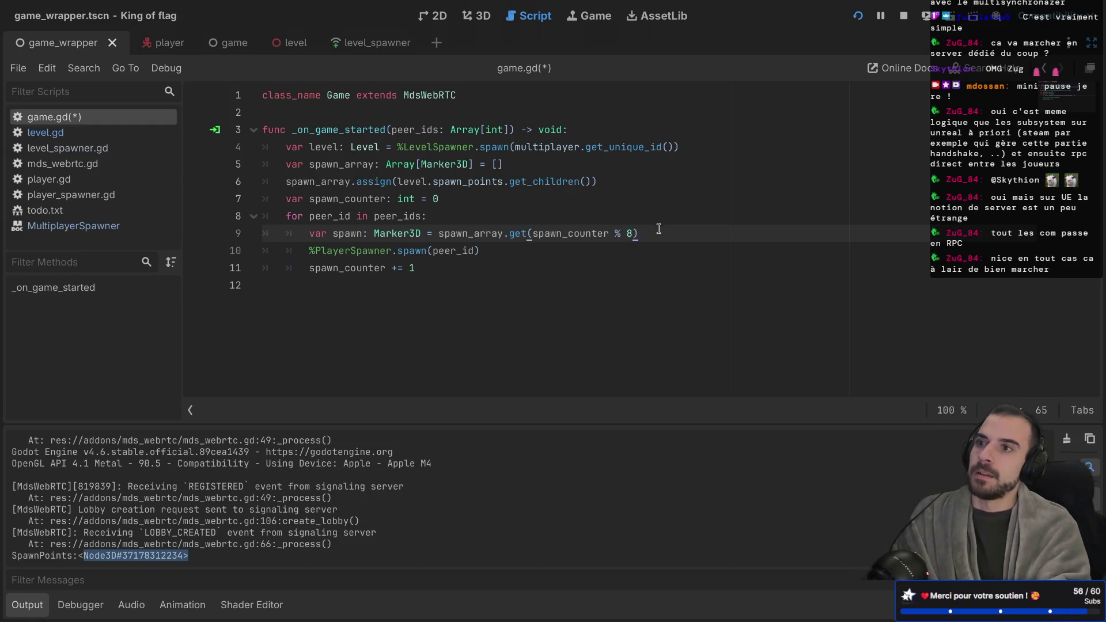
left_click(605, 267)
key("ctrl+s")
left_click(415, 241)
double_click(419, 252)
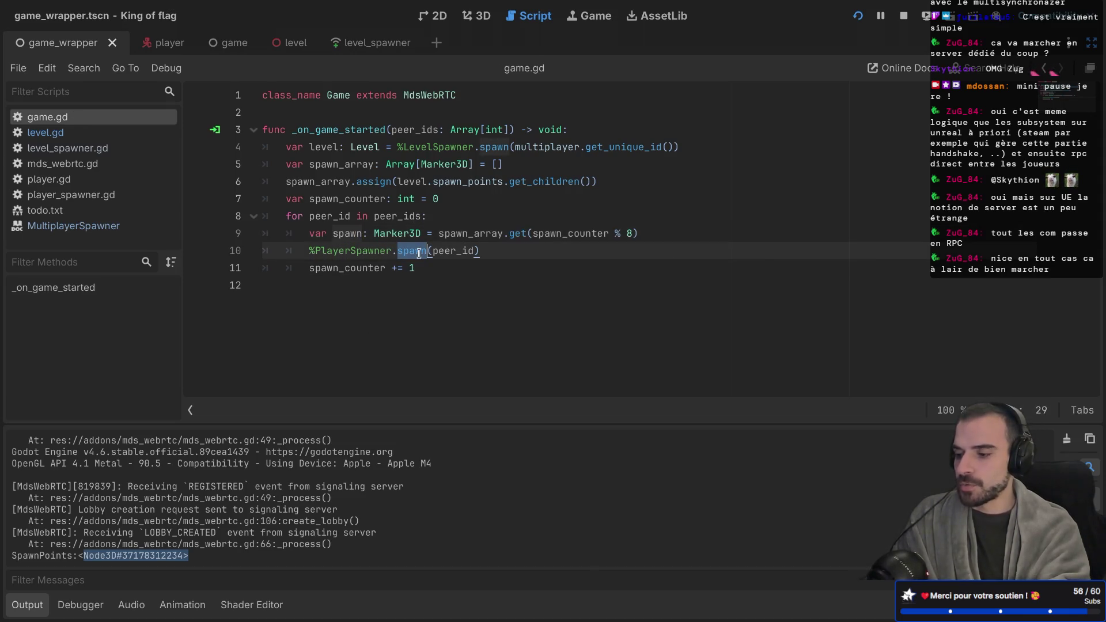
Wrap the PlayerSpawner.spawn argument in a multi-line dictionary with a "peer_id": peer_id entry
mouse_move(413, 252)
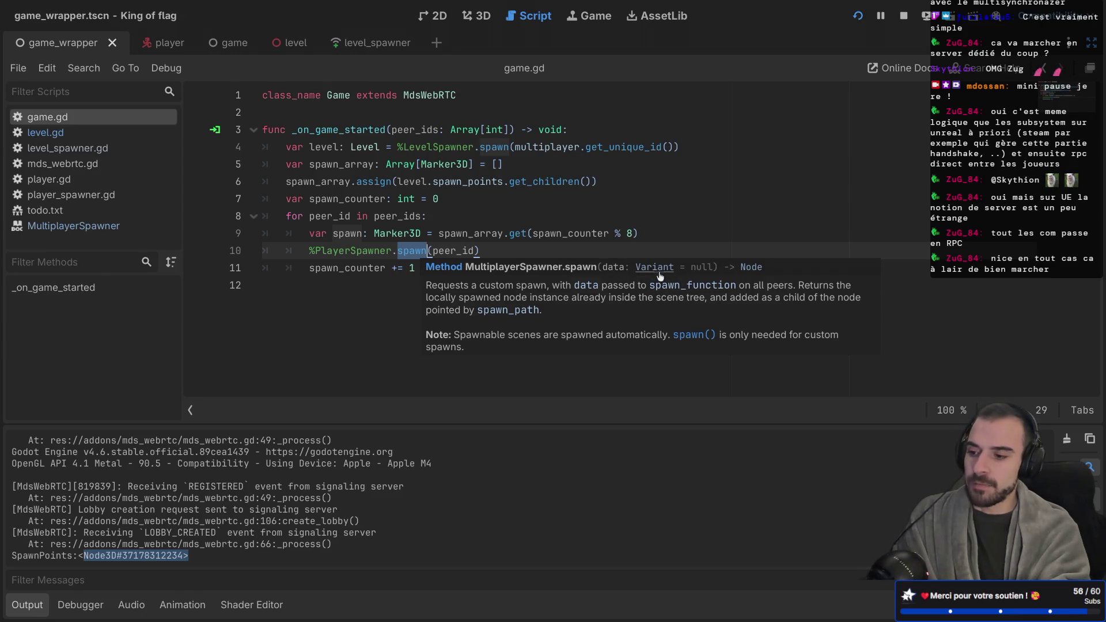
double_click(455, 254)
type("{")
key("Return")
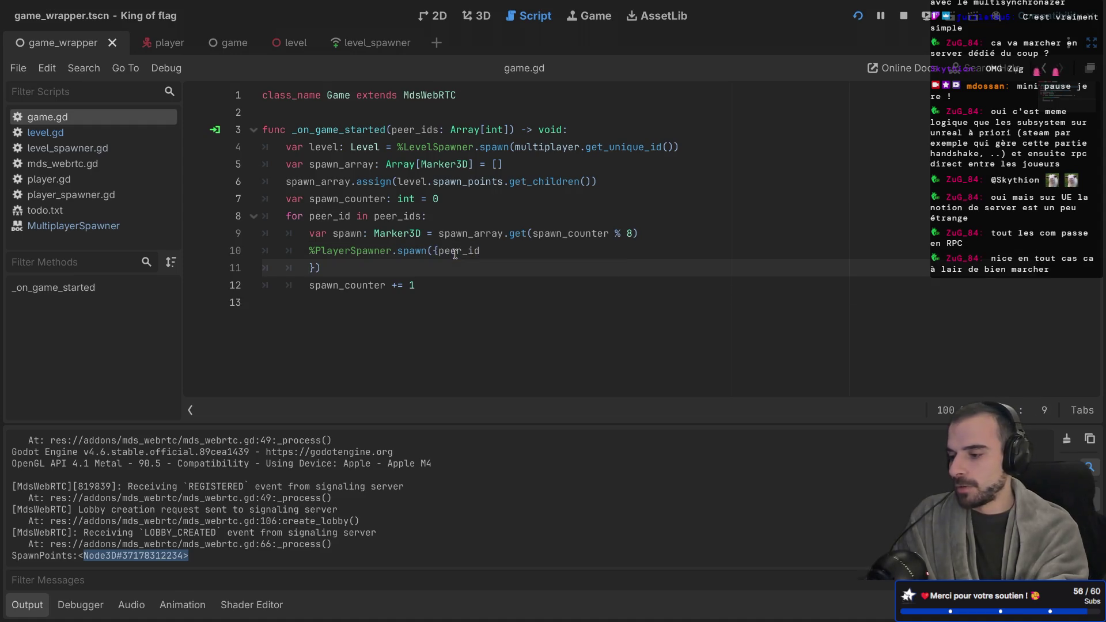
left_click(441, 251)
key("Return")
type("\"\"")
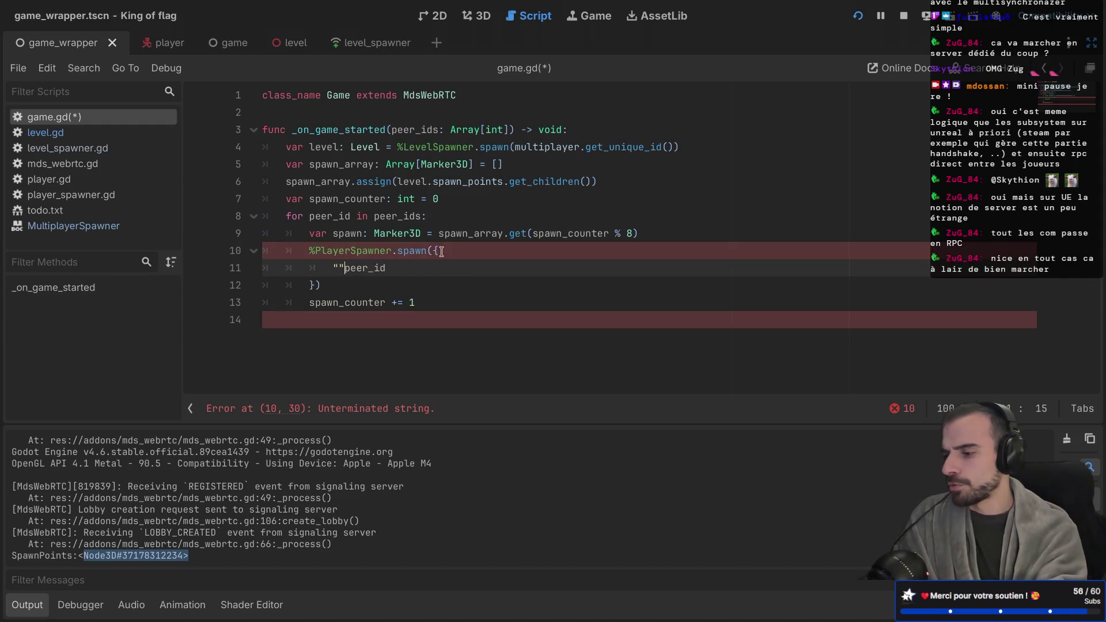
type(":")
left_click(337, 269)
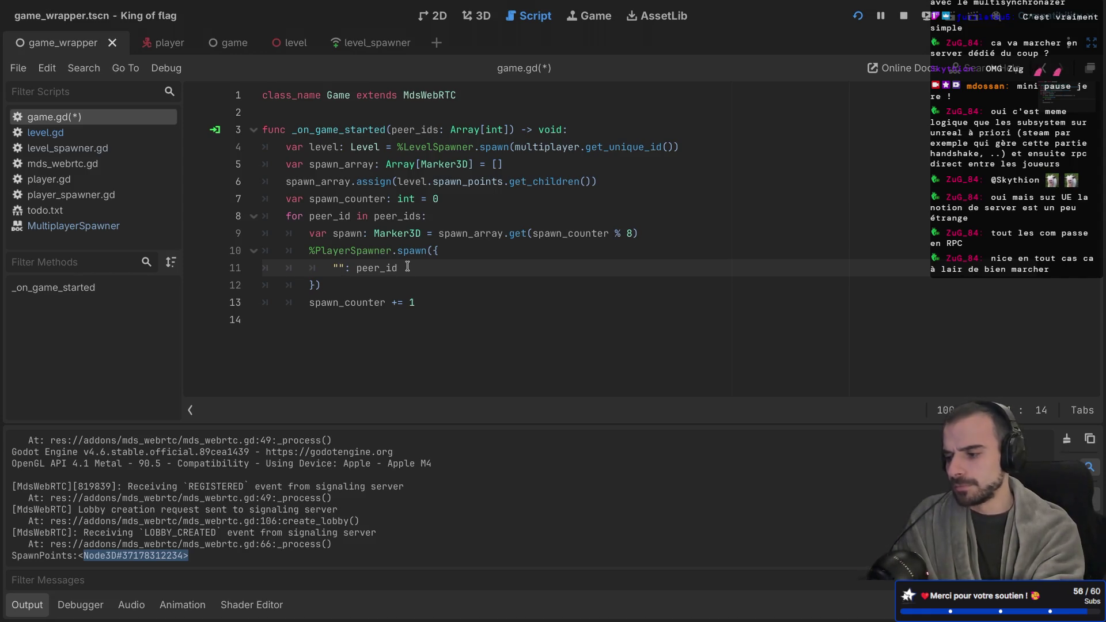
left_click(413, 268)
type("peer_id\"")
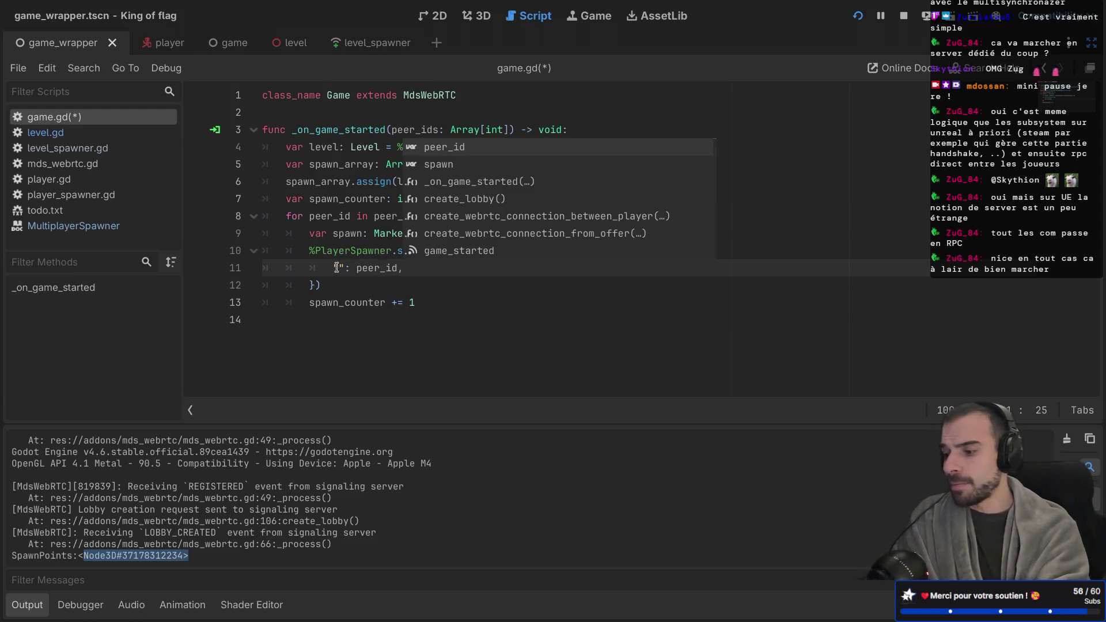
key("BackSpace")
type("peer_id,peer_i")
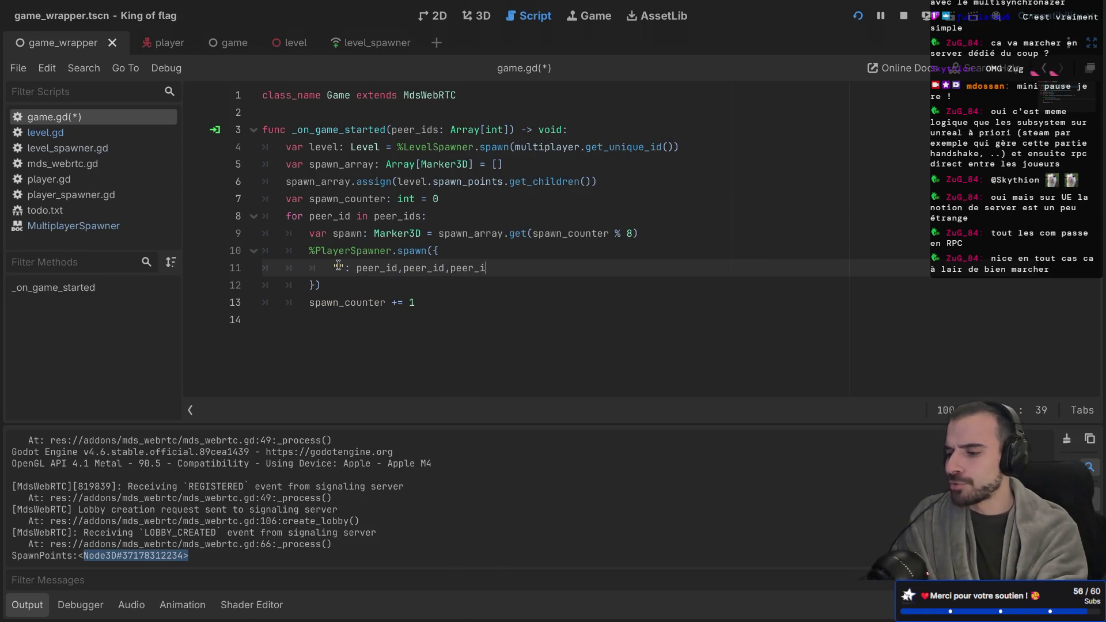
key("BackSpace")
key("BackSpace")
key("BackSpace")
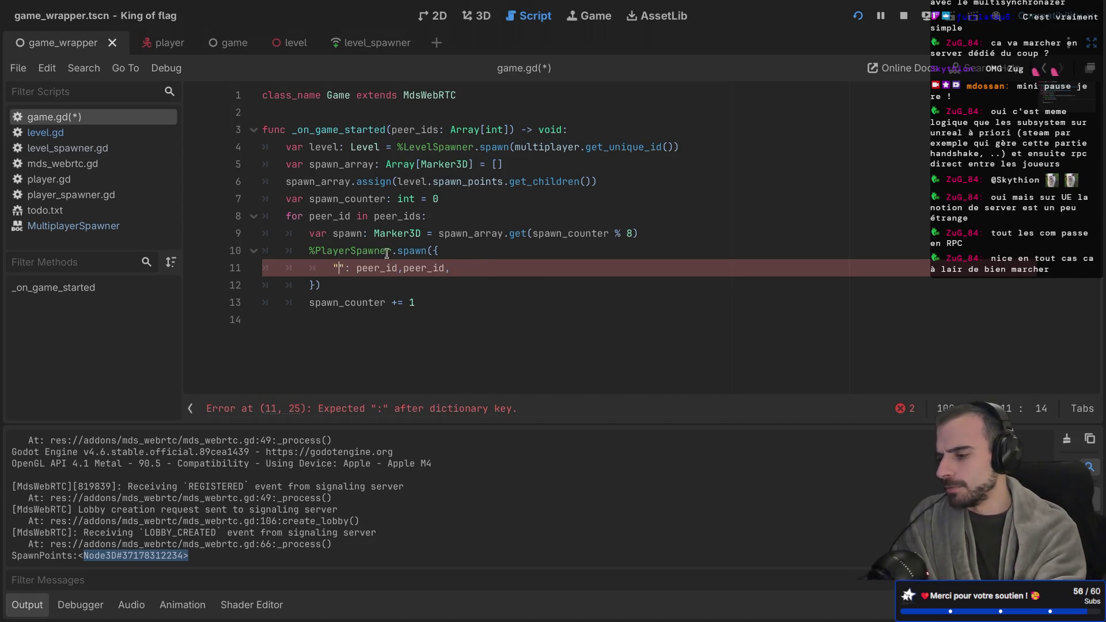
double_click(412, 268)
key("BackSpace")
key("BackSpace")
type("peer_id")
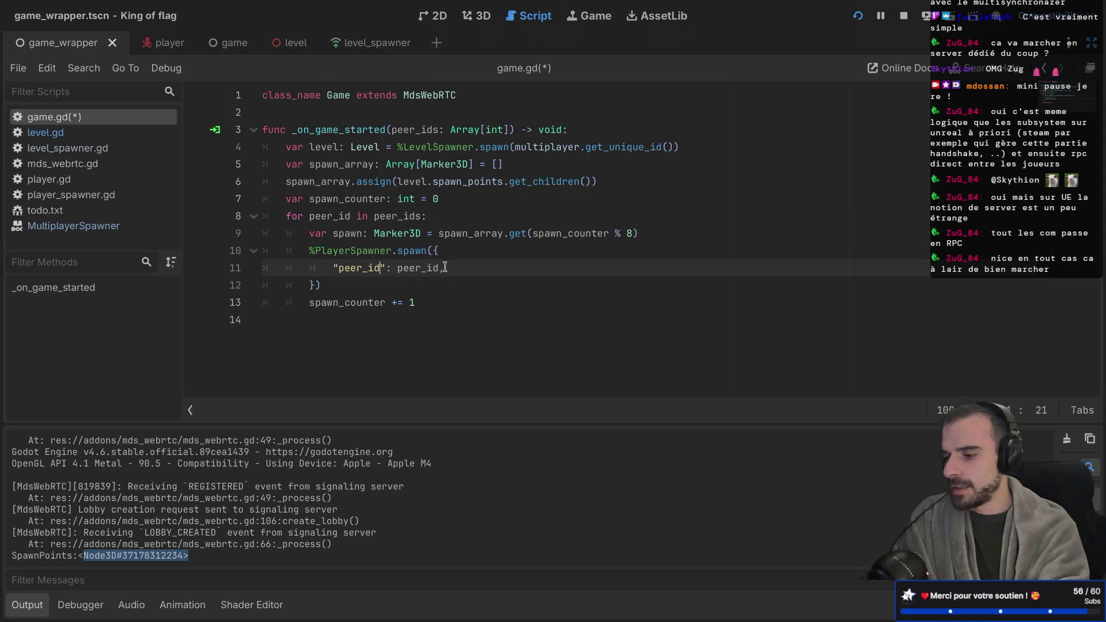
Add a "position": spawn.position entry to the dictionary and save game.gd
key("End")
key("Return")
type("\"")
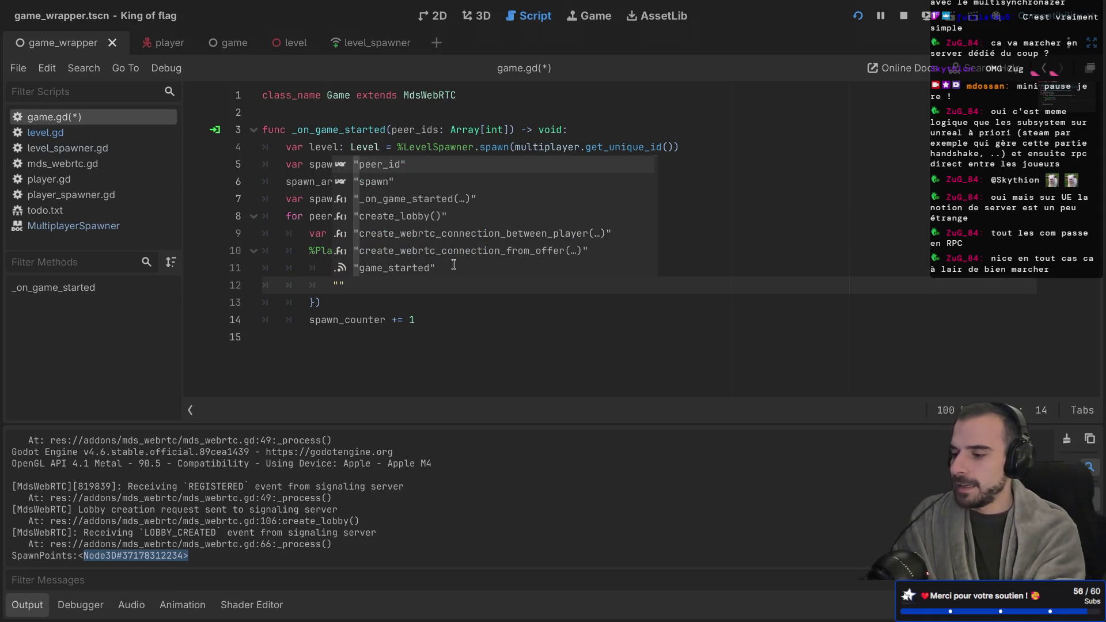
type("spawn")
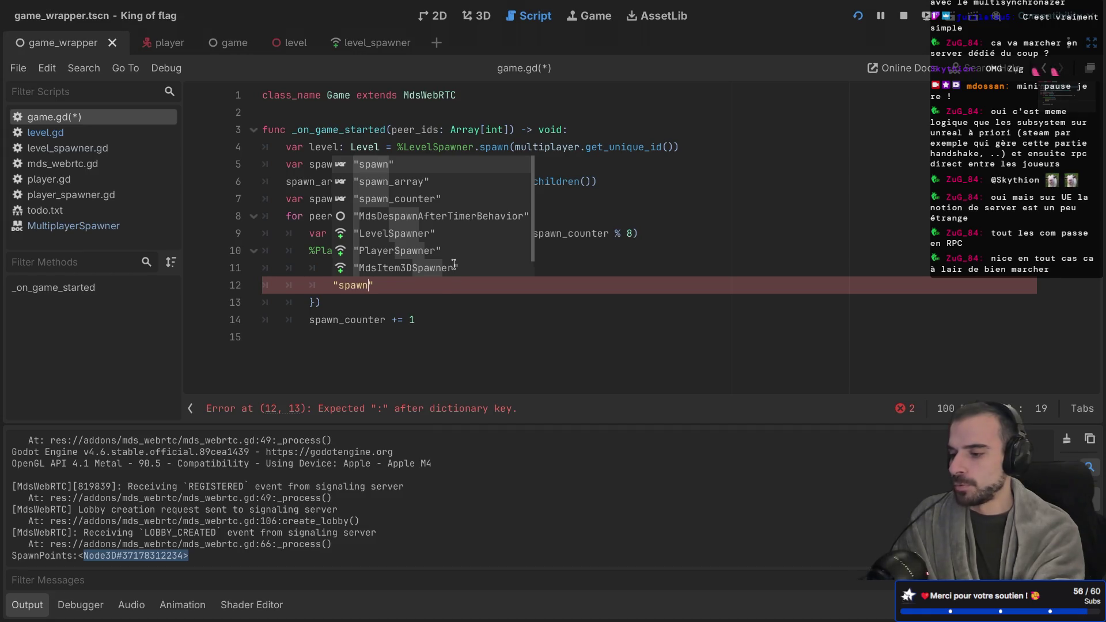
type("_marker")
key("BackSpace")
key("BackSpace")
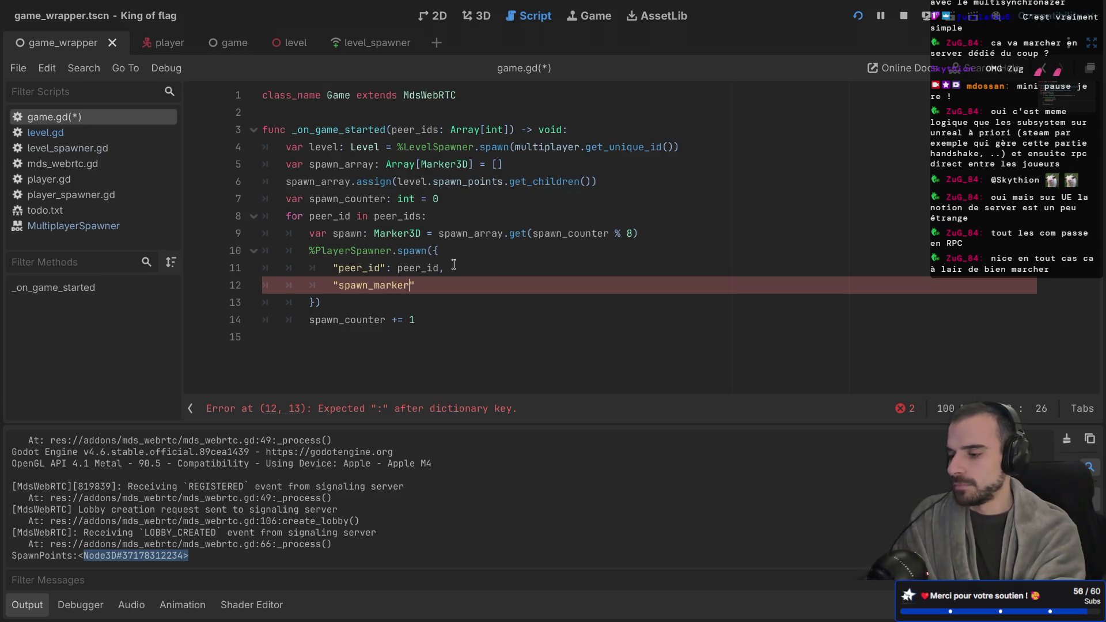
left_click(431, 280)
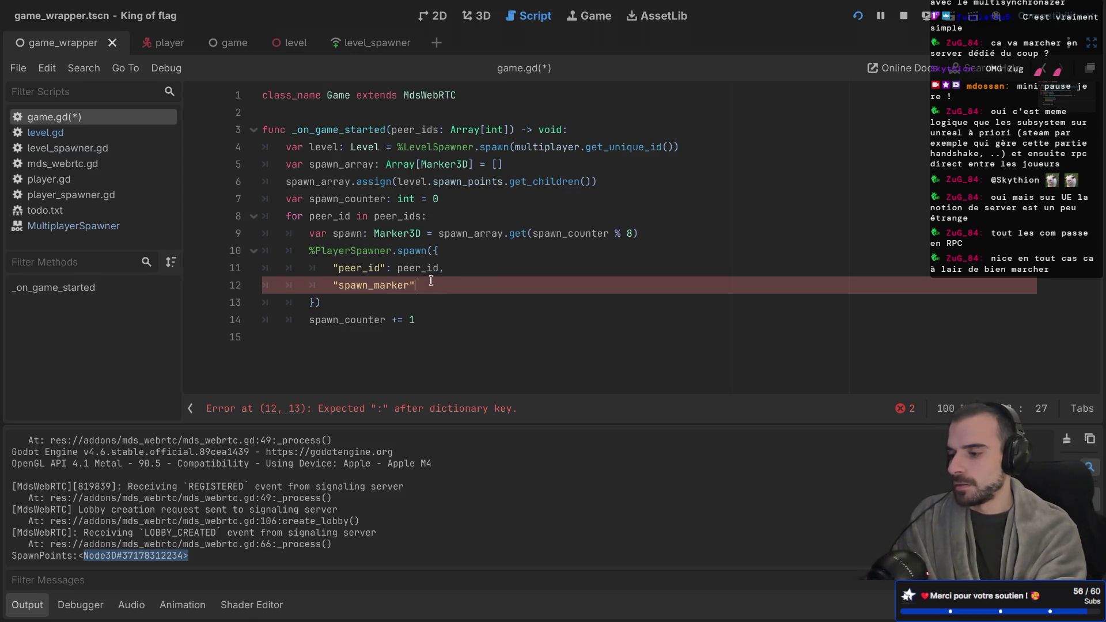
left_click_drag(431, 283, 346, 285)
key("BackSpace")
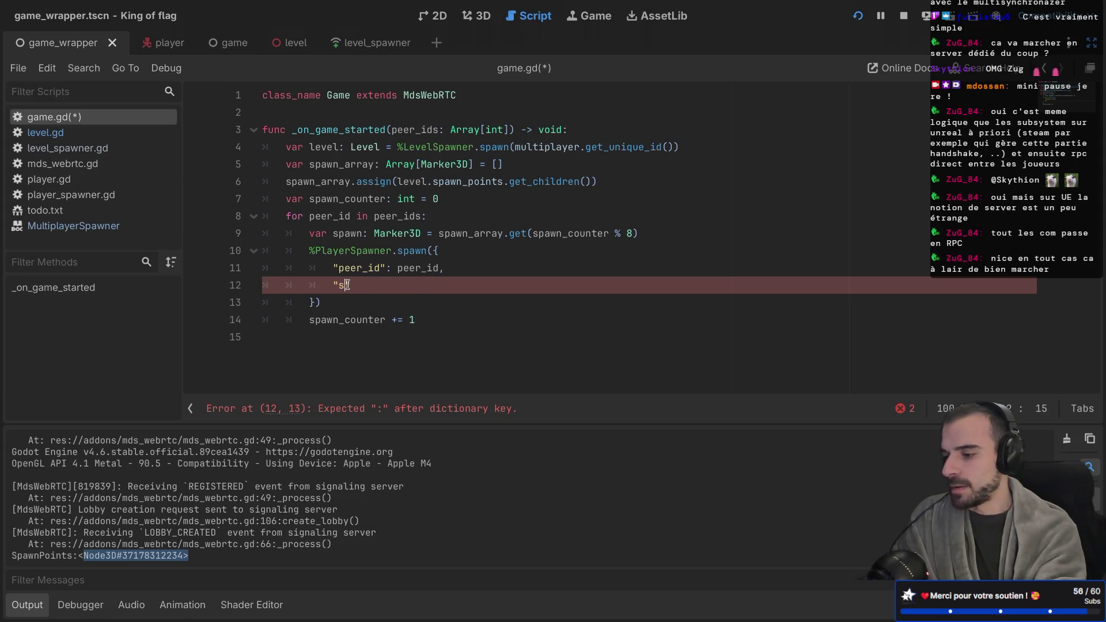
key("BackSpace")
key("BackSpace")
type("\"posi")
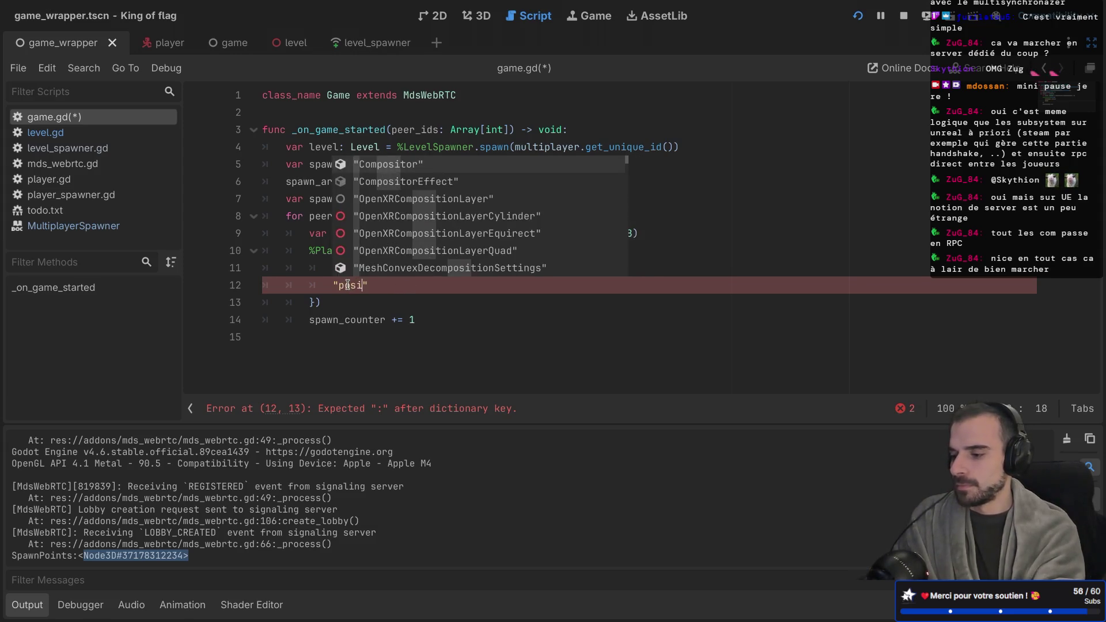
type("tion")
left_click(410, 296)
left_click(417, 293)
type(": spawn.position")
key("ctrl+s")
left_click(377, 326)
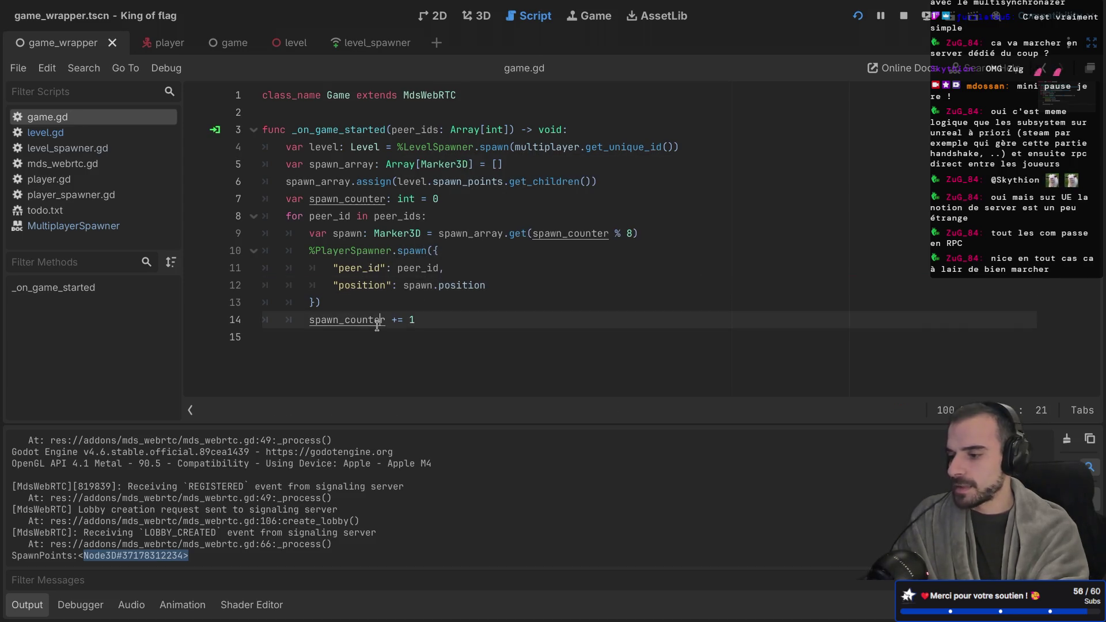
In player_spawner.gd, change custom_spawn's peer_id: int parameter to data: Dictionary
left_click(383, 254, "ctrl")
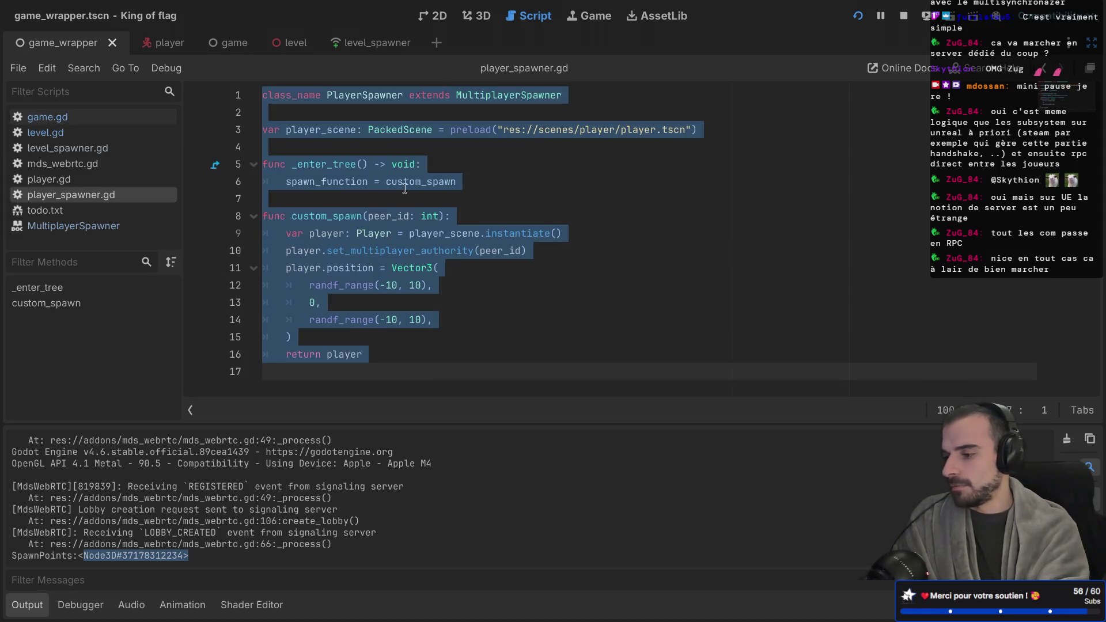
left_click(404, 188)
left_click(411, 219)
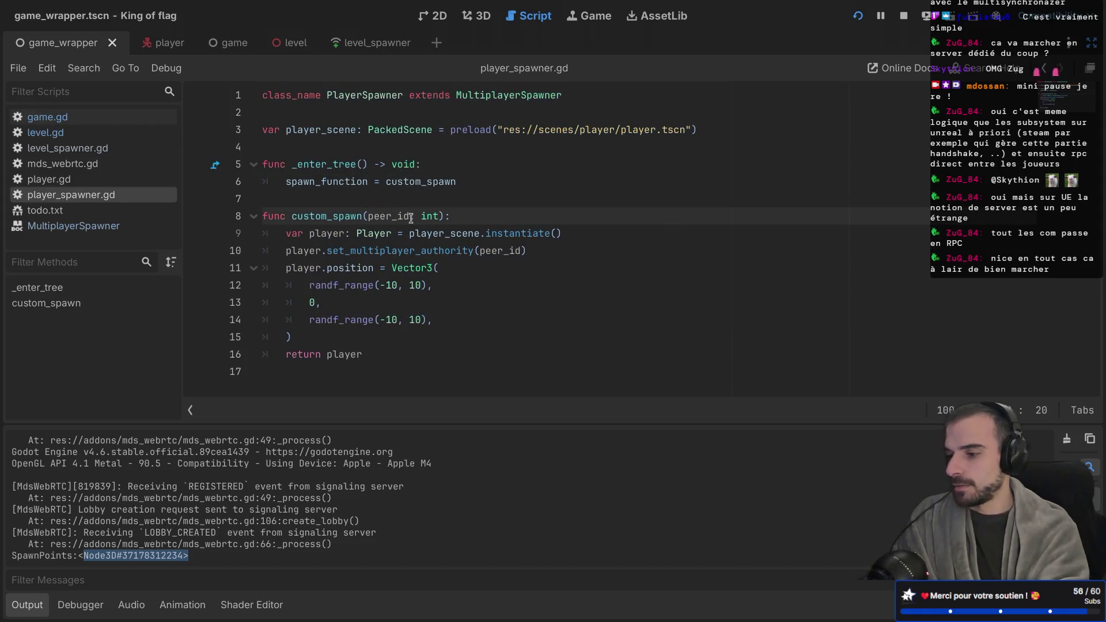
key("Return")
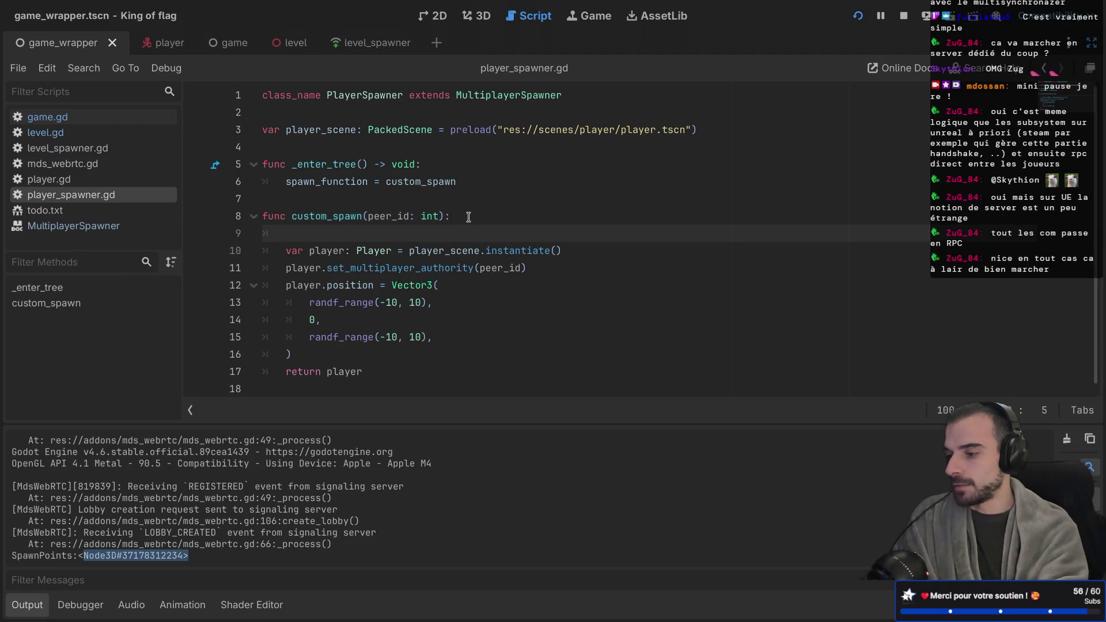
type("var pe")
left_click_drag(368, 217, 438, 220)
type("data")
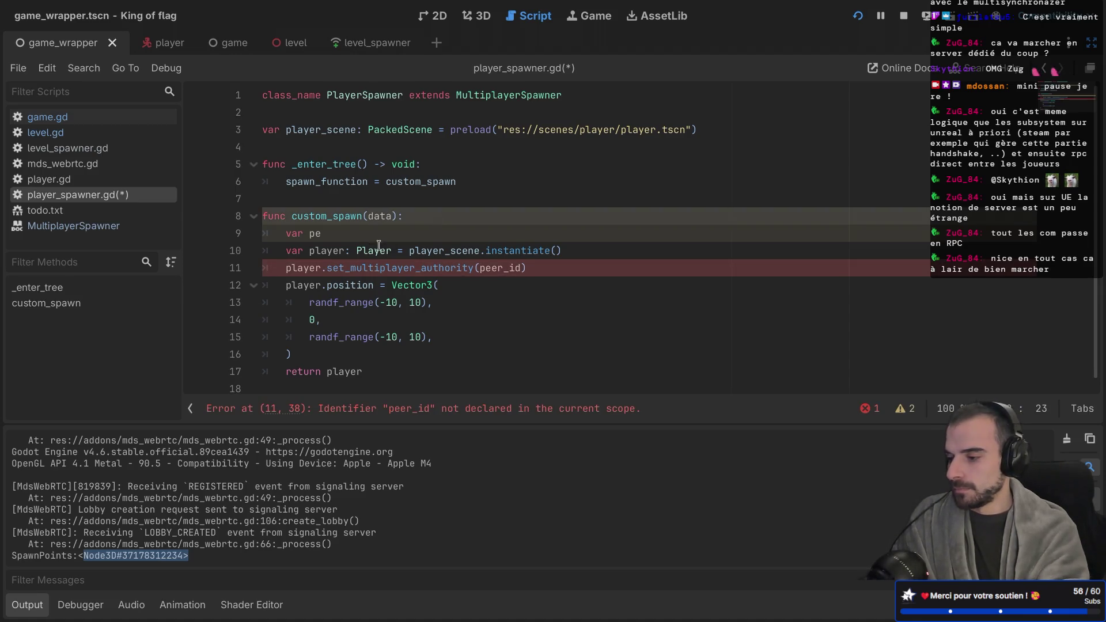
type("i")
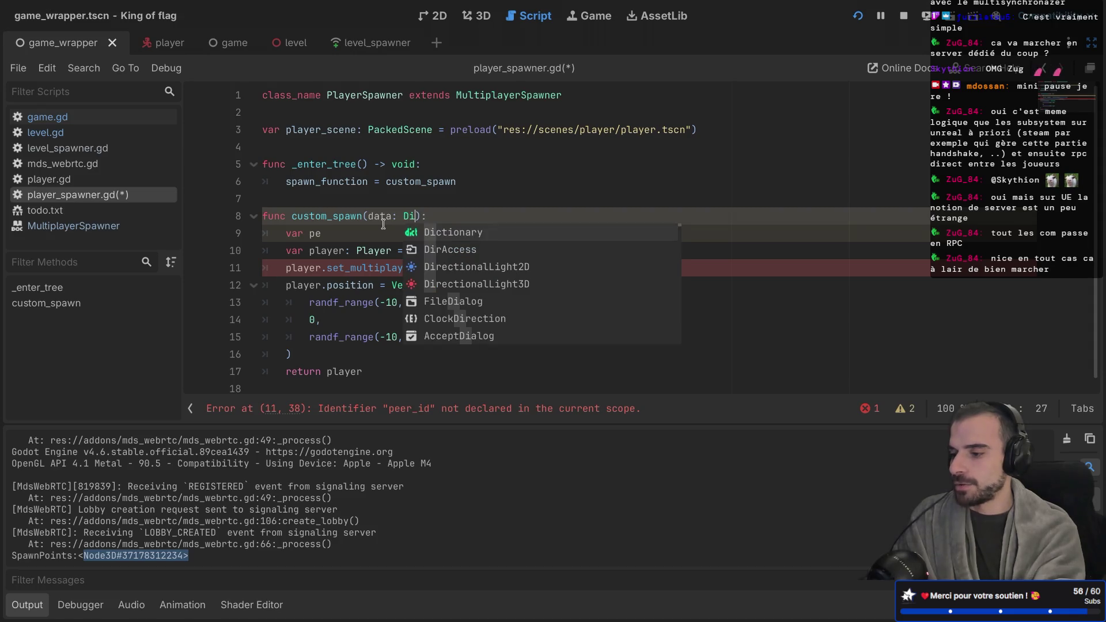
key("Return")
Add var position = data["position"] at the start of custom_spawn
left_click(355, 228)
type("er_id =")
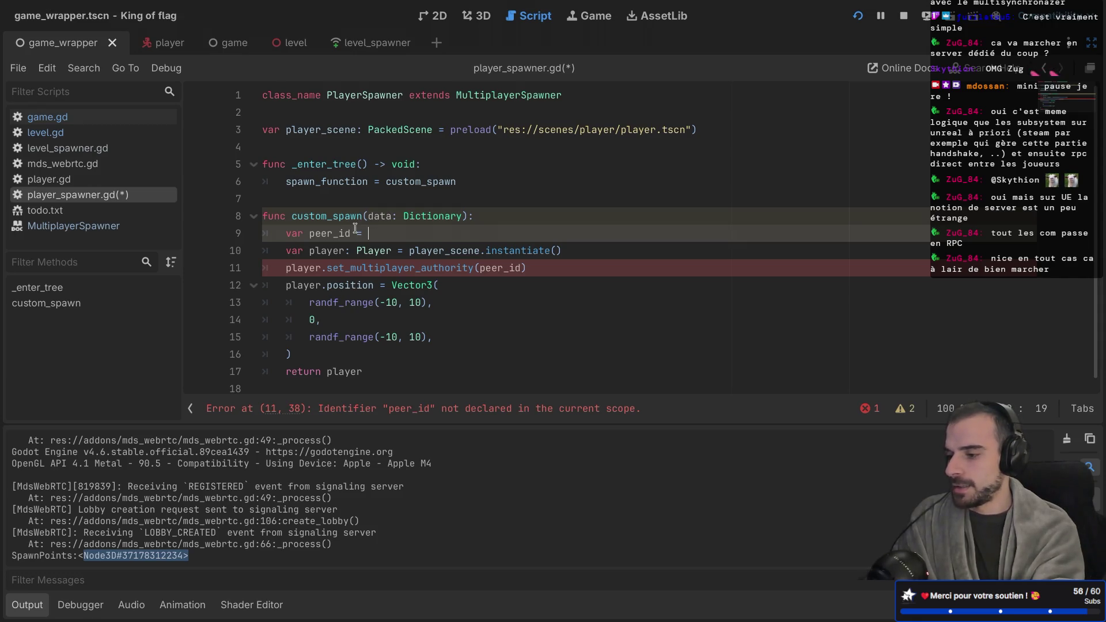
type("data.ge")
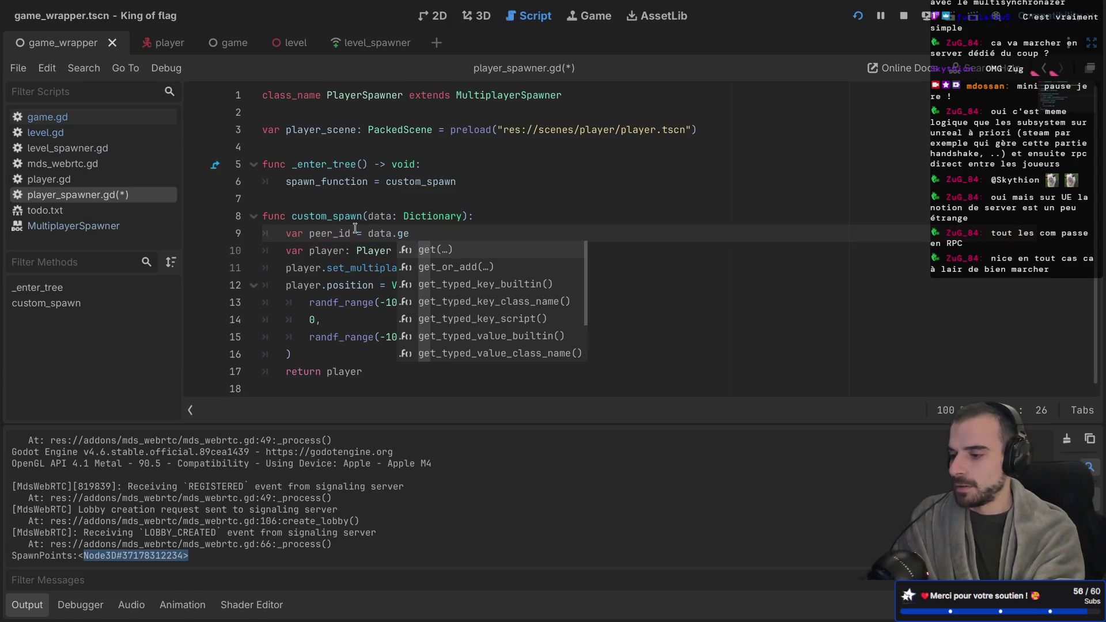
key("BackSpace")
key("BackSpace")
key("BackSpace")
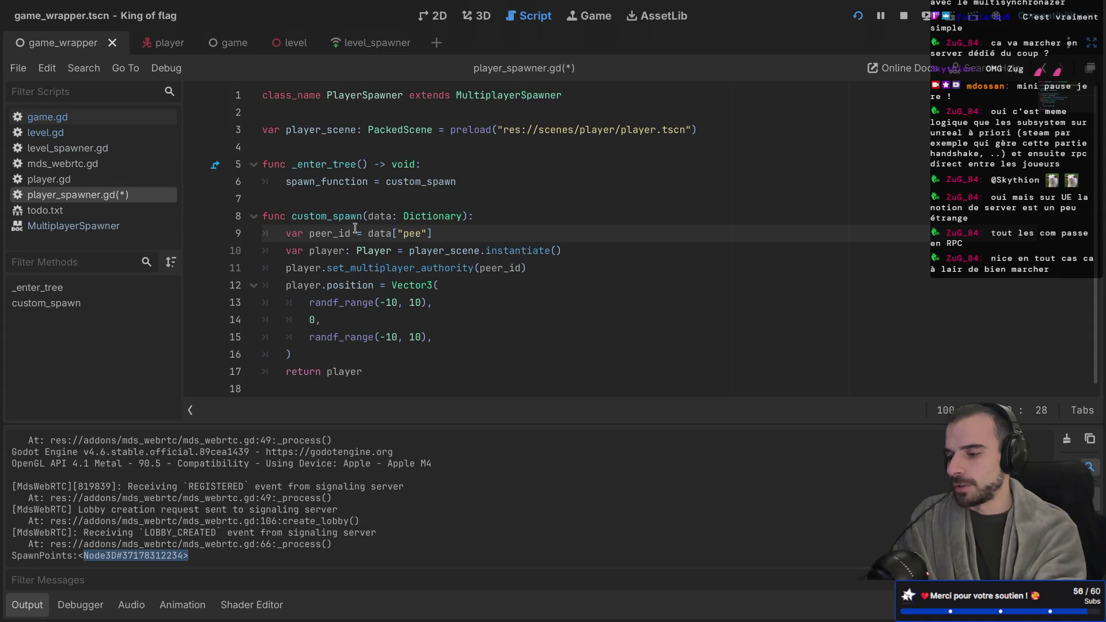
key("Return")
type("var position -")
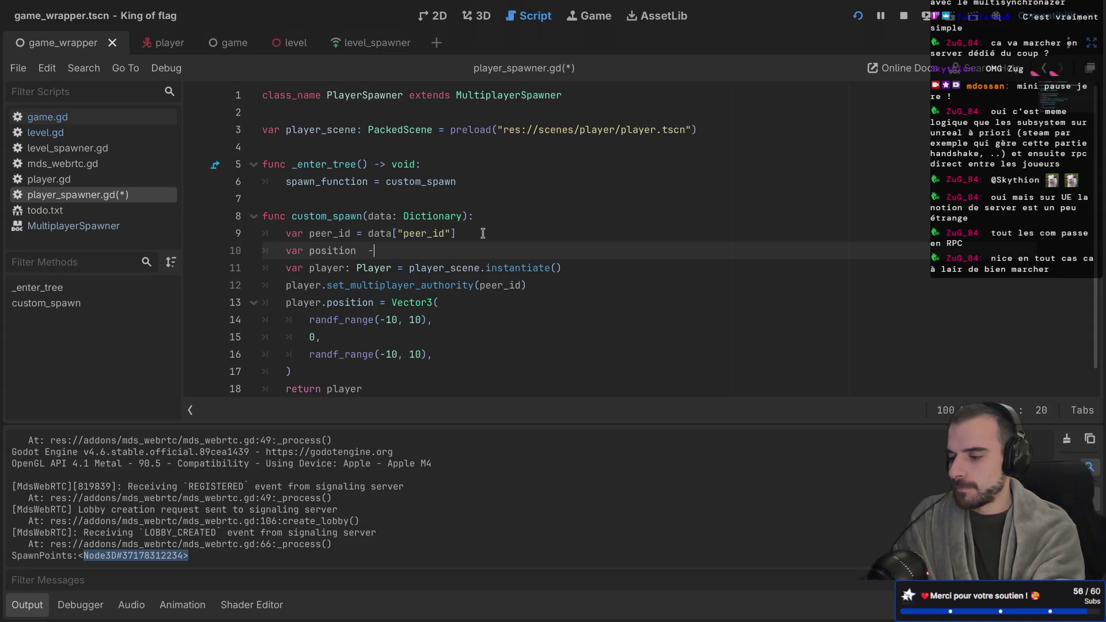
type("data[\"position")
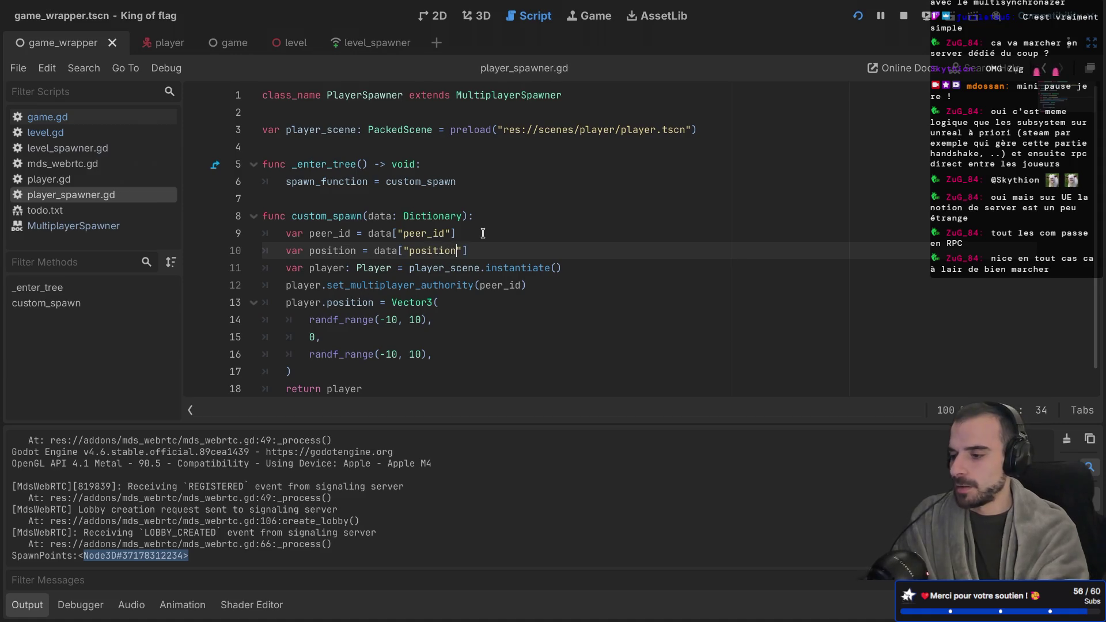
Delete the random randf_range Vector3 placement and start player.position = position
left_click(480, 218)
scroll(480, 219, "down", 1)
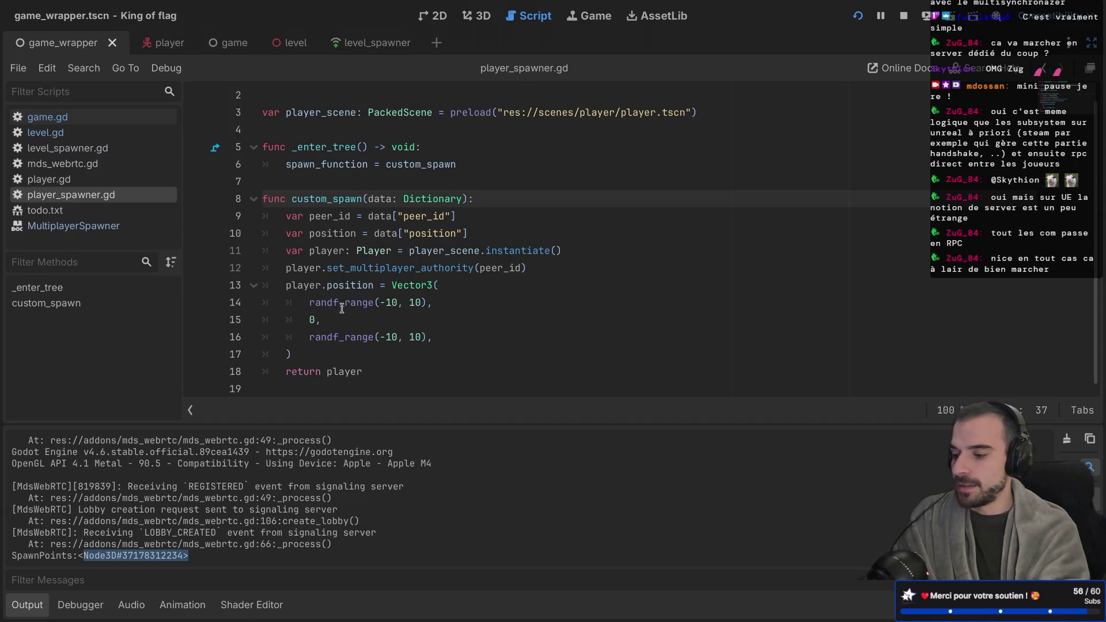
mouse_move(292, 354)
left_mouse_down()
mouse_move(322, 302)
mouse_move(387, 287)
left_mouse_up()
key("BackSpace")
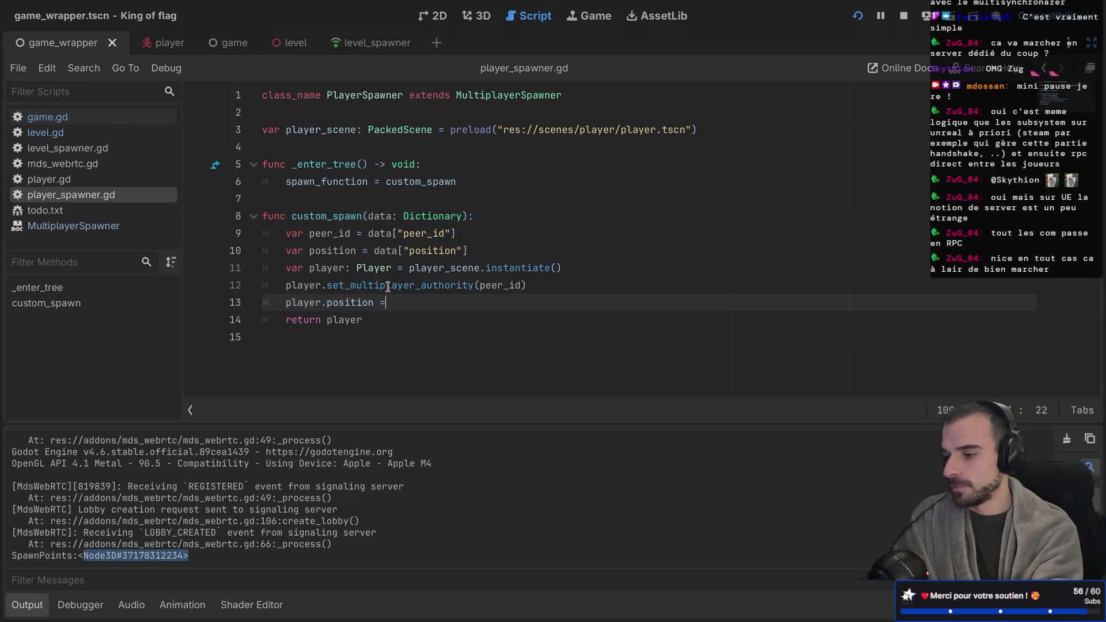
type("position")
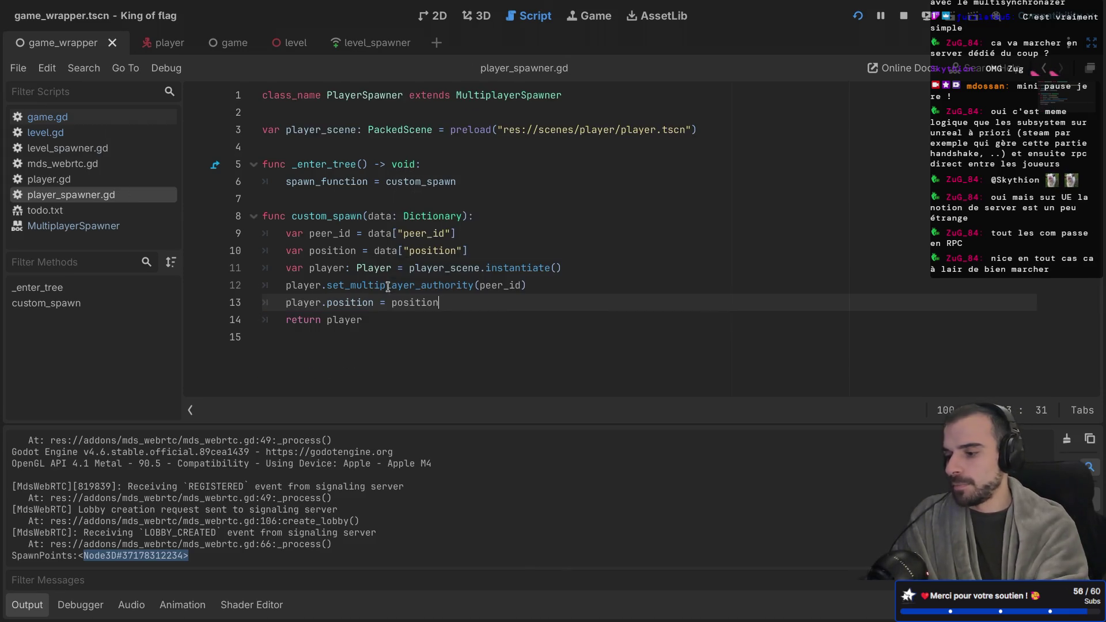
Run the game, create a lobby and start the game in the first window
left_click(859, 17)
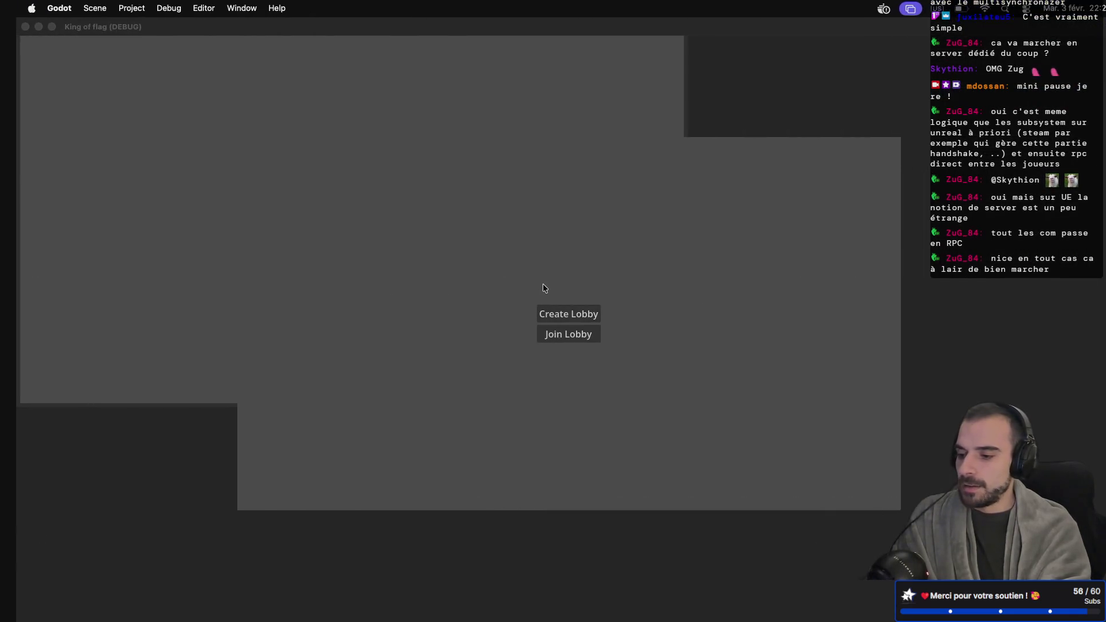
left_click(558, 311)
left_click(552, 343)
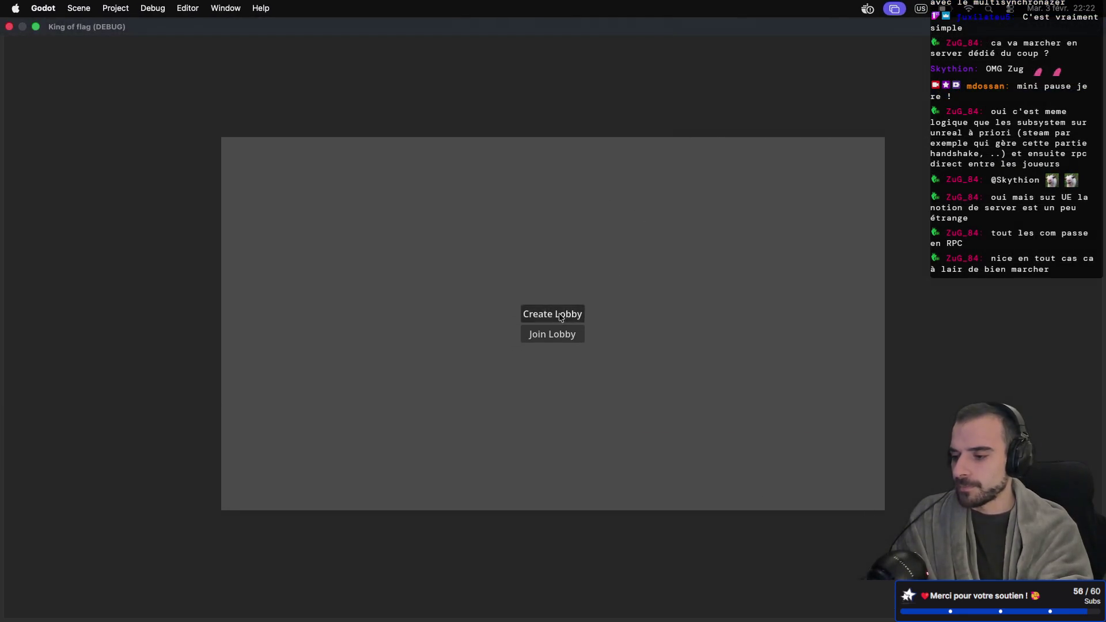
Join the listed lobby from the second game window so three peer IDs appear
key("ctrl+Left")
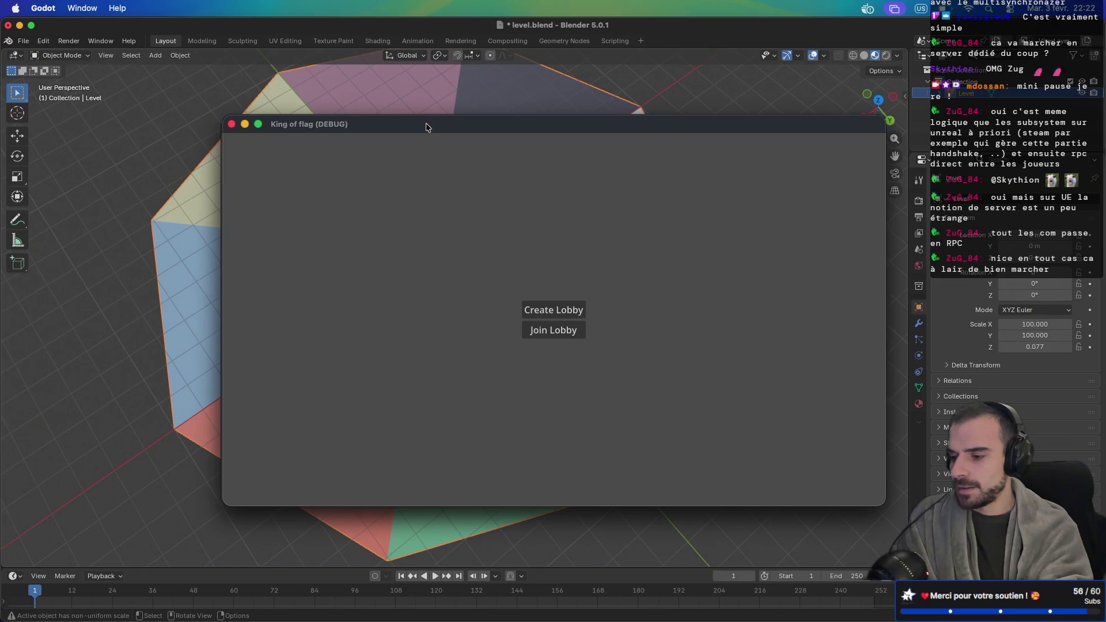
left_click_drag(425, 127, 627, 242)
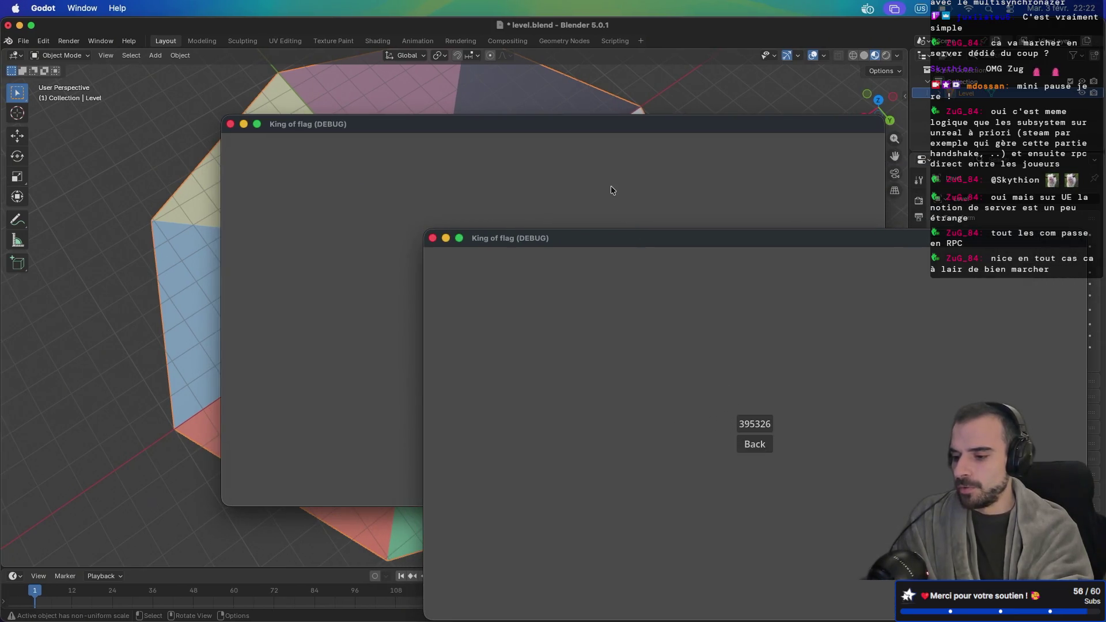
left_click(632, 214)
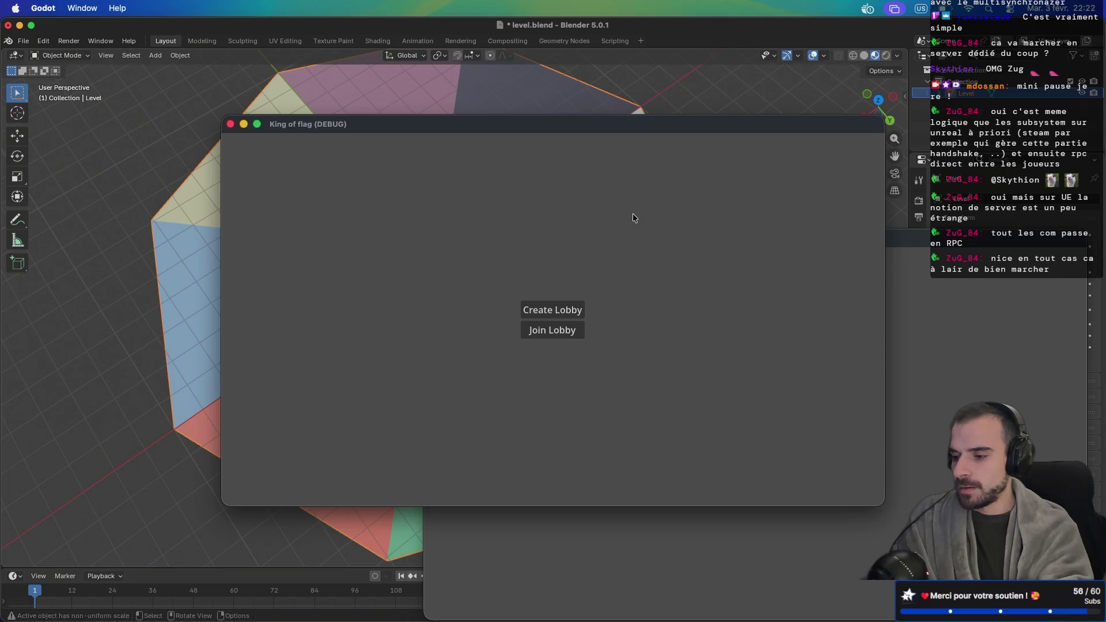
left_click(570, 335)
left_click(559, 314)
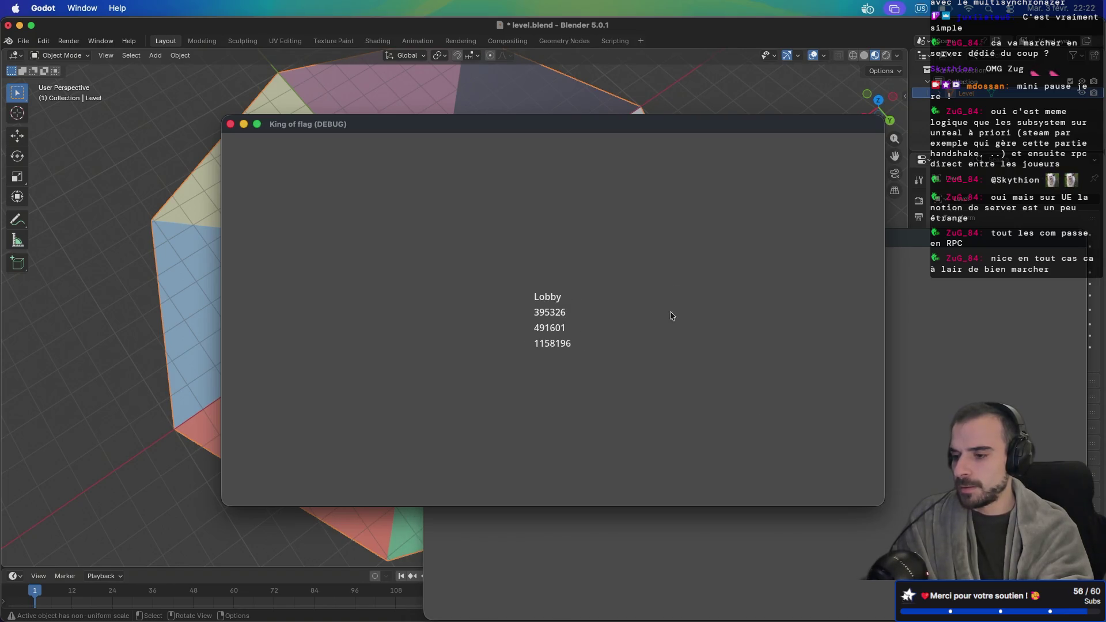
mouse_move(691, 134)
left_mouse_down()
mouse_move(588, 43)
mouse_move(504, 34)
left_mouse_up()
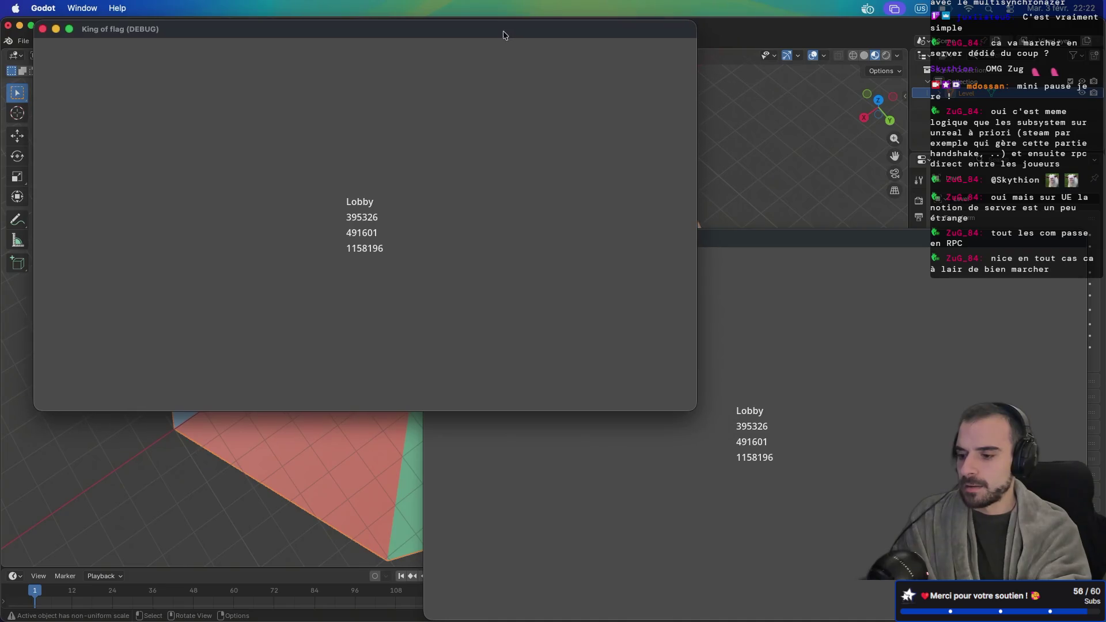
key("ctrl+Right")
key("ctrl+Right")
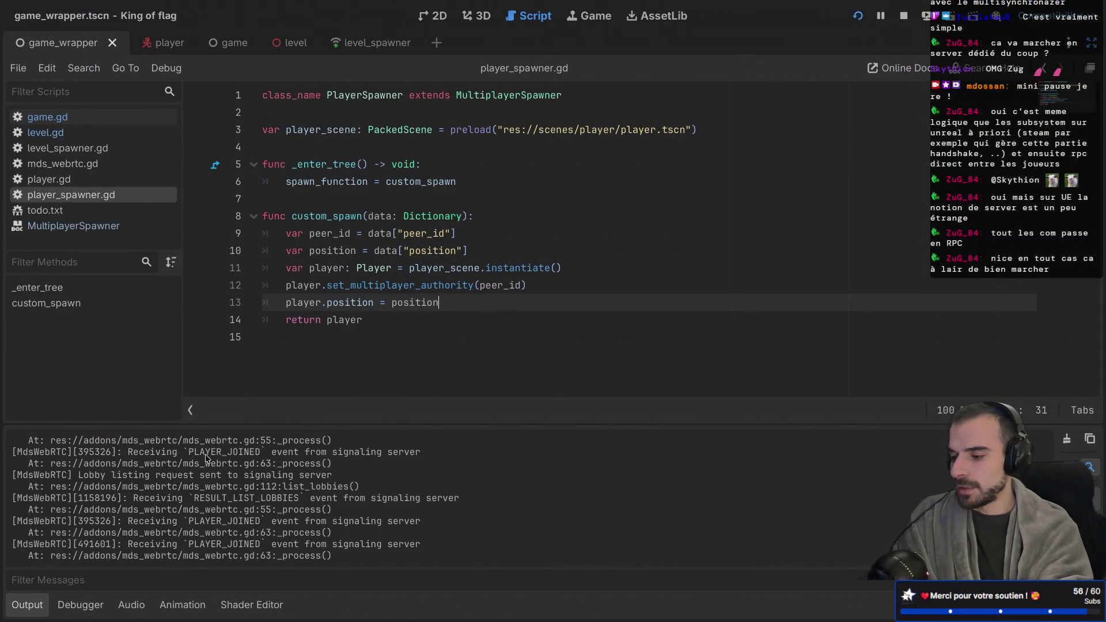
key("ctrl+Left")
key("ctrl+Left")
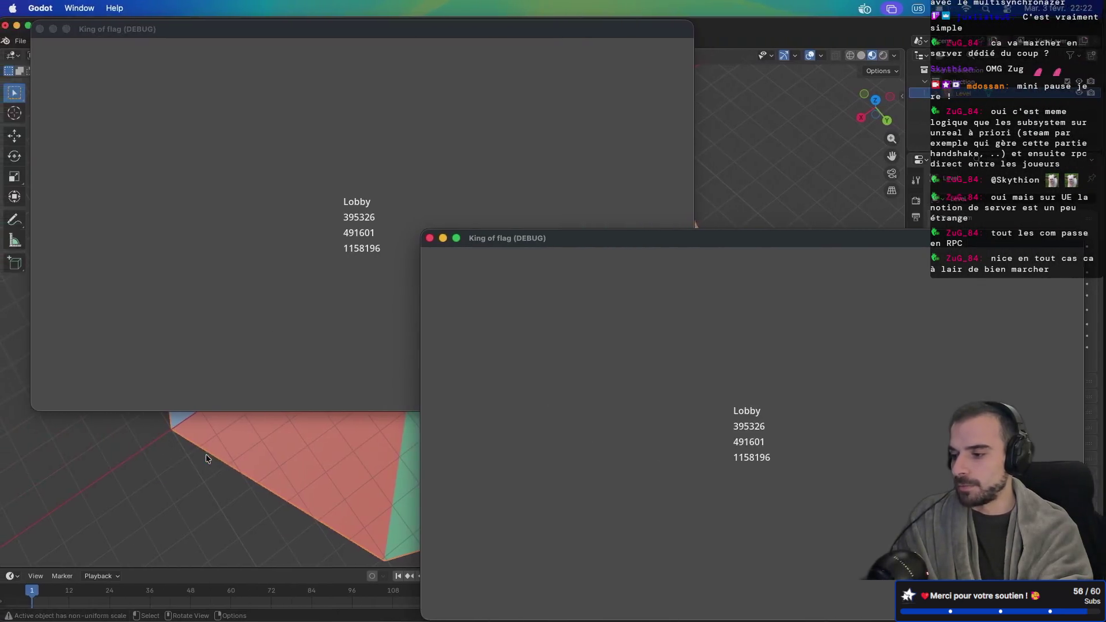
key("ctrl+Right")
Start the match and check Session 3's Errors tab for the missing MultiplayerSynchronizer node
left_click(543, 357)
key("ctrl+Left")
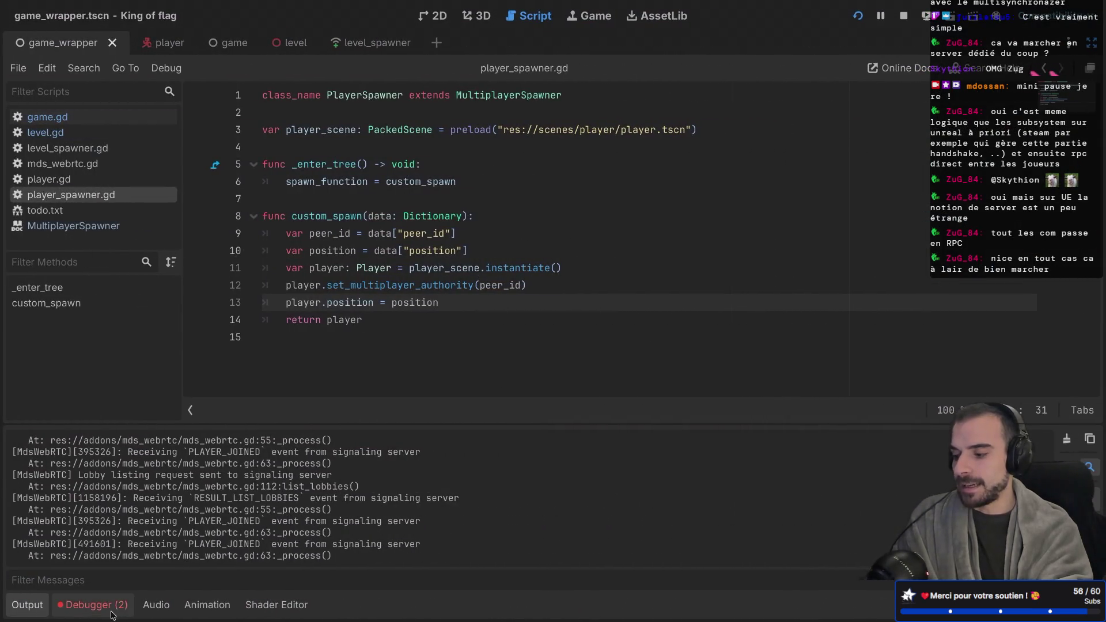
left_click(111, 612)
left_click(168, 397)
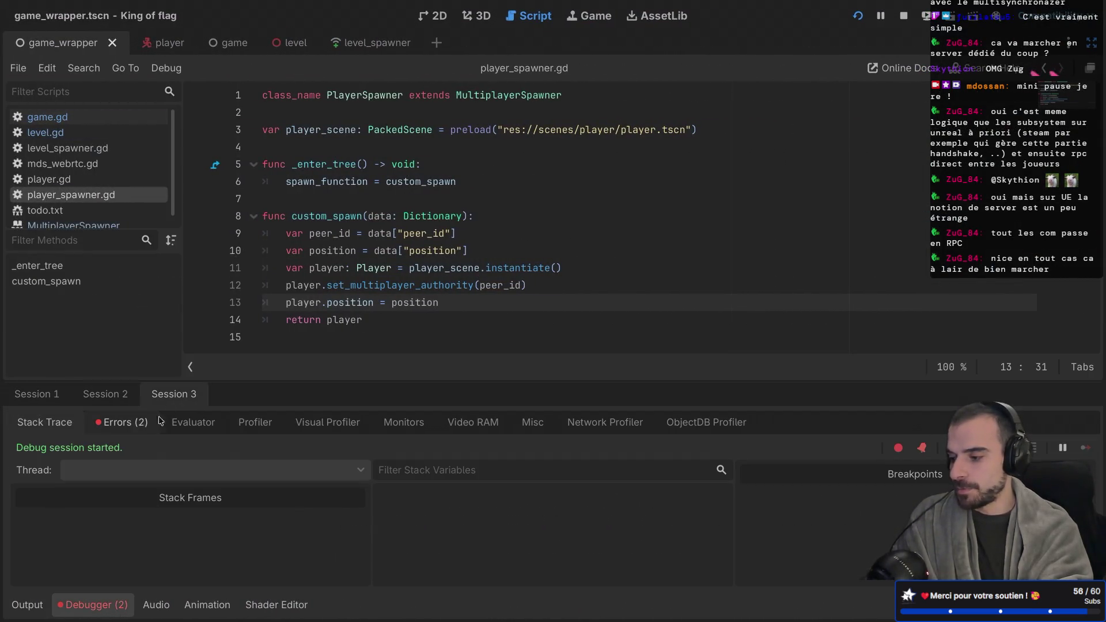
left_click(132, 426)
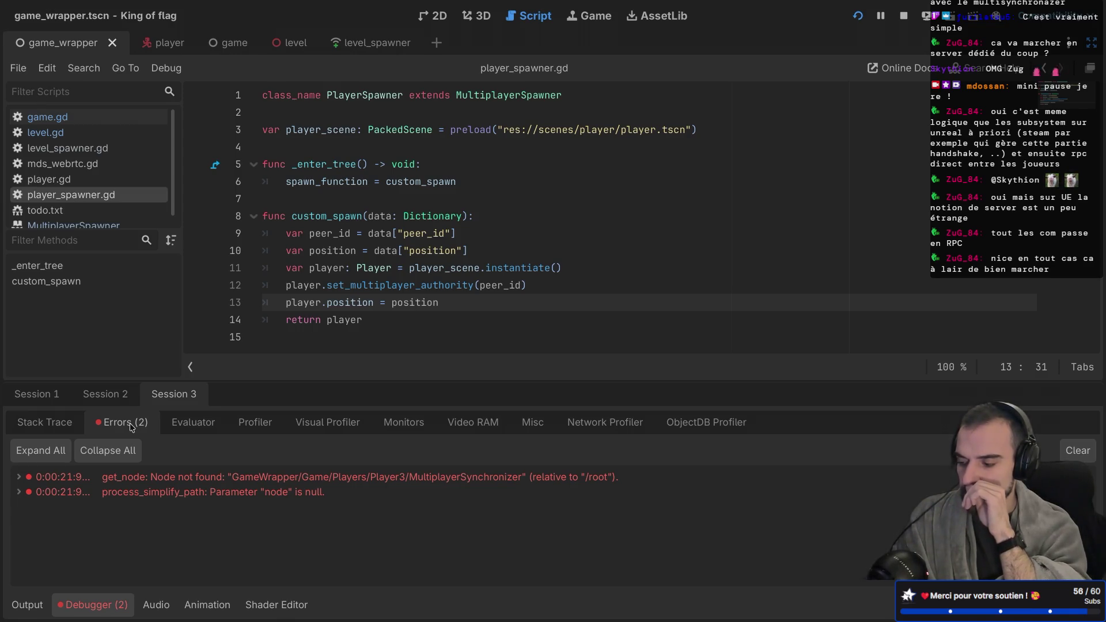
key("super+b")
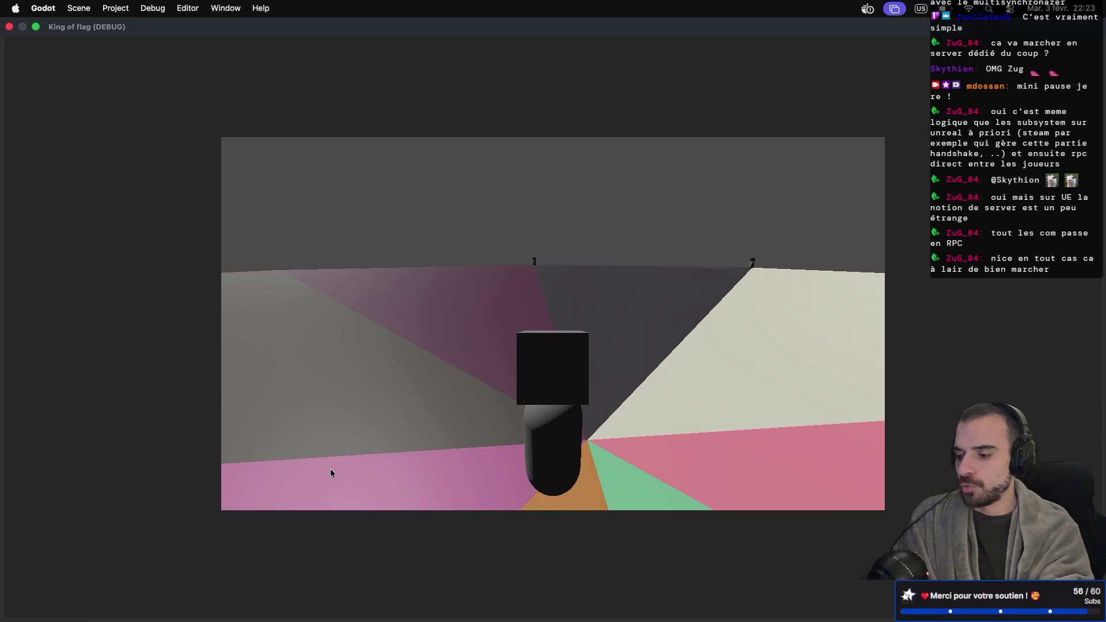
Play in the left and right King of flag windows to verify synced spawning and movement
key("ctrl+Left")
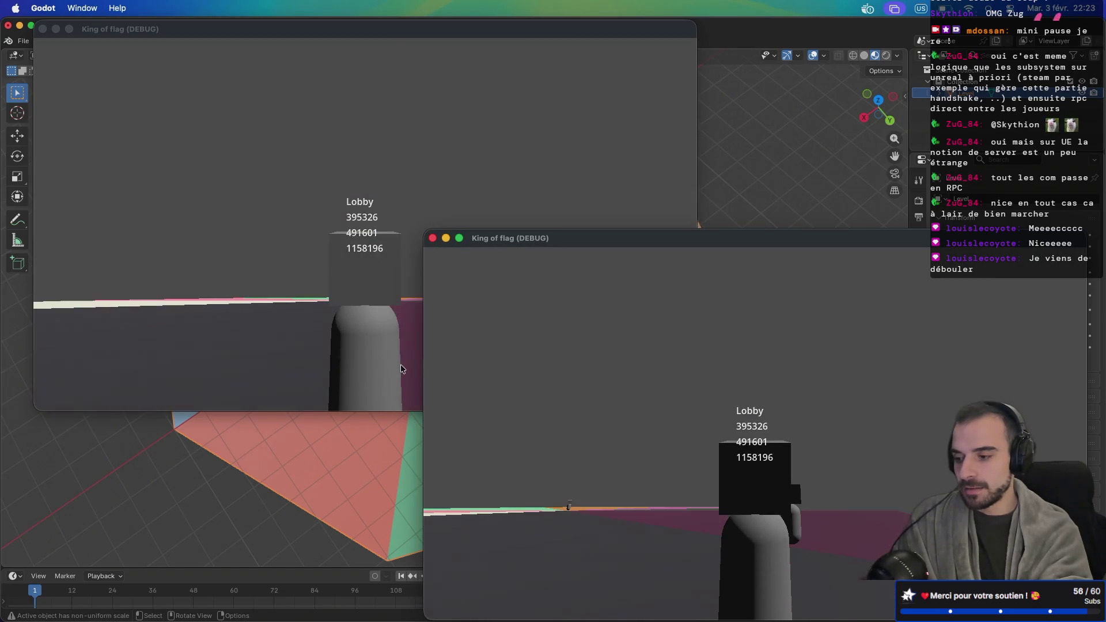
left_click(398, 368)
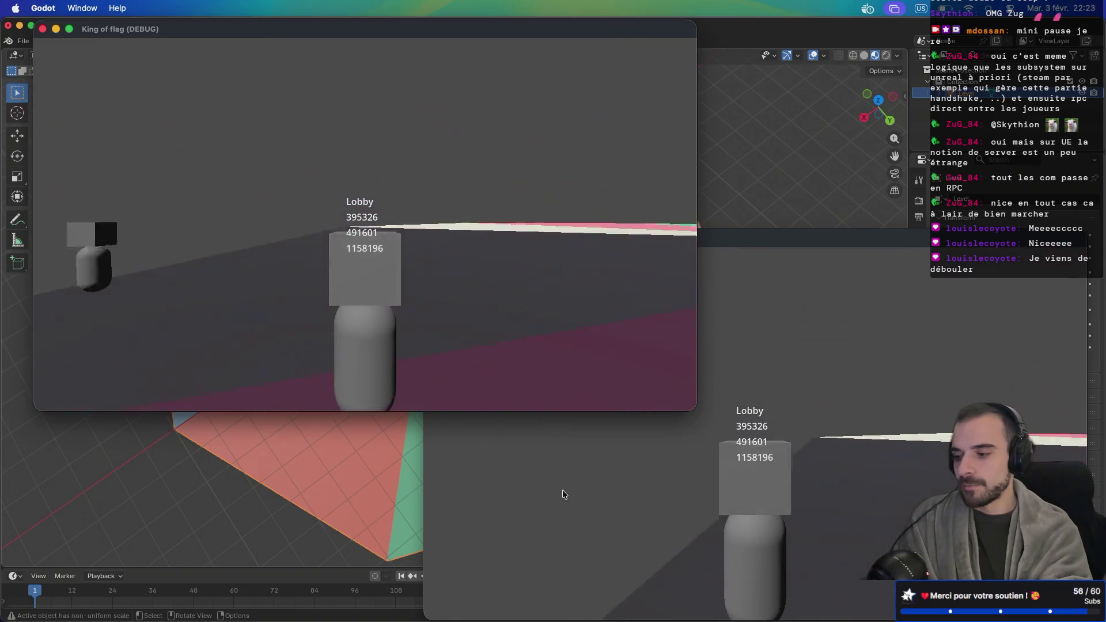
left_click(519, 493)
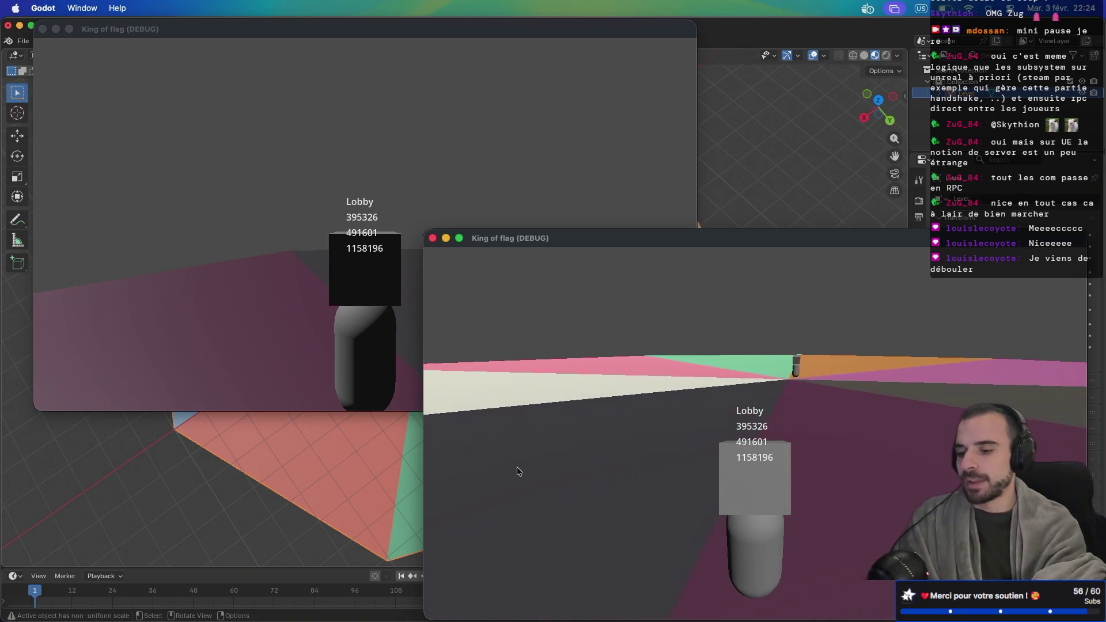
key("ctrl+Right")
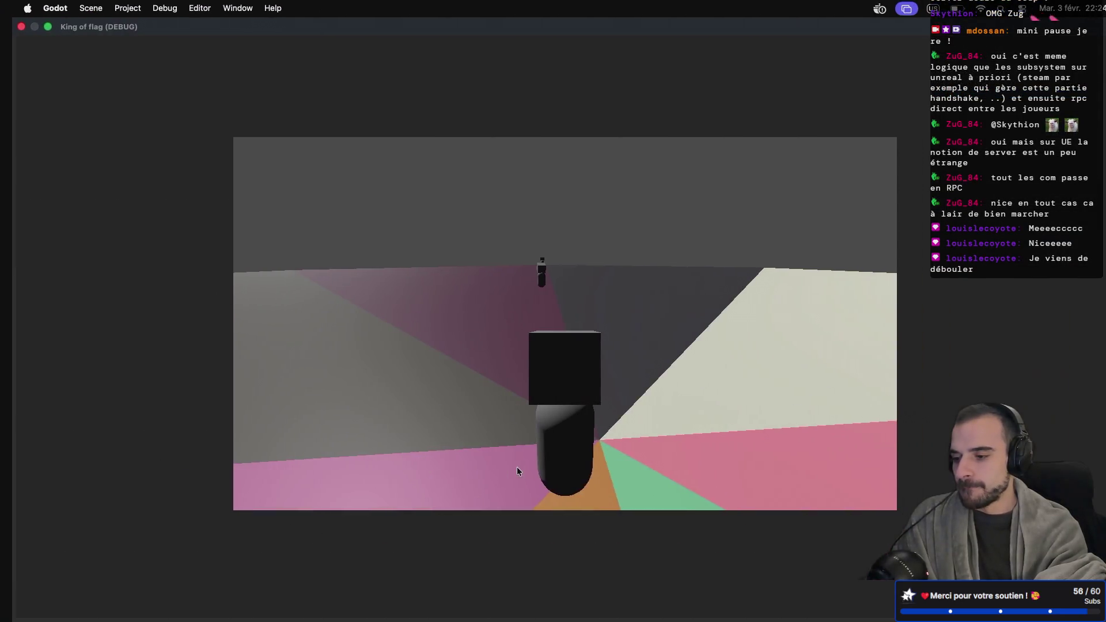
key("ctrl+Right")
key("ctrl+Left")
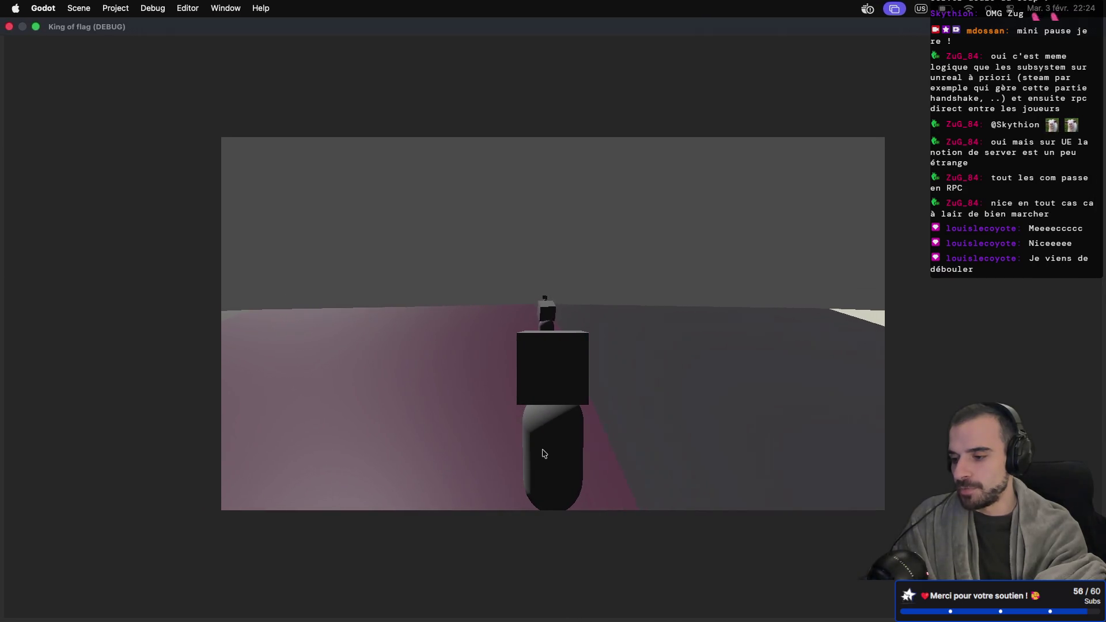
key("ctrl+Left")
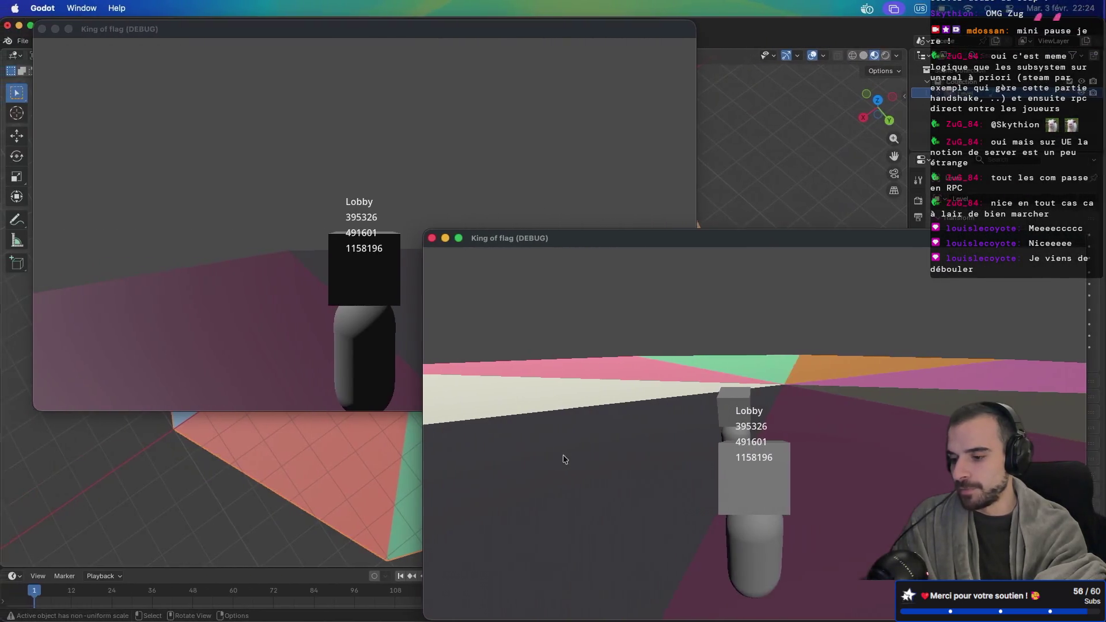
key("ctrl+Right")
key("ctrl+Right")
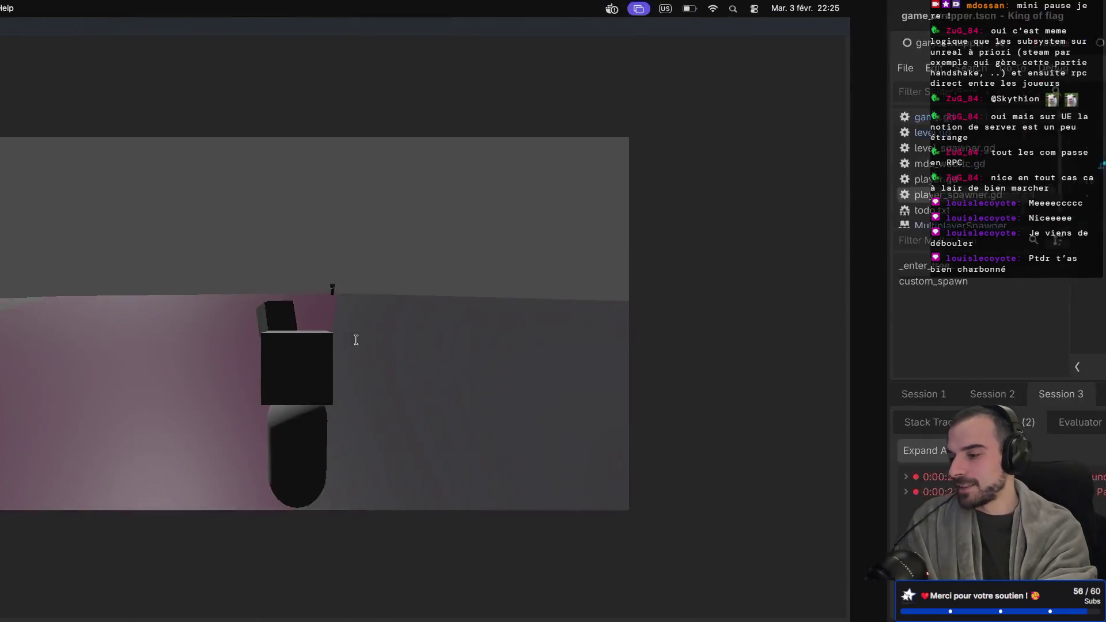
key("ctrl+Right")
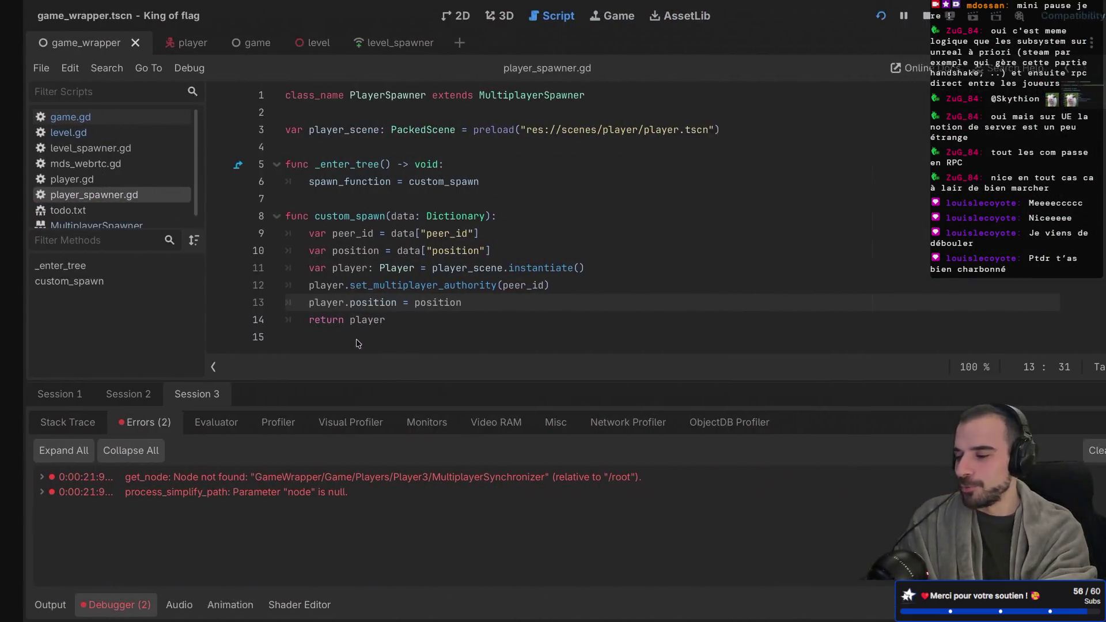
Switch desktop spaces from the Godot editor to Safari's itch.io devlog post
key("ctrl+Left")
key("ctrl+Right")
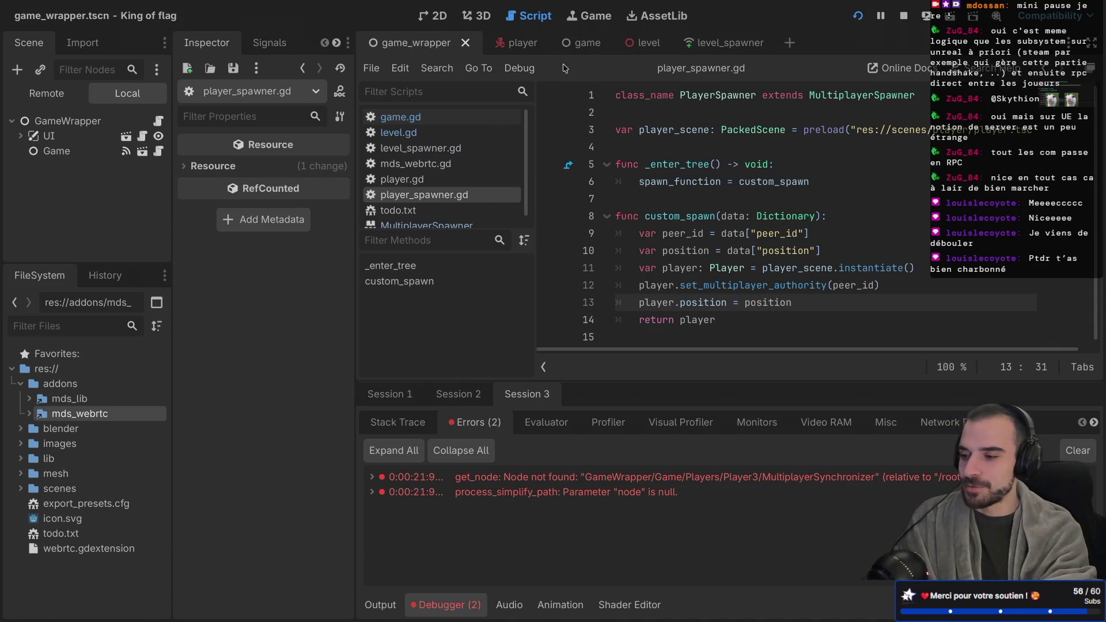
mouse_move(759, 223)
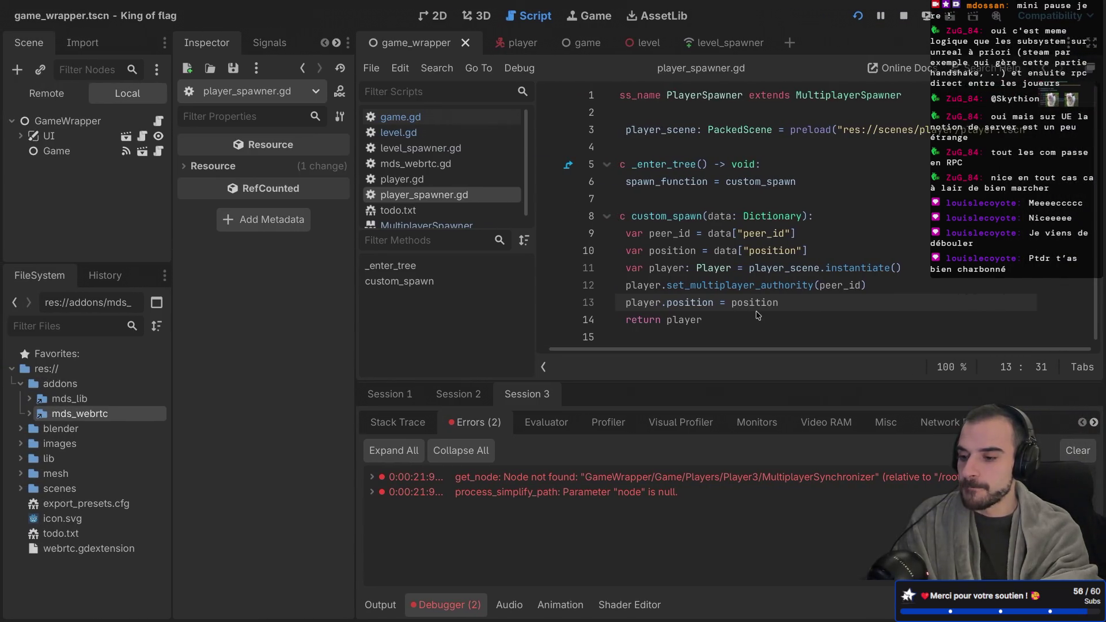
key("ctrl+Right")
key("ctrl+Right")
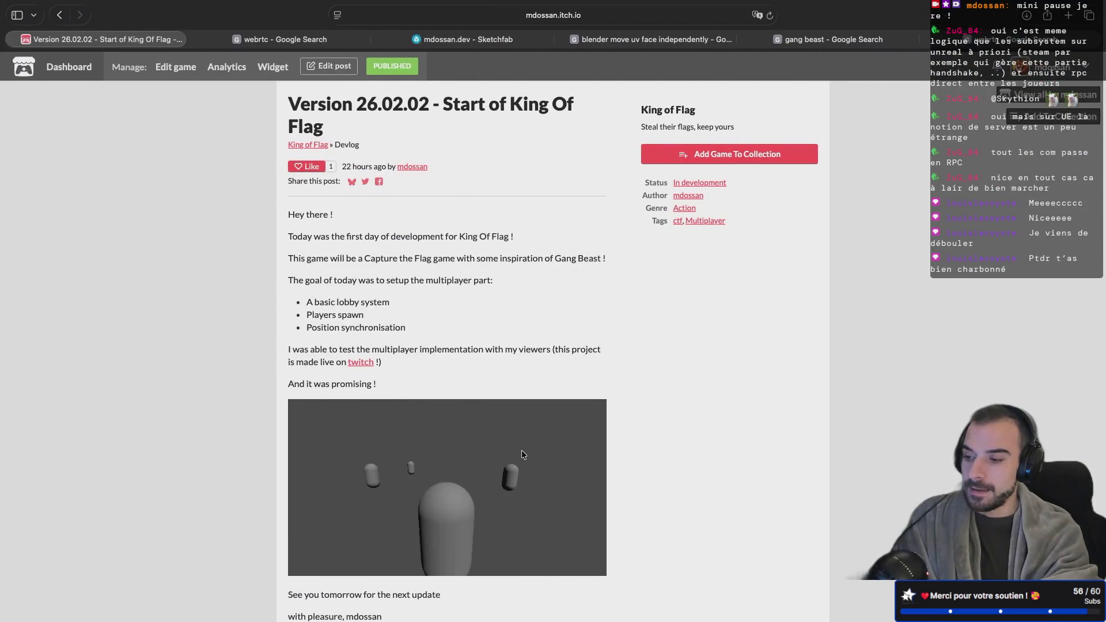
Scroll further down the devlog, glance at the game, then return to the itch.io tab
scroll(523, 455, "down", 1)
scroll(522, 455, "down", 3)
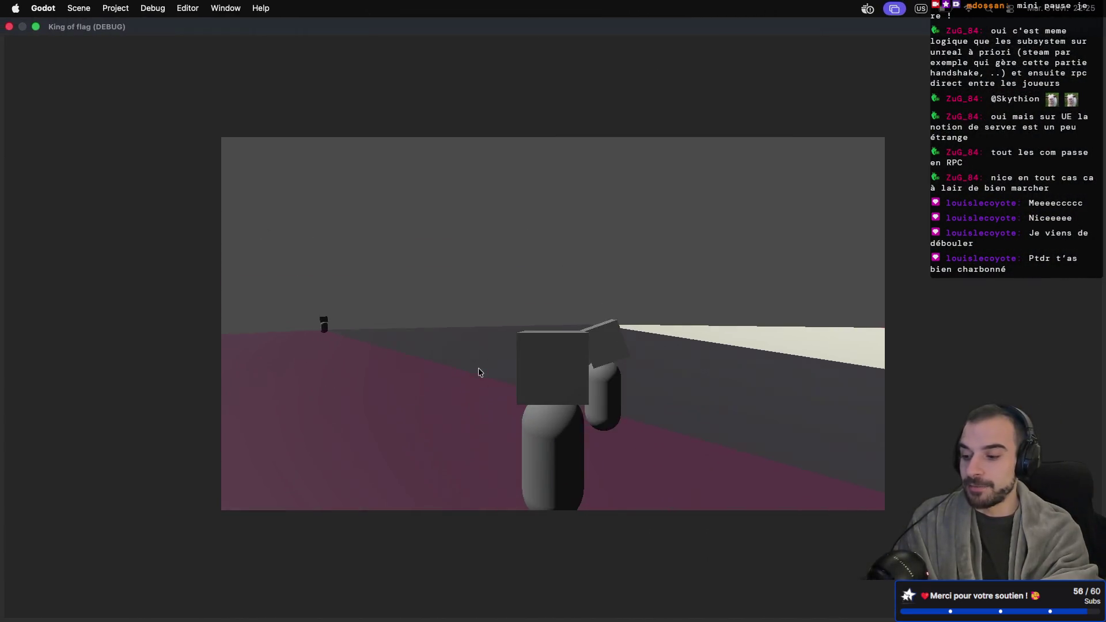
key("ctrl+Right")
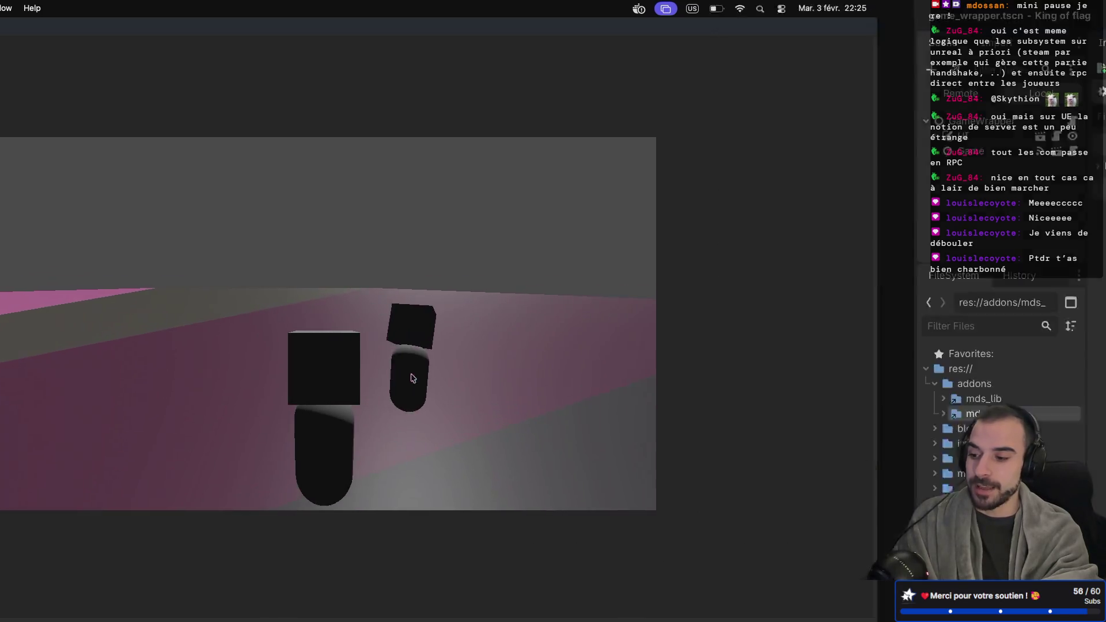
key("ctrl+Right")
key("ctrl+Right")
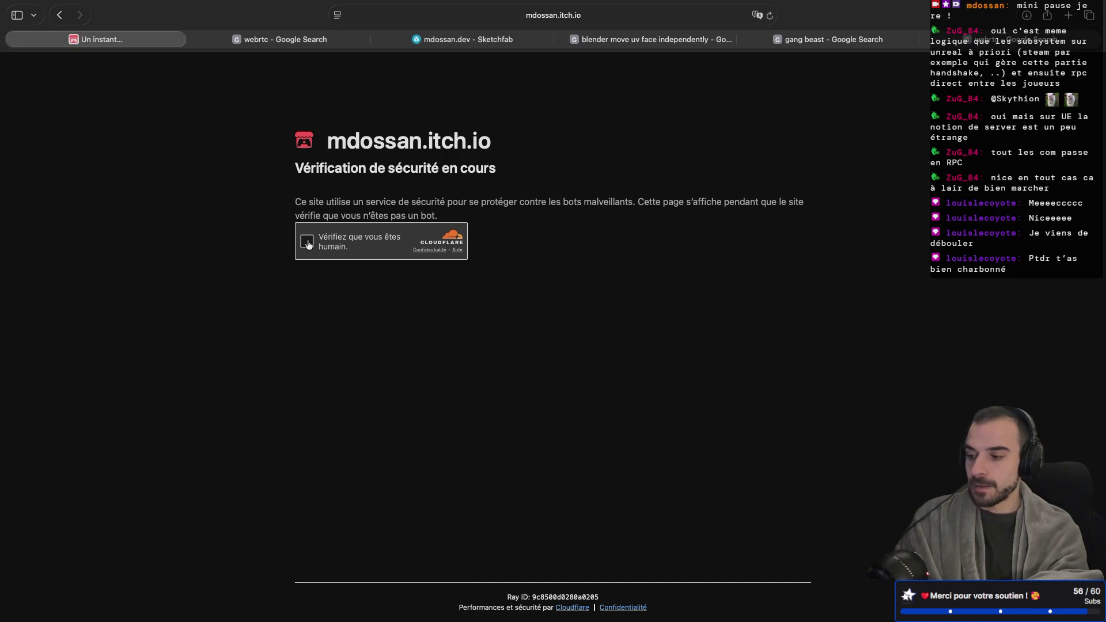
Pass the Cloudflare check, run King of Flag's web build, host and start a lobby, then reload
left_click(307, 242)
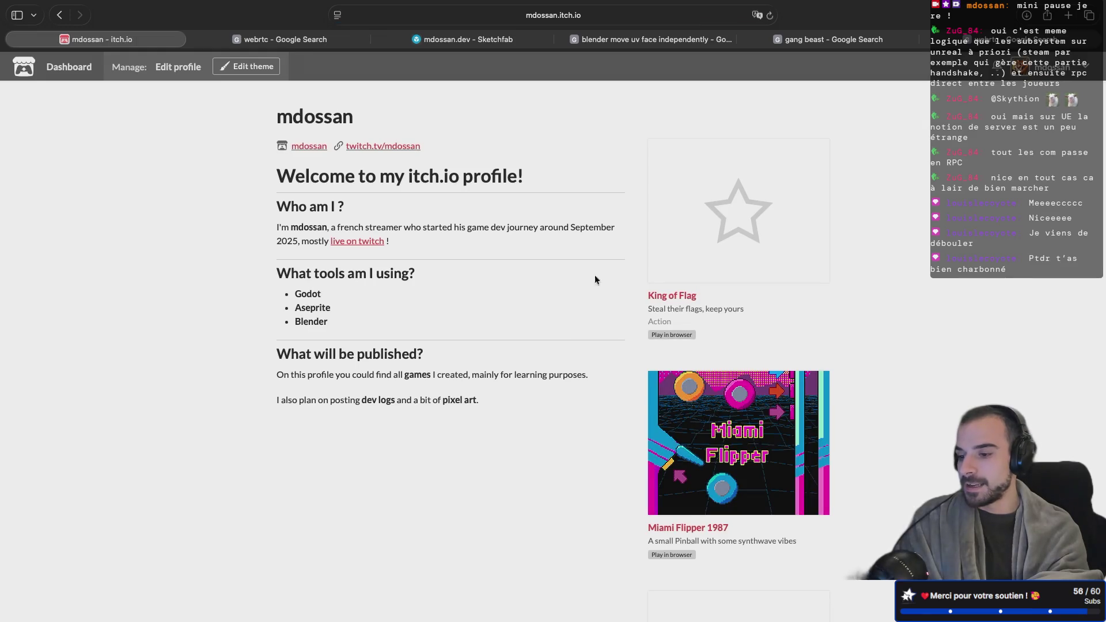
left_click(737, 233)
left_click(538, 300)
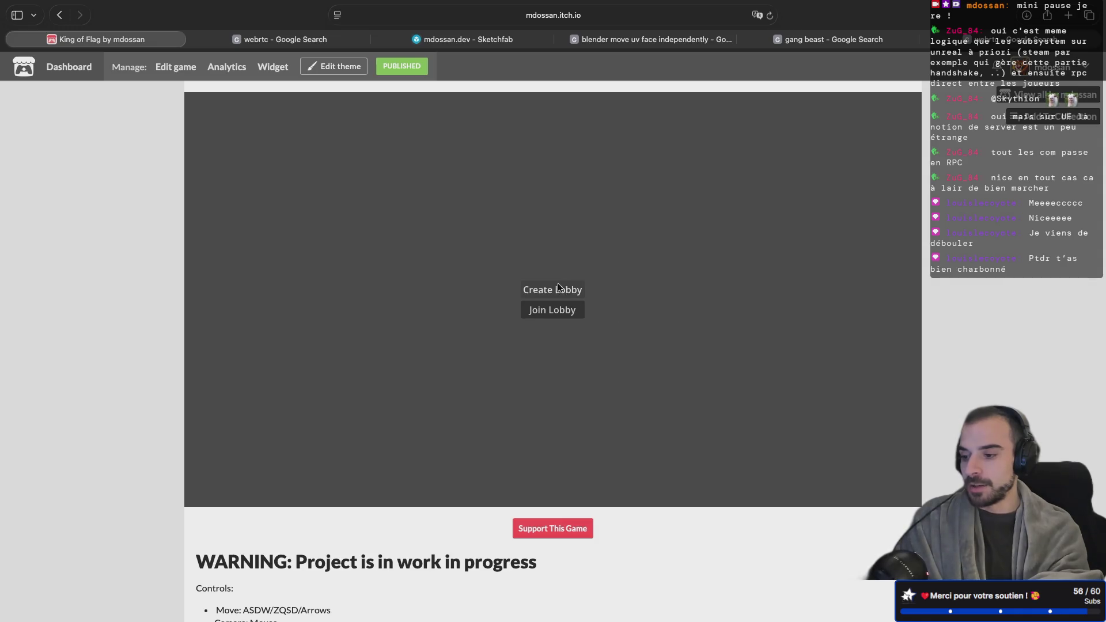
left_click(551, 289)
left_click(549, 316)
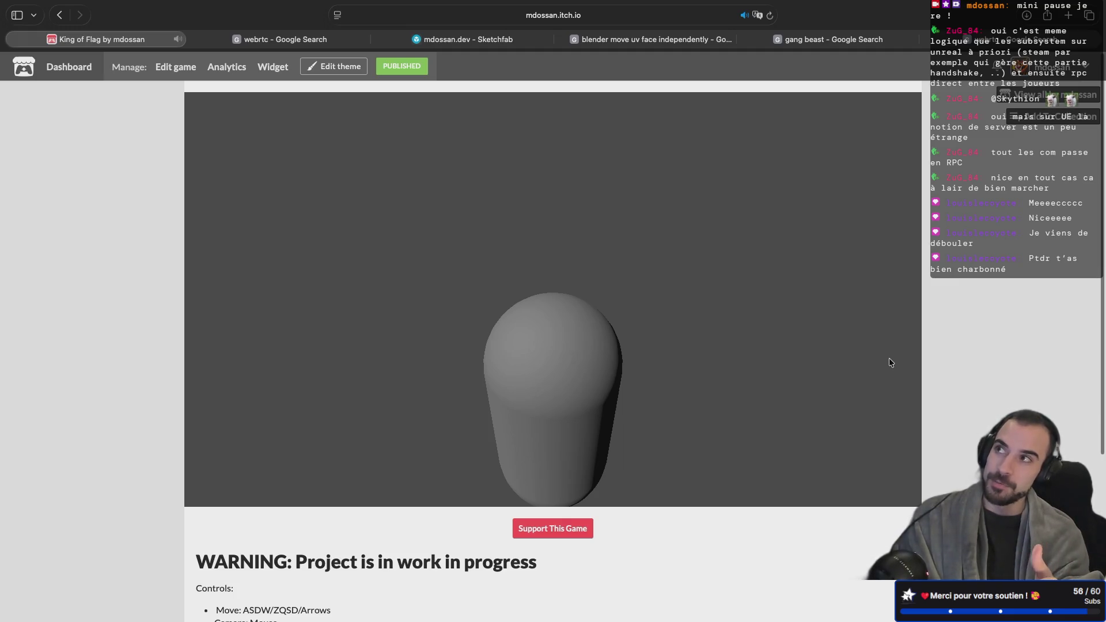
key("super+r")
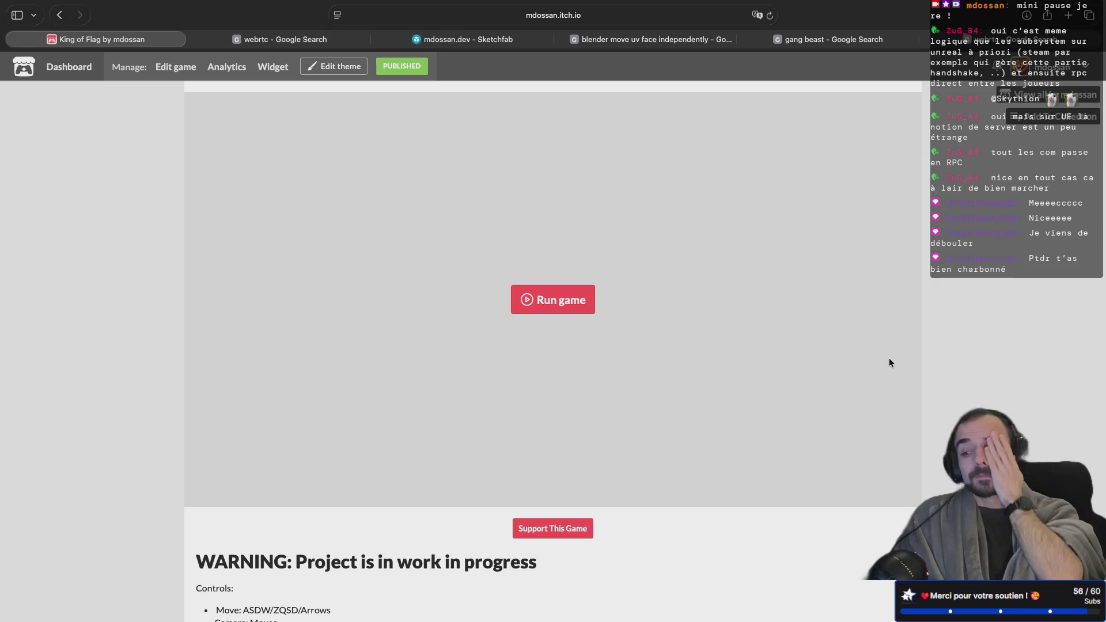
key("ctrl+Left")
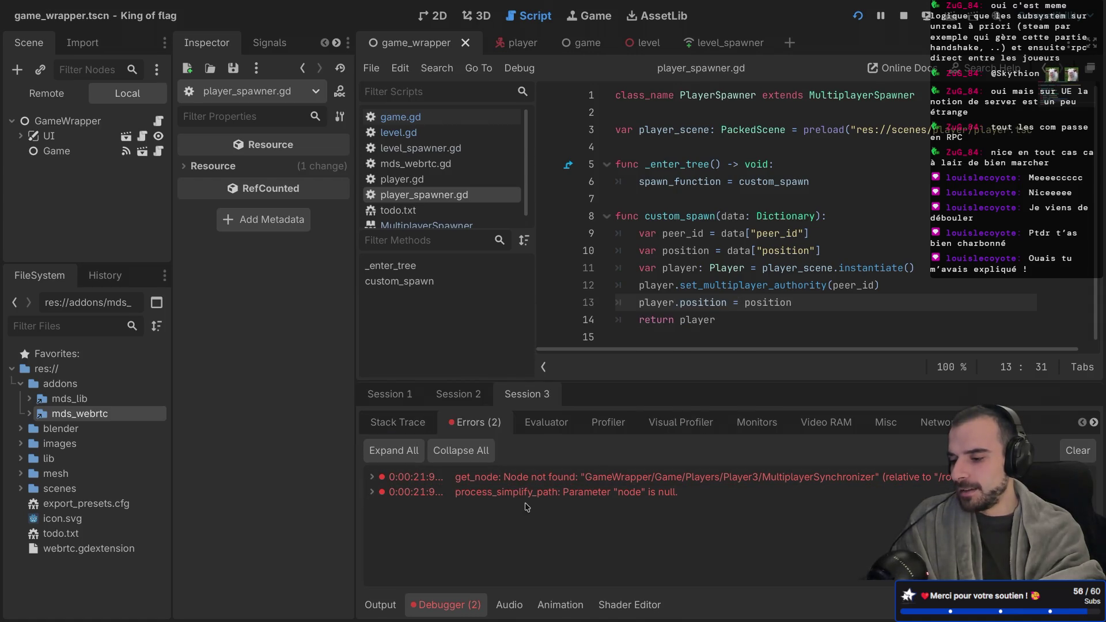
Compare the debugger sessions' errors and settle on Session 3's two errors
mouse_move(541, 499)
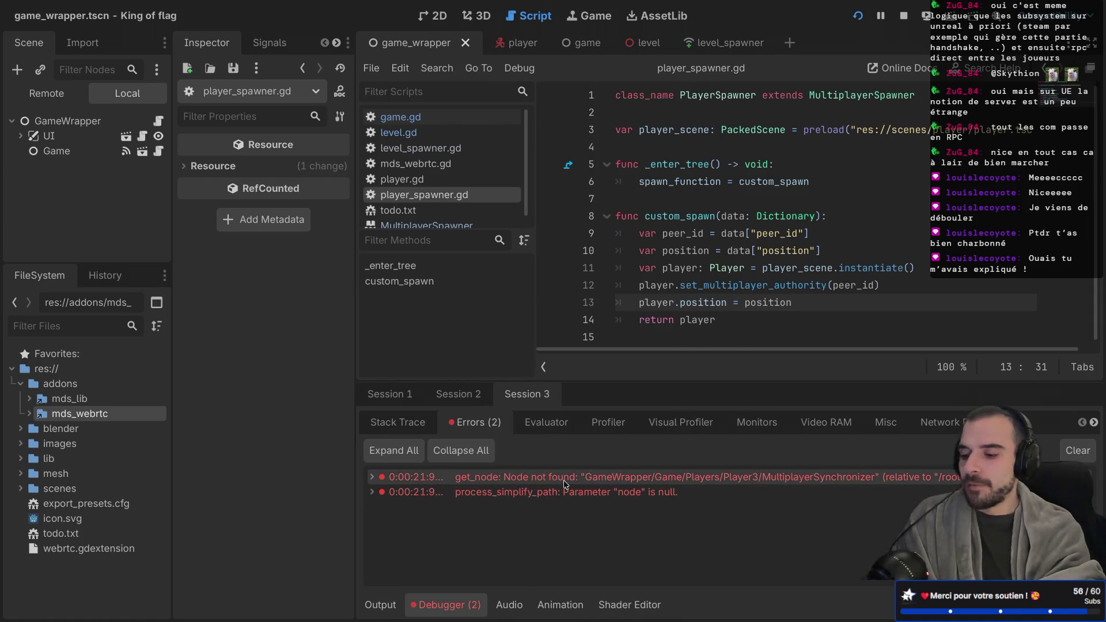
mouse_move(563, 482)
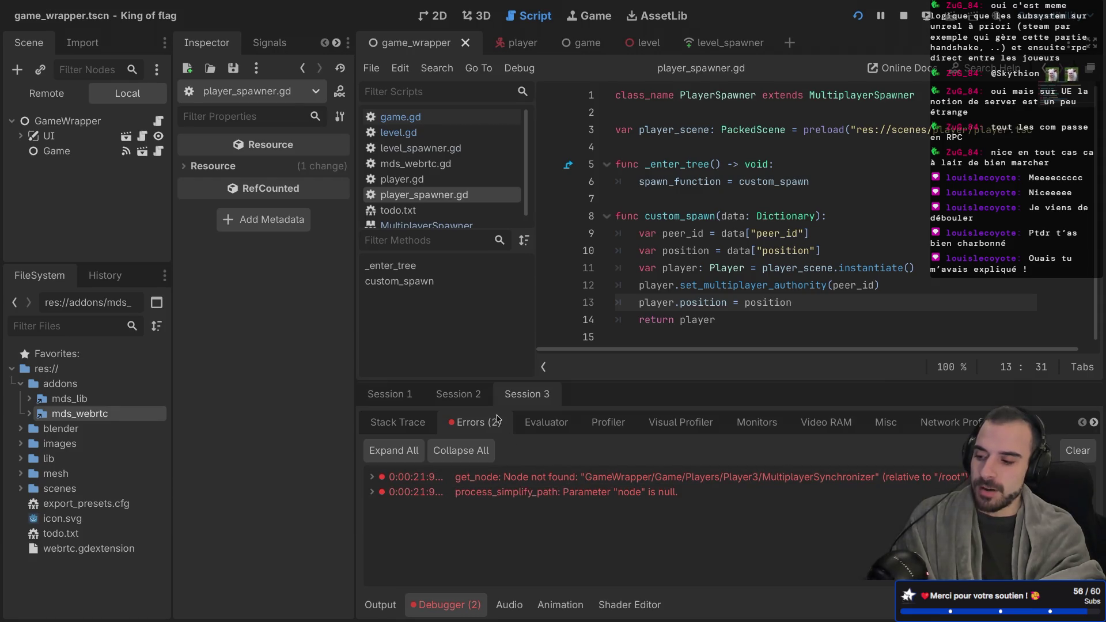
left_click(457, 394)
left_click(405, 397)
left_click(527, 394)
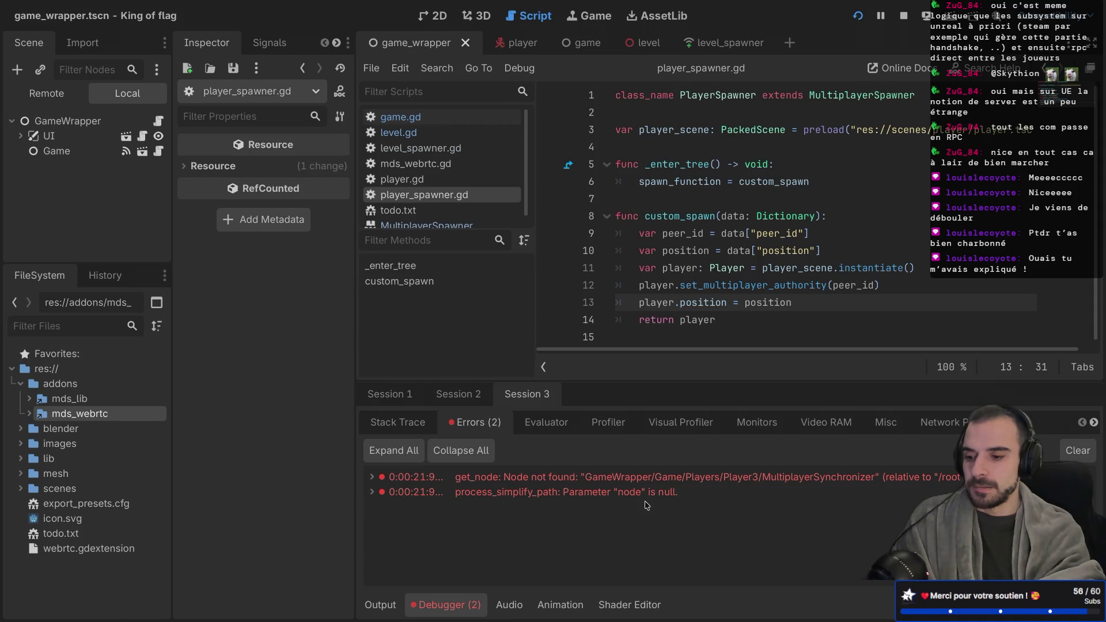
Show the Remote scene tree and expand Game > Players to reveal Player, Player2 and Player3
left_click(56, 95)
left_click(21, 136)
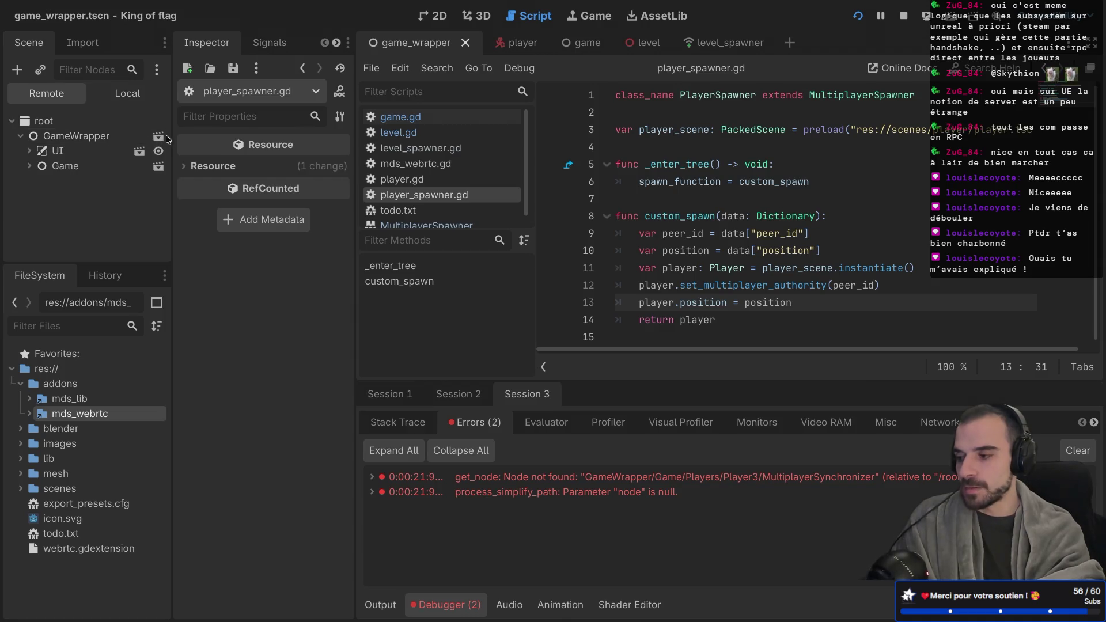
left_click_drag(173, 133, 196, 134)
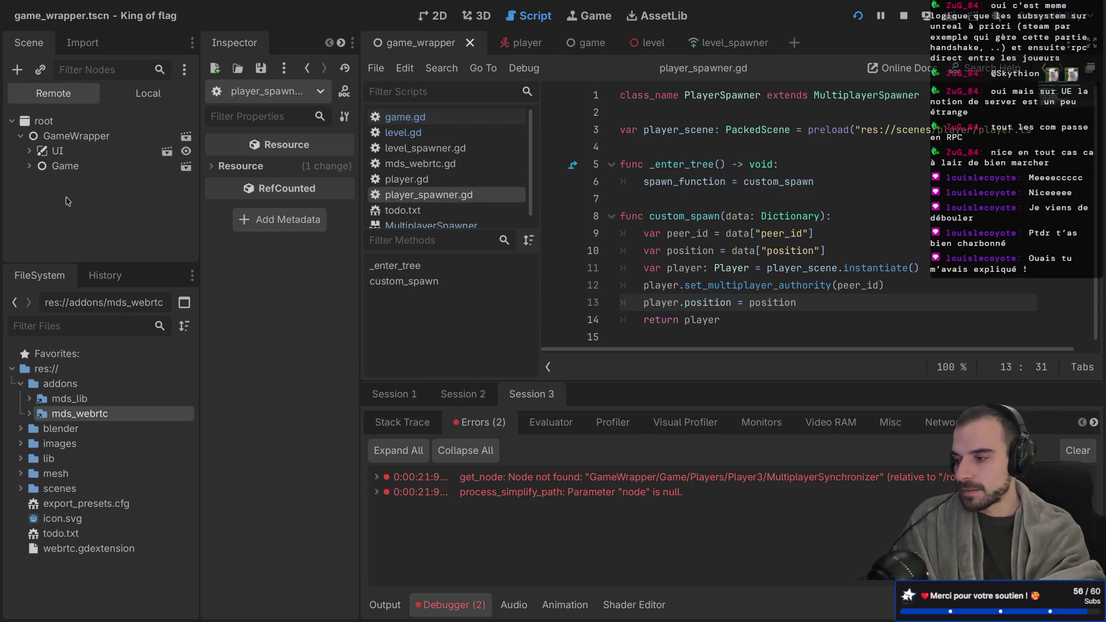
left_click(29, 166)
left_click(38, 196)
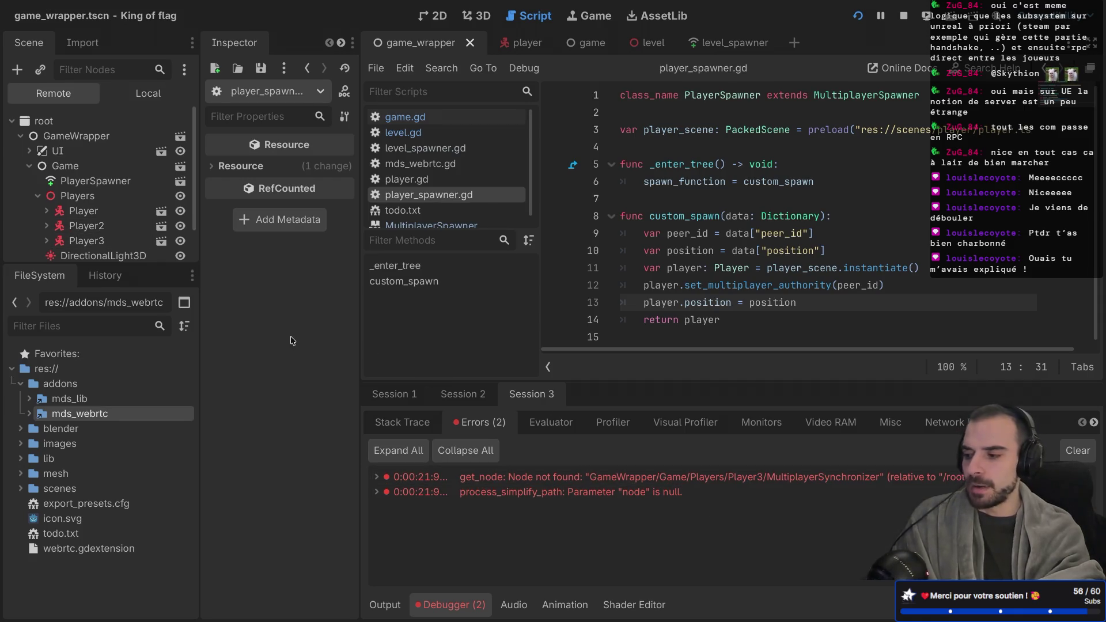
Expand Player3 and inspect its live MultiplayerSynchronizer, comparing against the first Player
left_click(46, 240)
scroll(46, 241, "down", 3)
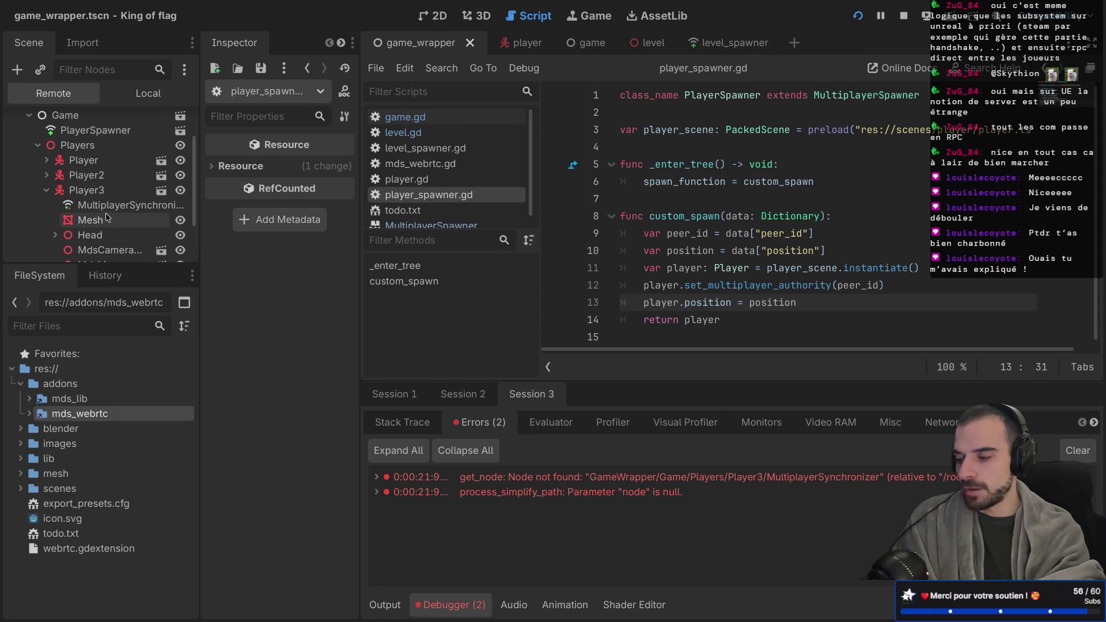
left_click_drag(195, 208, 236, 207)
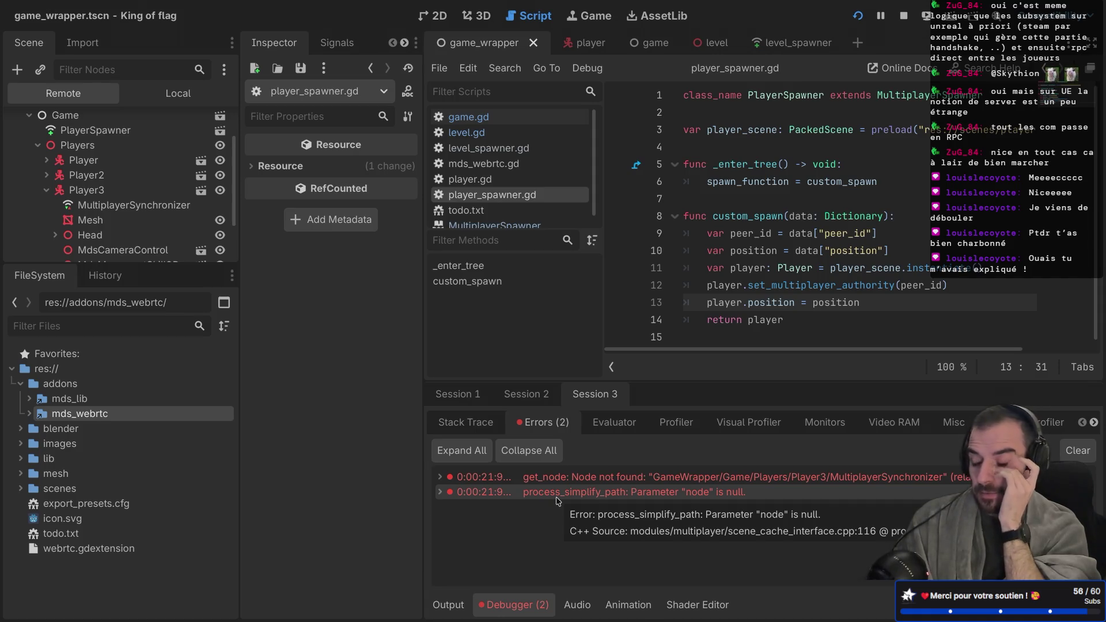
left_click(133, 205)
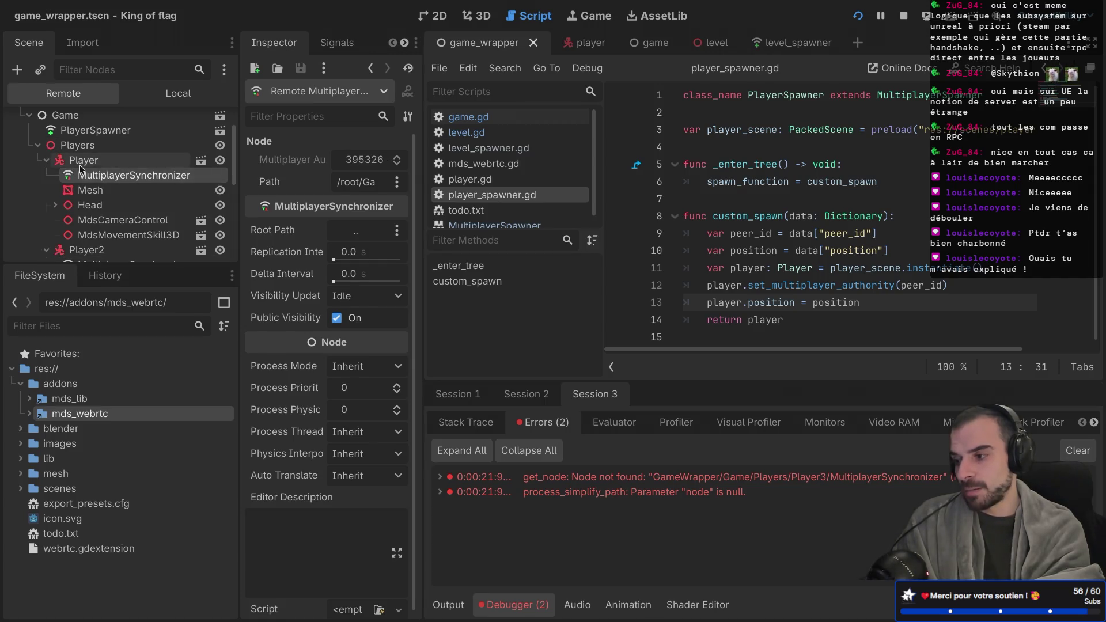
left_click(62, 163)
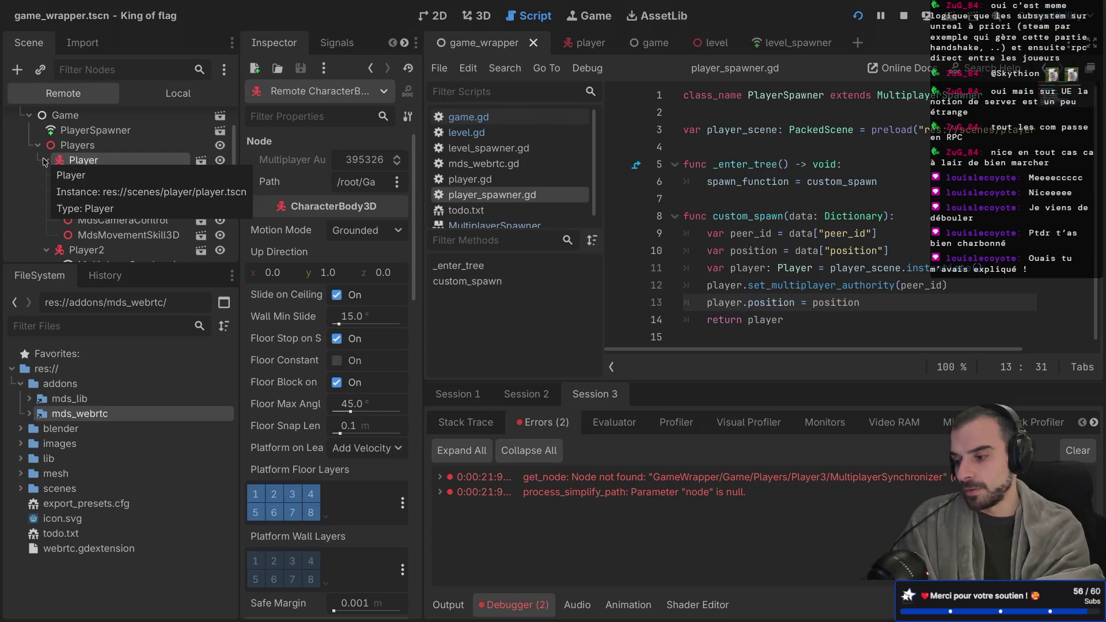
left_click(45, 161)
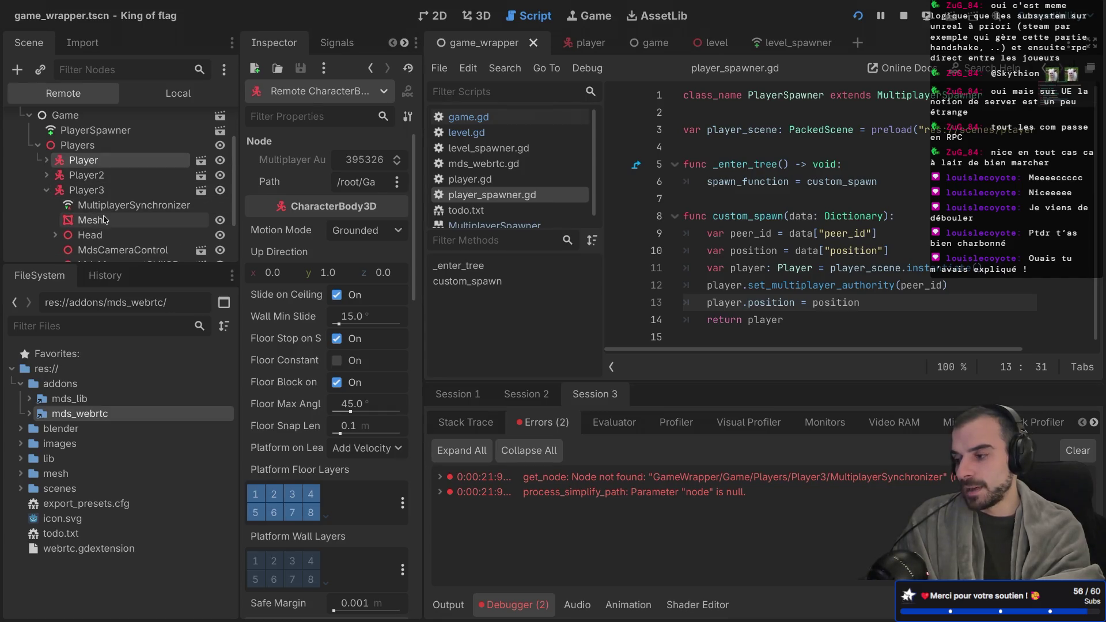
left_click(122, 208)
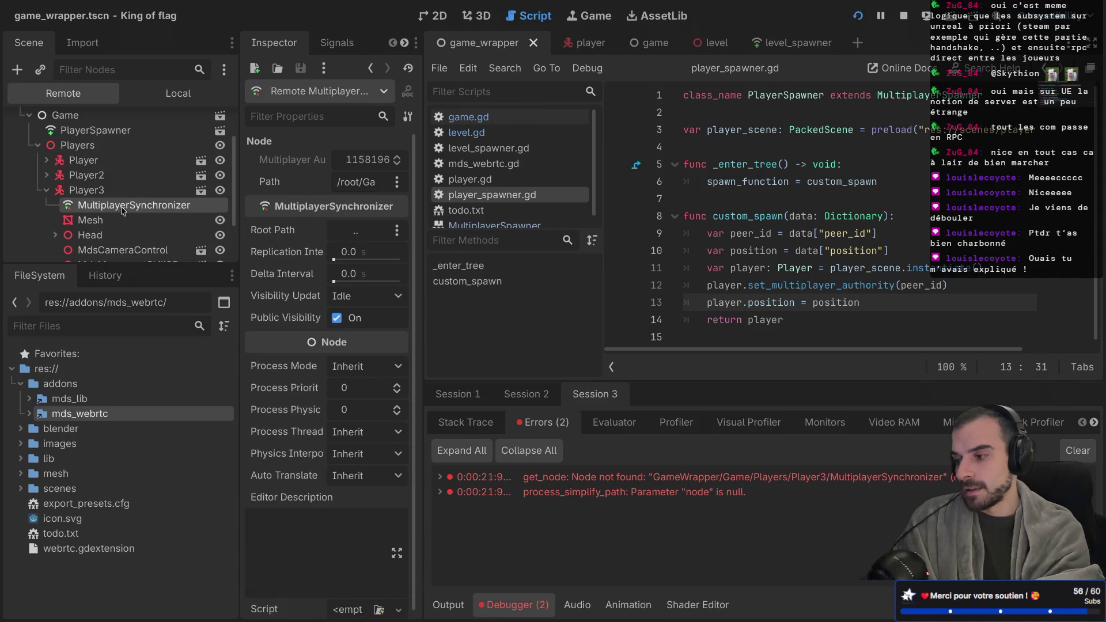
Copy the synchronizer's node path, return to the Local tree, and open the player scene
right_click(123, 210)
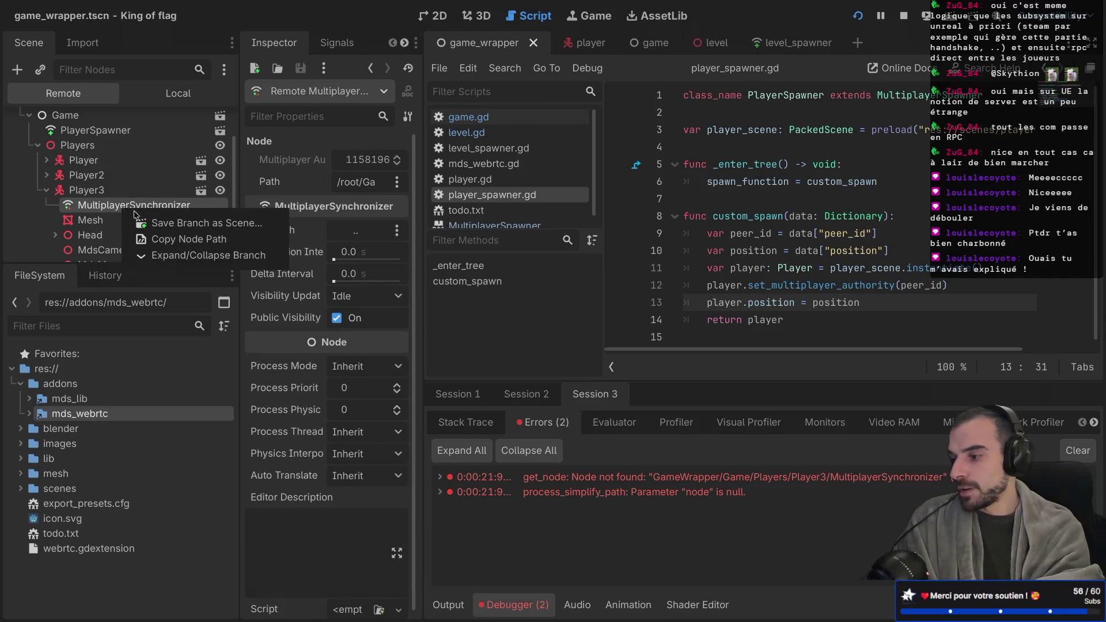
right_click(111, 207)
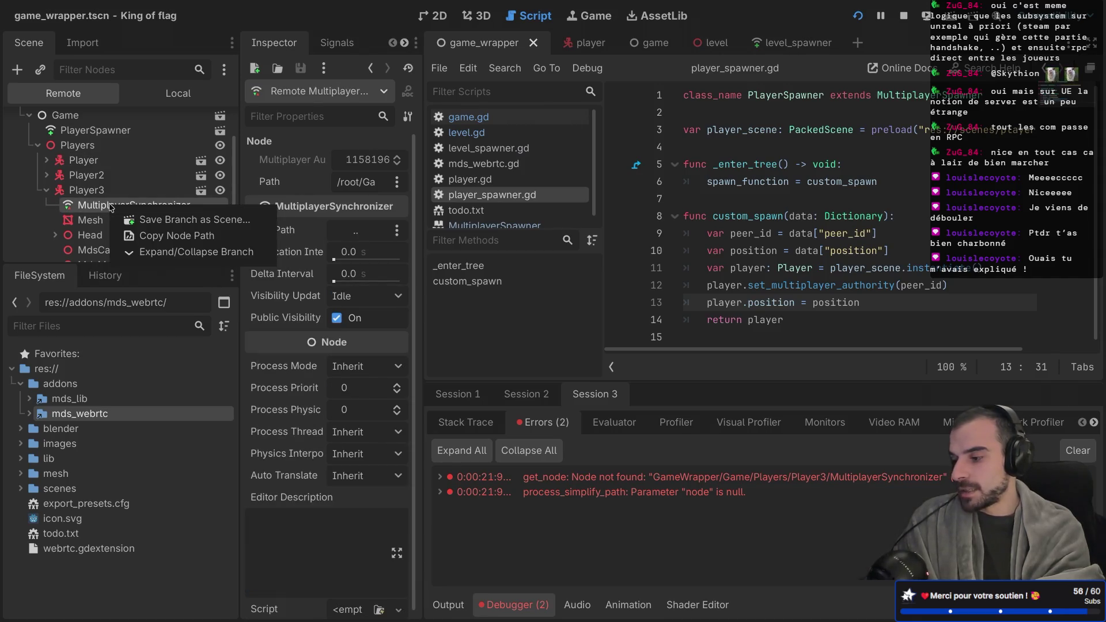
left_click(151, 236)
left_click(178, 94)
left_click(578, 43)
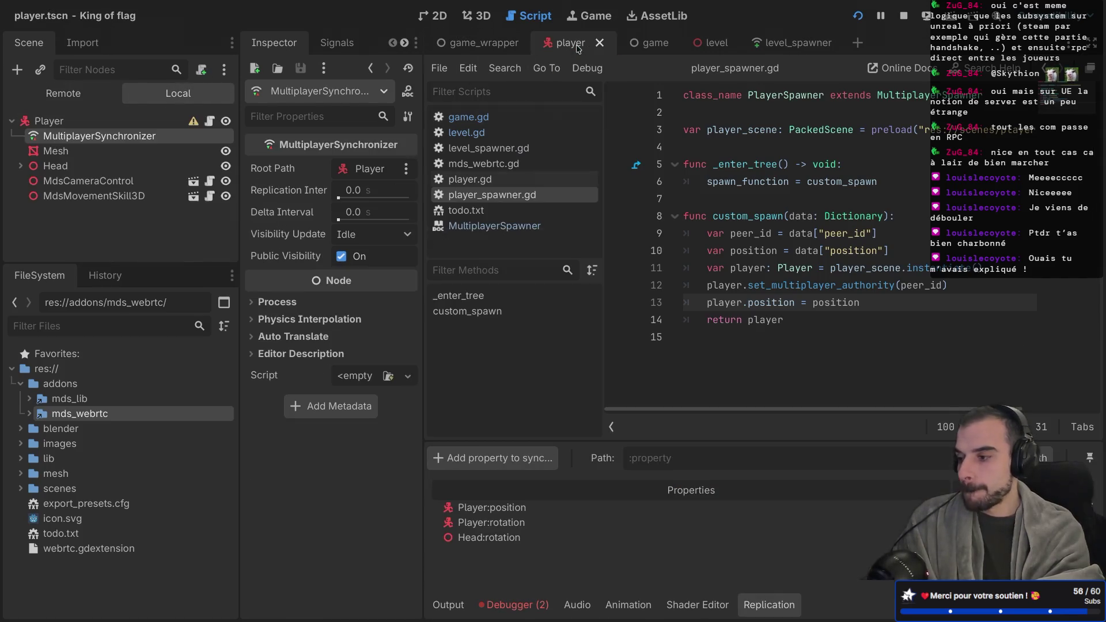
Read the MultiplayerSynchronizer class reference's properties, methods and signals in distraction-free mode
right_click(160, 142)
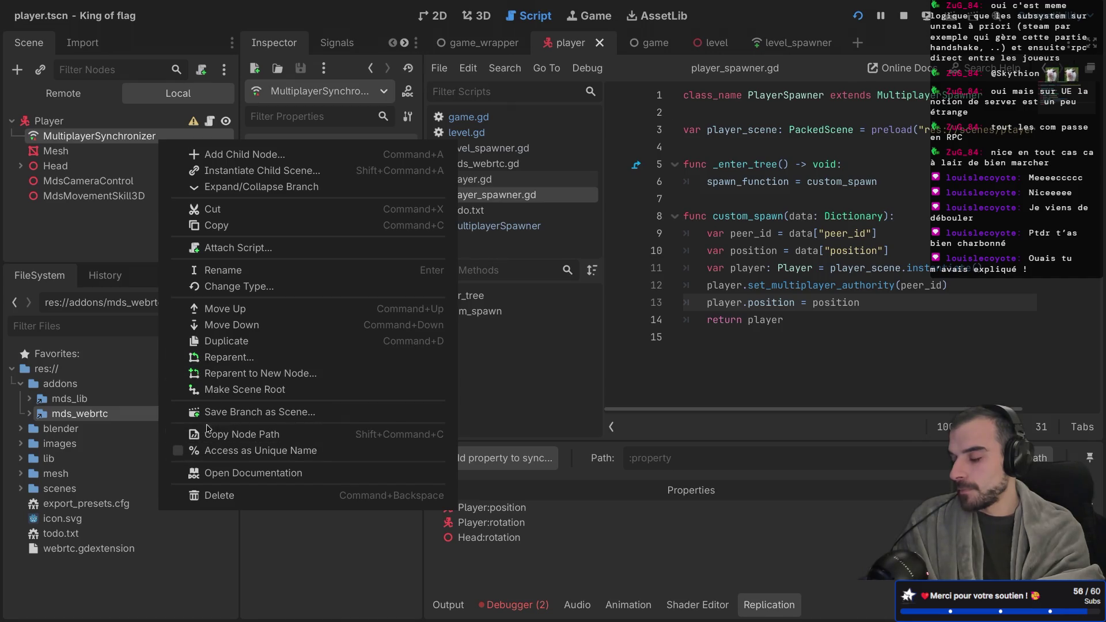
left_click(230, 473)
key("ctrl+super+d")
scroll(429, 298, "down", 2)
scroll(429, 298, "down", 8)
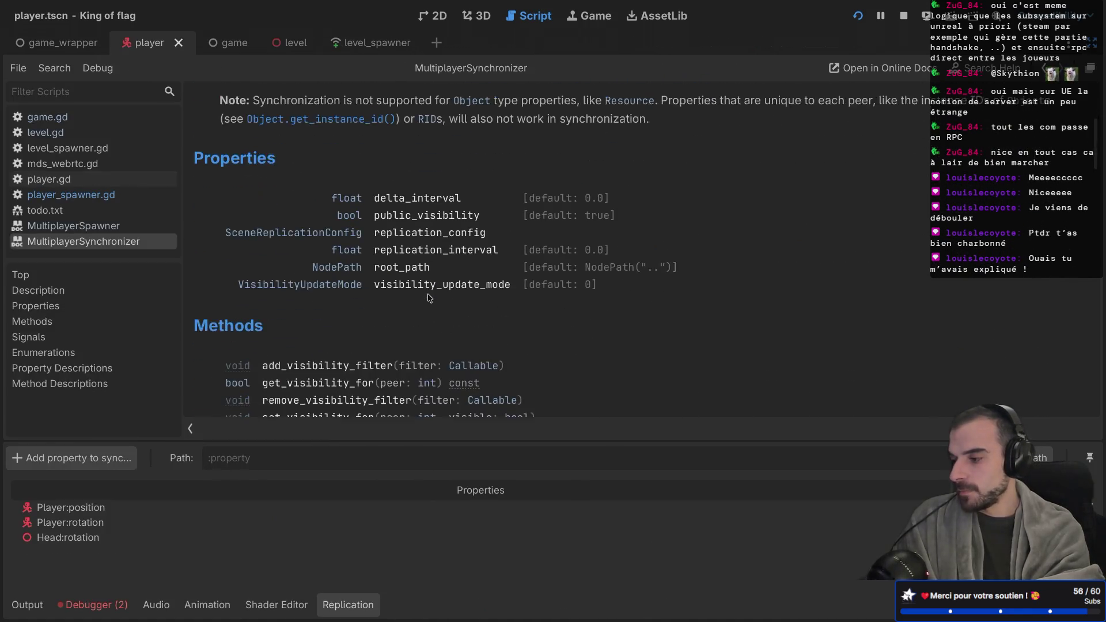
scroll(429, 298, "down", 2)
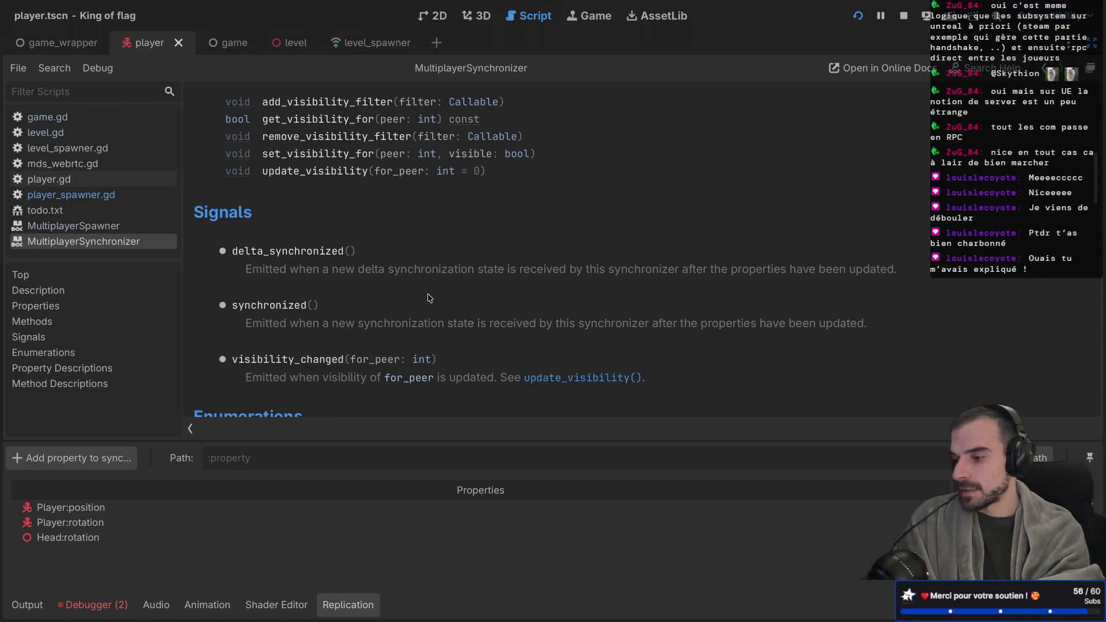
scroll(429, 298, "down", 8)
scroll(429, 298, "up", 12)
scroll(429, 298, "down", 5)
scroll(429, 298, "up", 1)
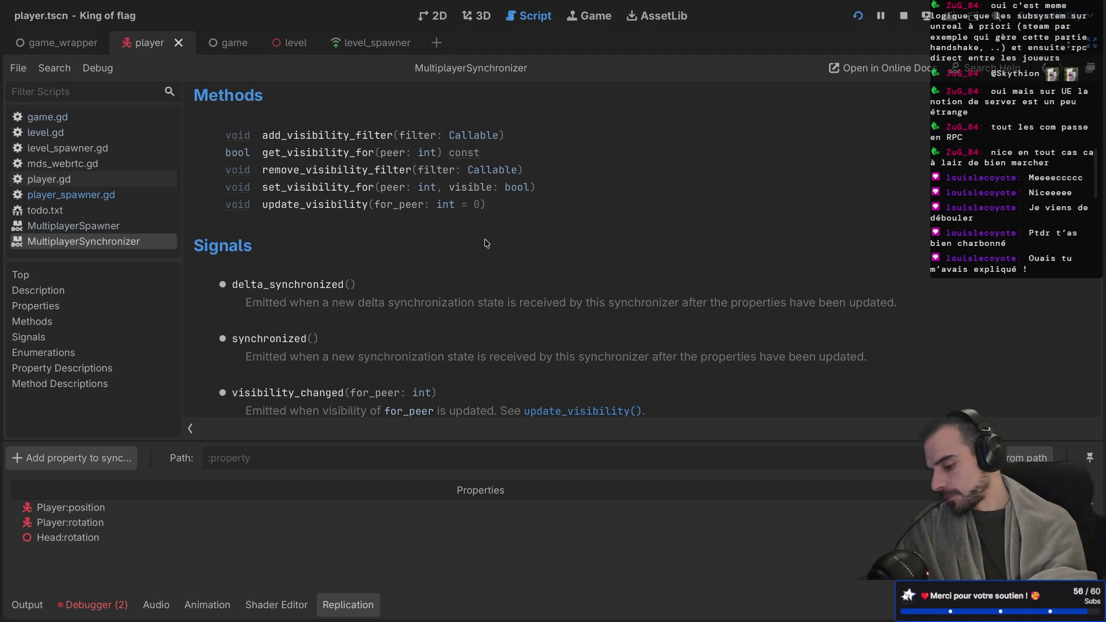
key("ctrl+shift+F11")
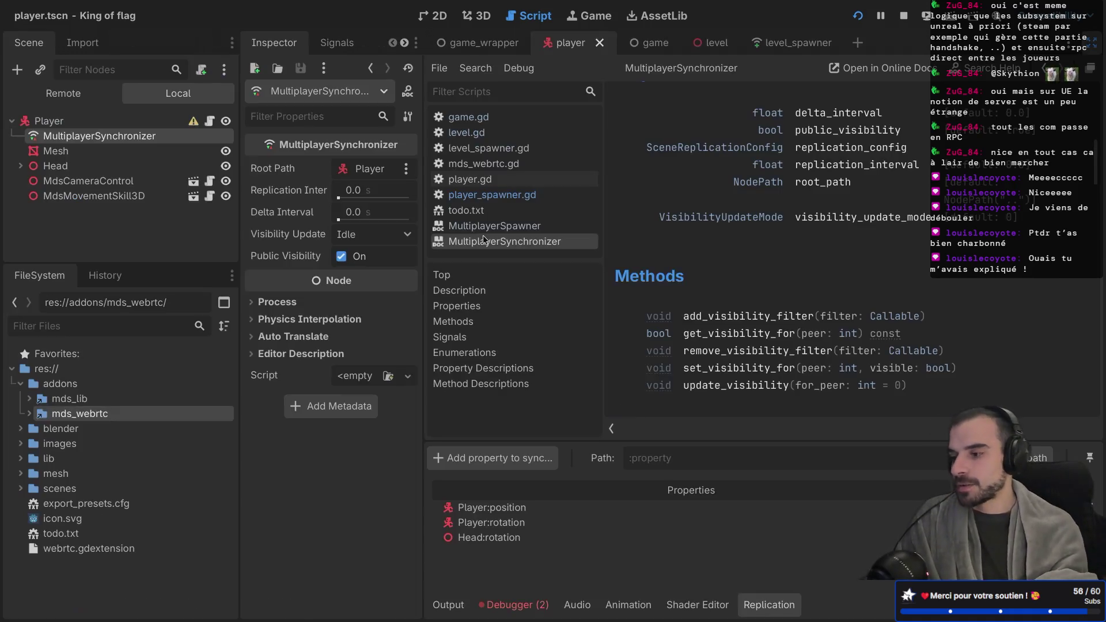
Make the MultiplayerSynchronizer a unique-name node, then open player.gd at its early-return line
right_click(148, 136)
left_click(185, 452)
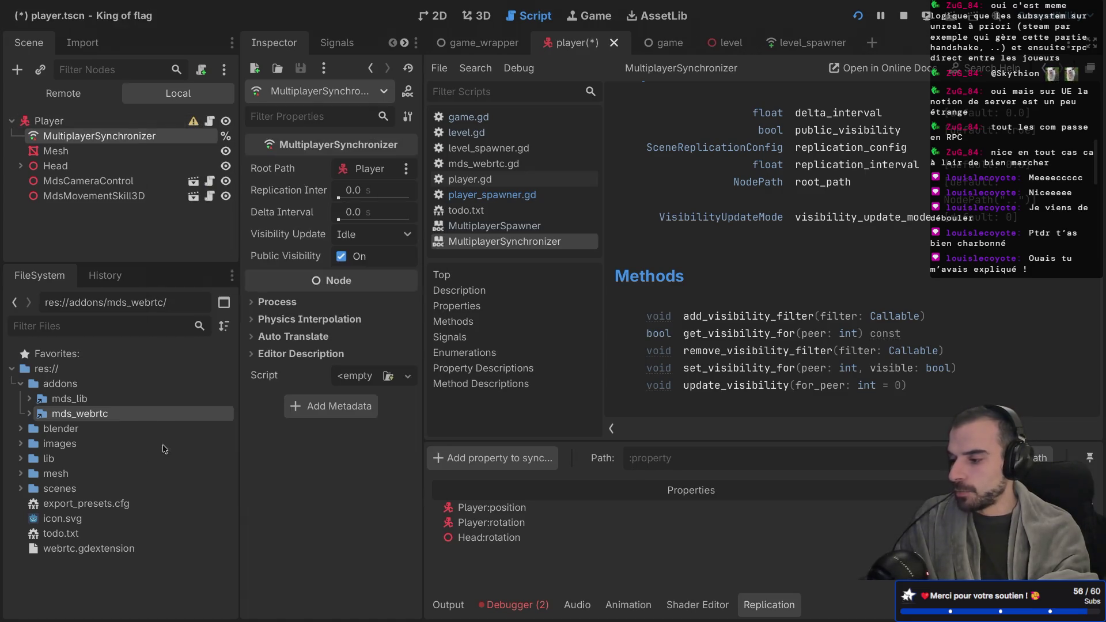
left_click(210, 122)
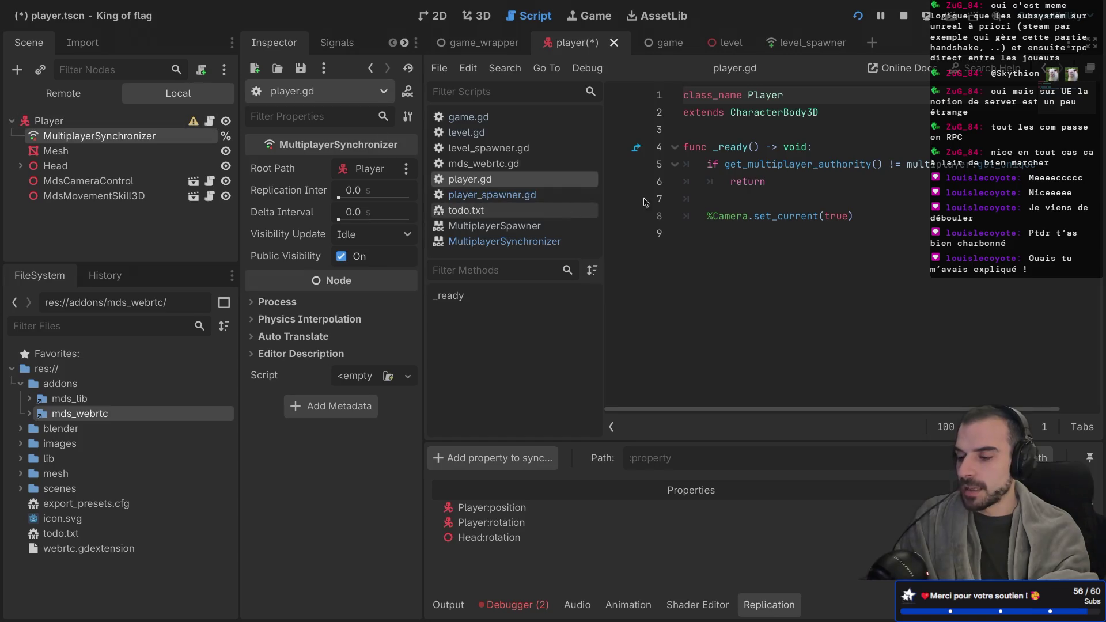
left_click(780, 184)
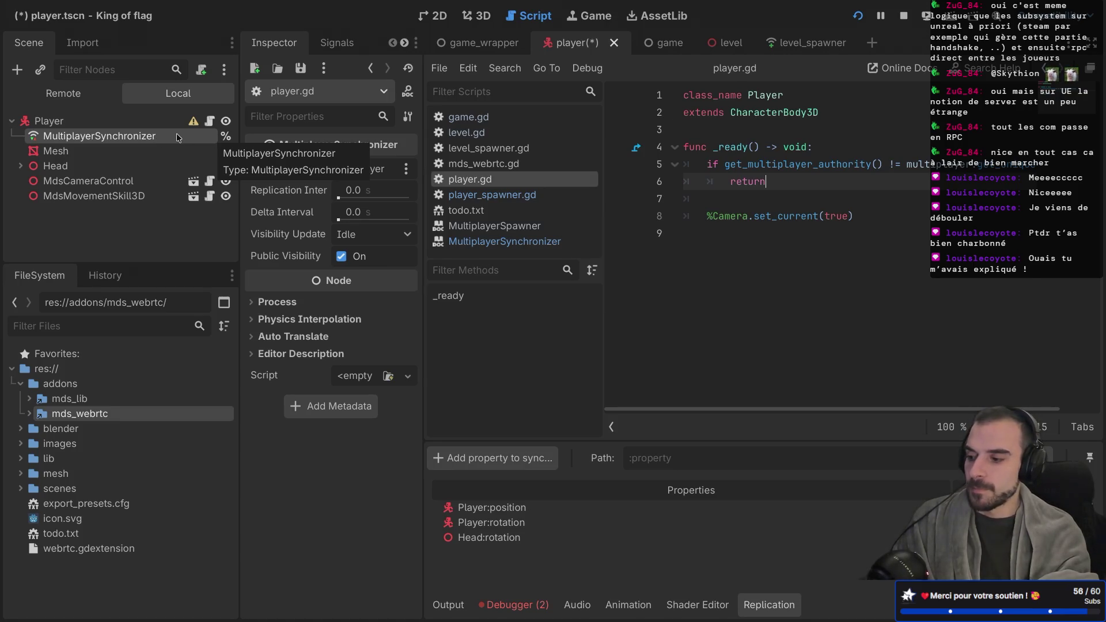
Review the synchronizer's Process settings in the Inspector, then collapse them again
left_click(252, 302)
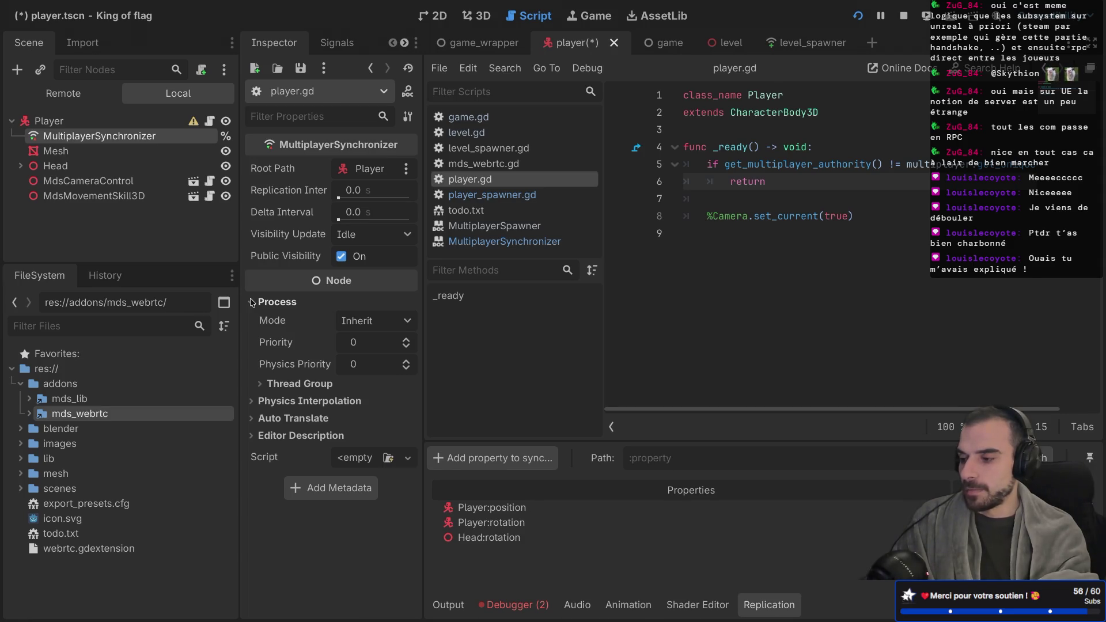
left_click(252, 302)
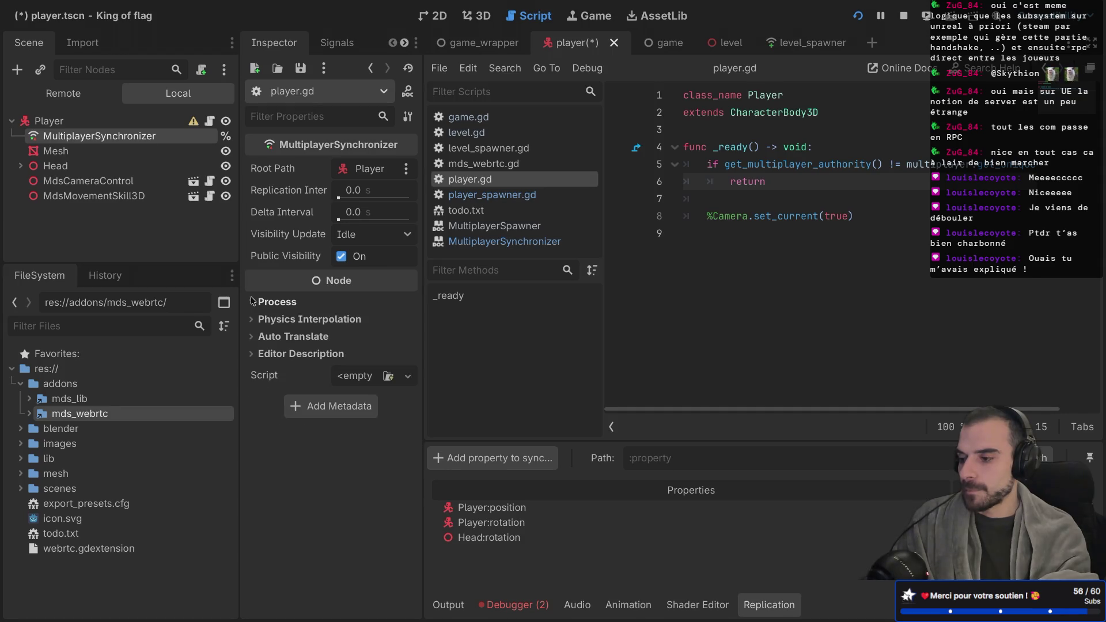
mouse_move(323, 234)
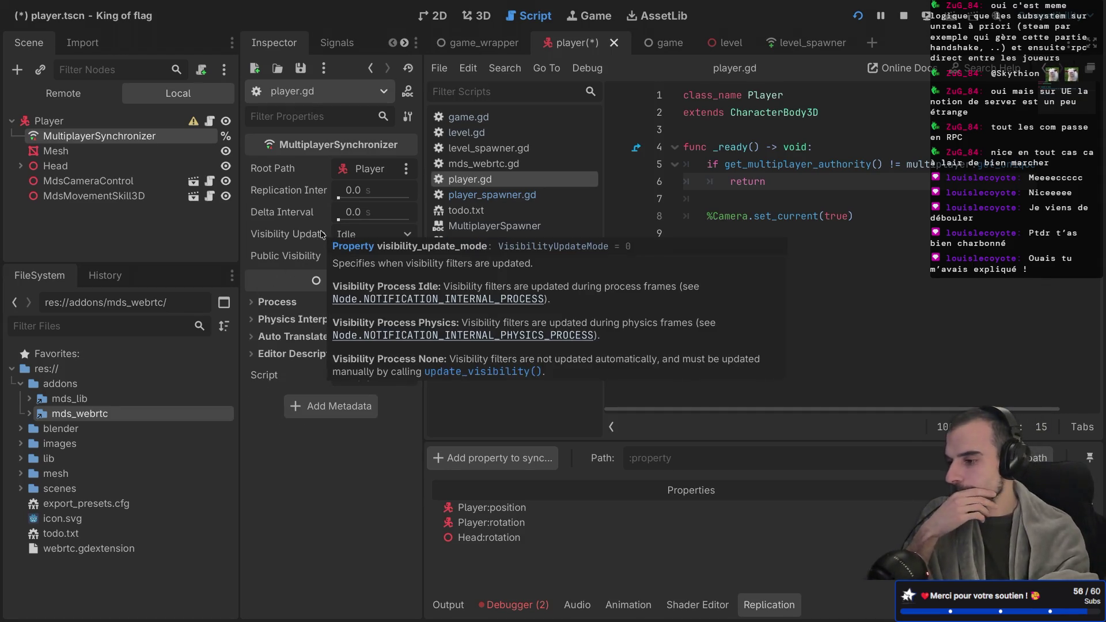
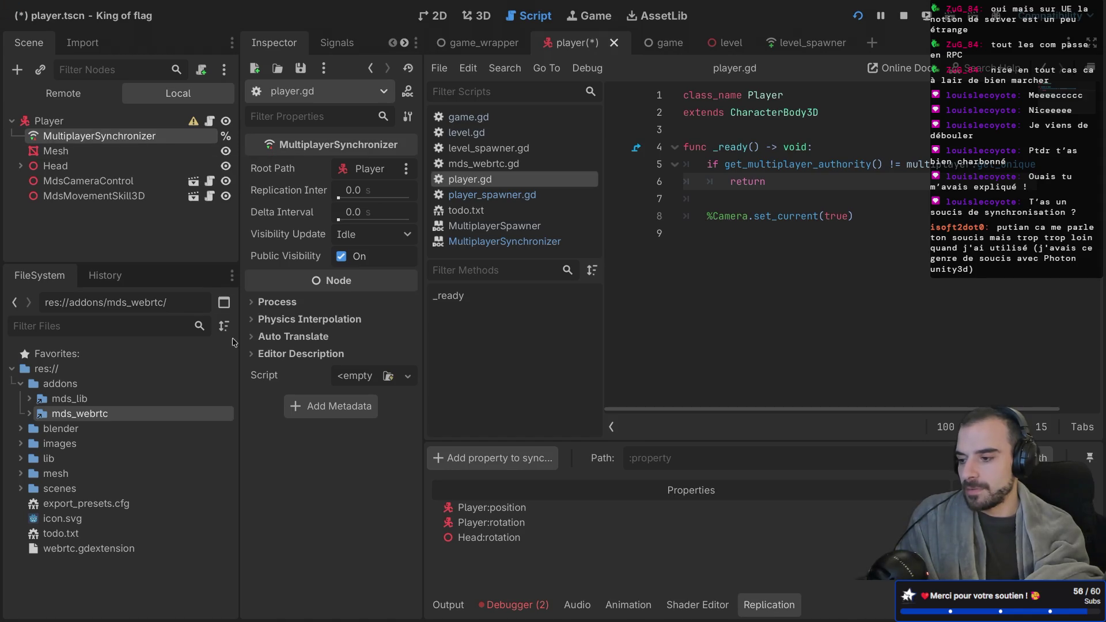
Set the MultiplayerSynchronizer's process mode to Disabled, save the player scene, and stop the game
left_click(252, 303)
left_click(359, 321)
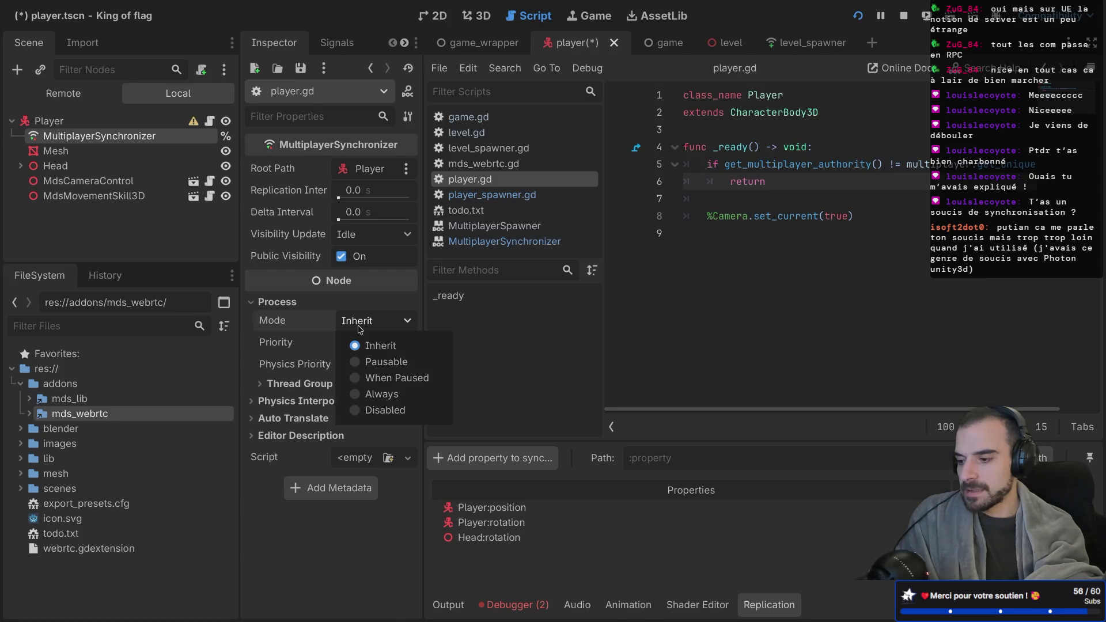
left_click(363, 410)
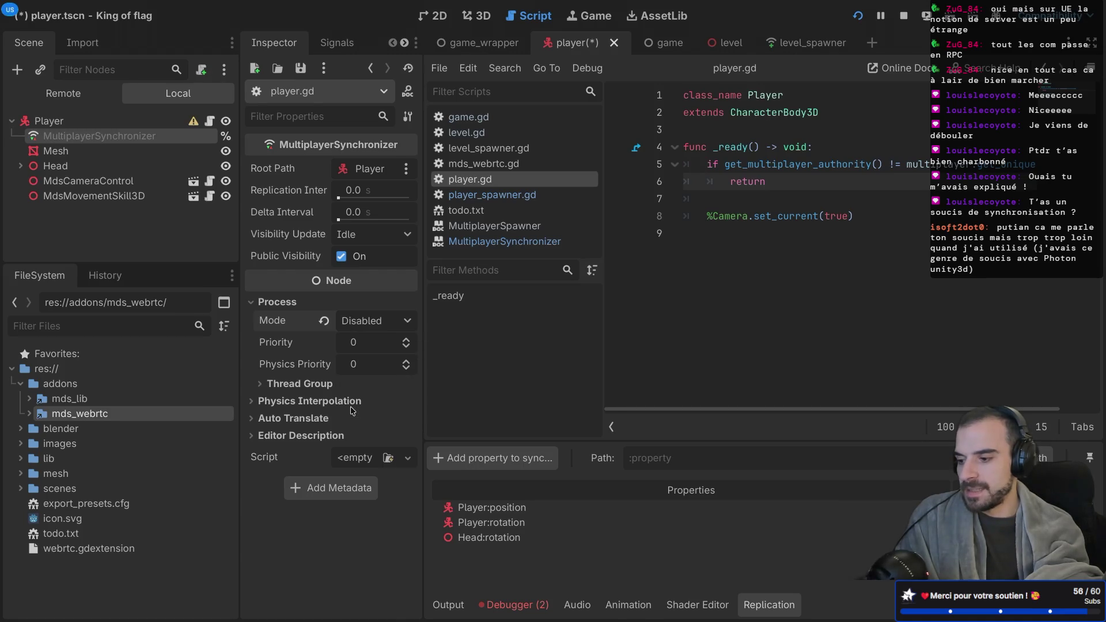
key("ctrl+s")
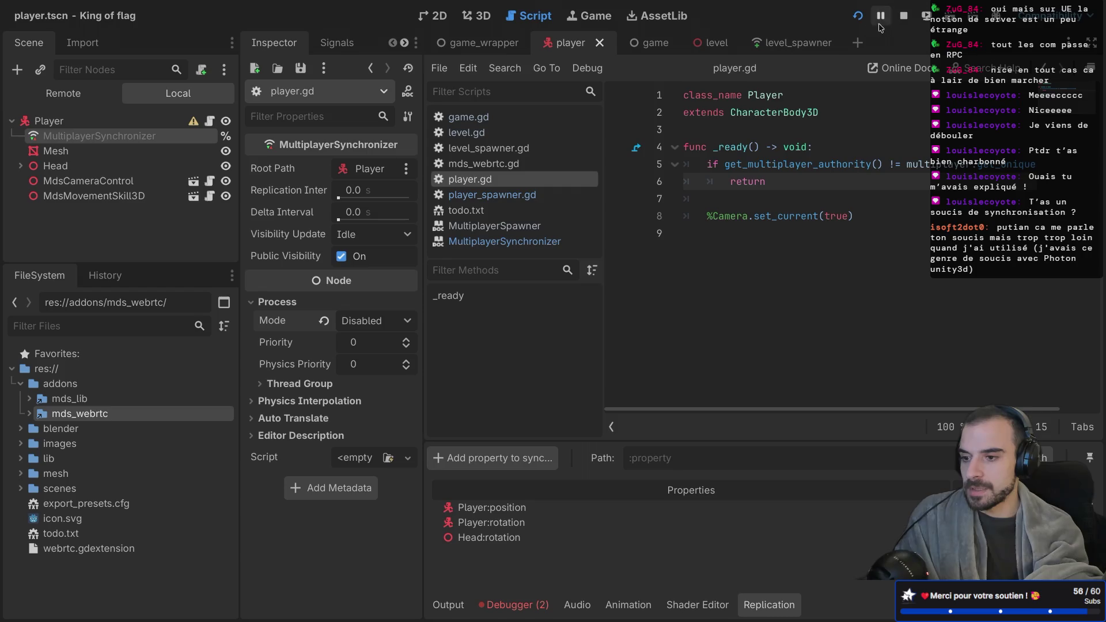
left_click(896, 21)
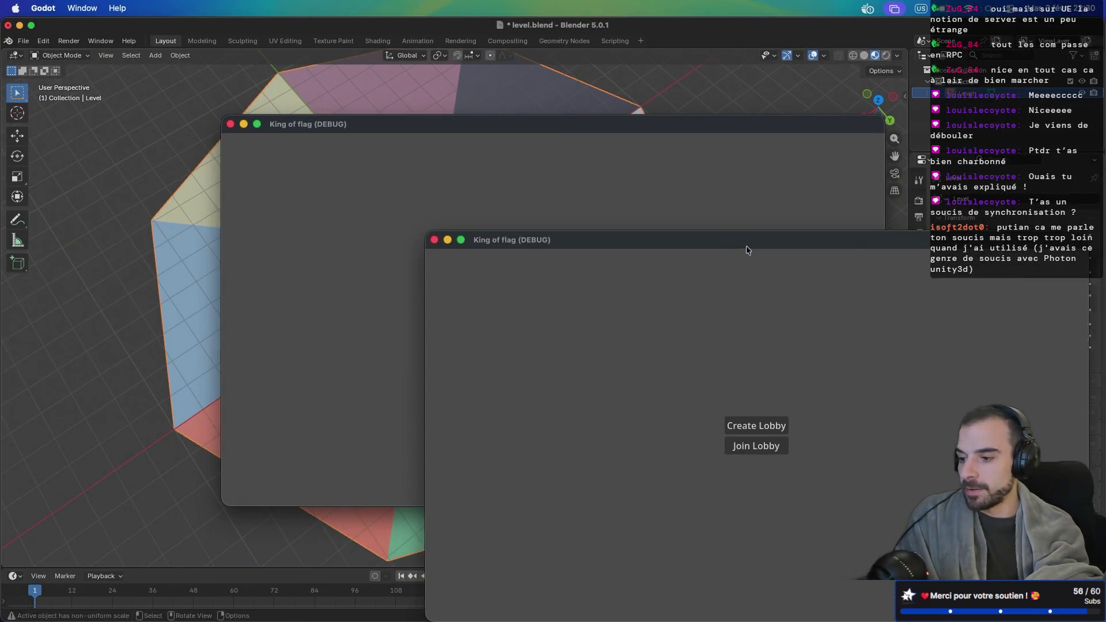
Arrange the game windows and join lobby 953676 from the second and third instances
left_click_drag(603, 124, 425, 52)
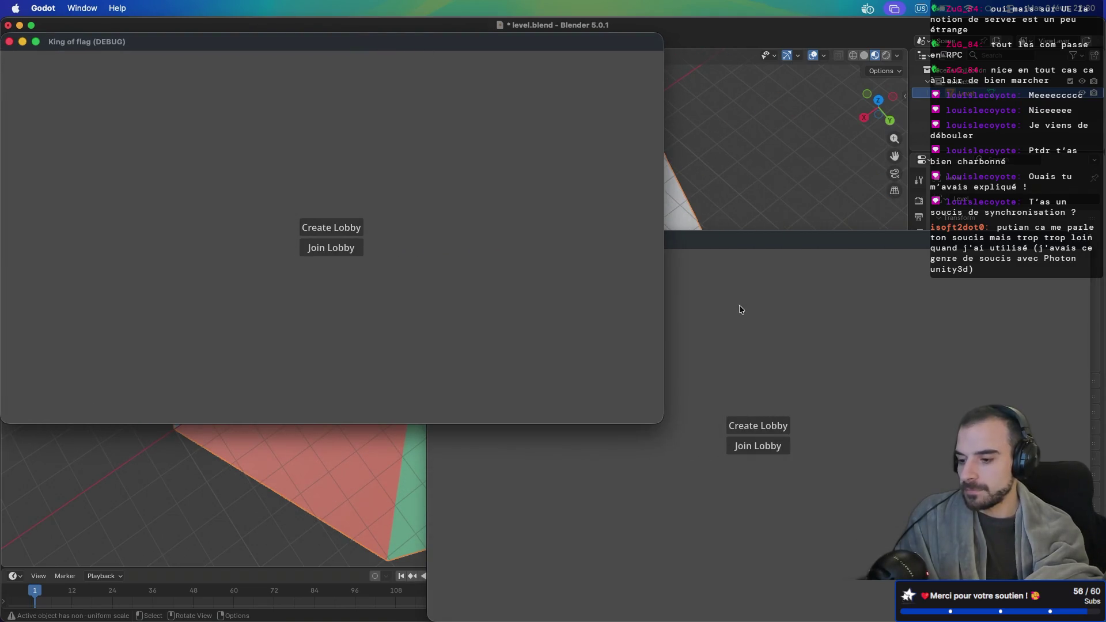
left_click(738, 305)
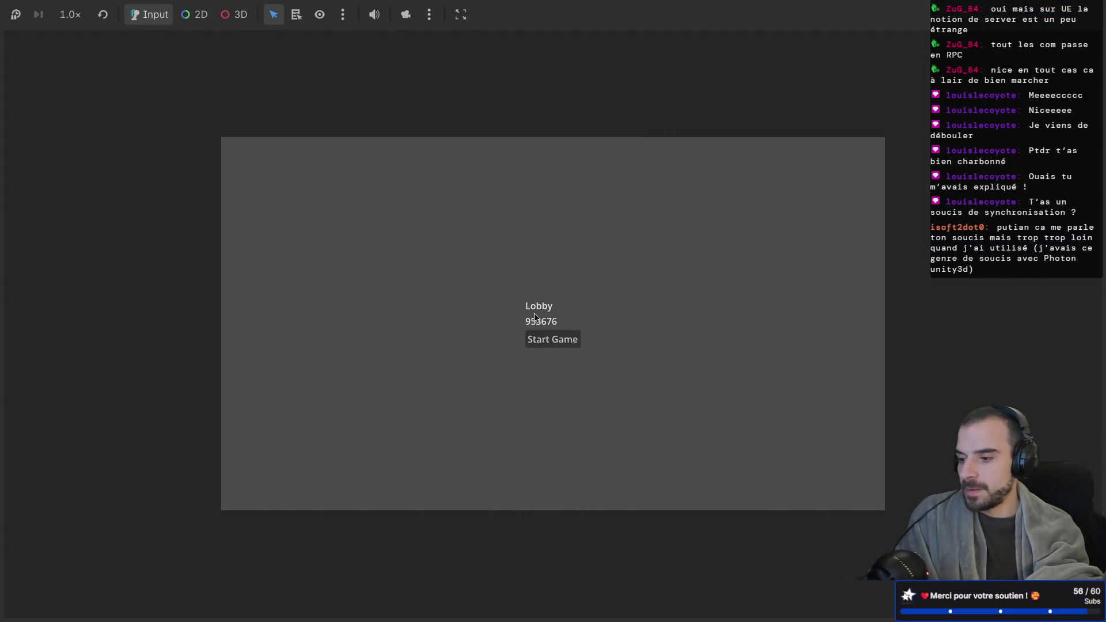
key("ctrl+Left")
left_click(758, 448)
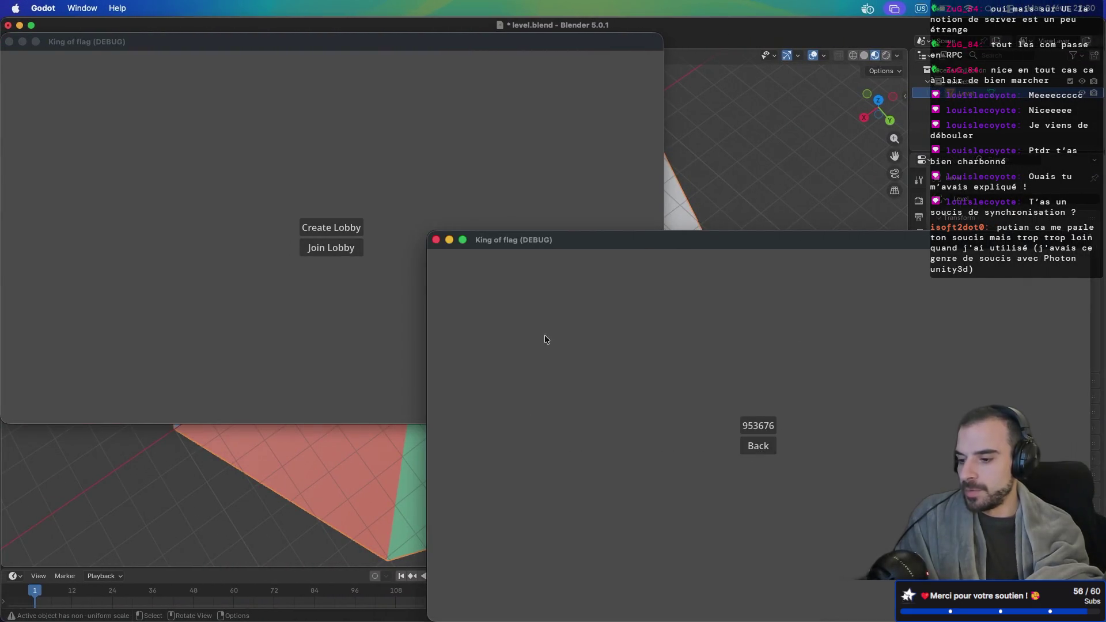
left_click(767, 426)
left_click(330, 247)
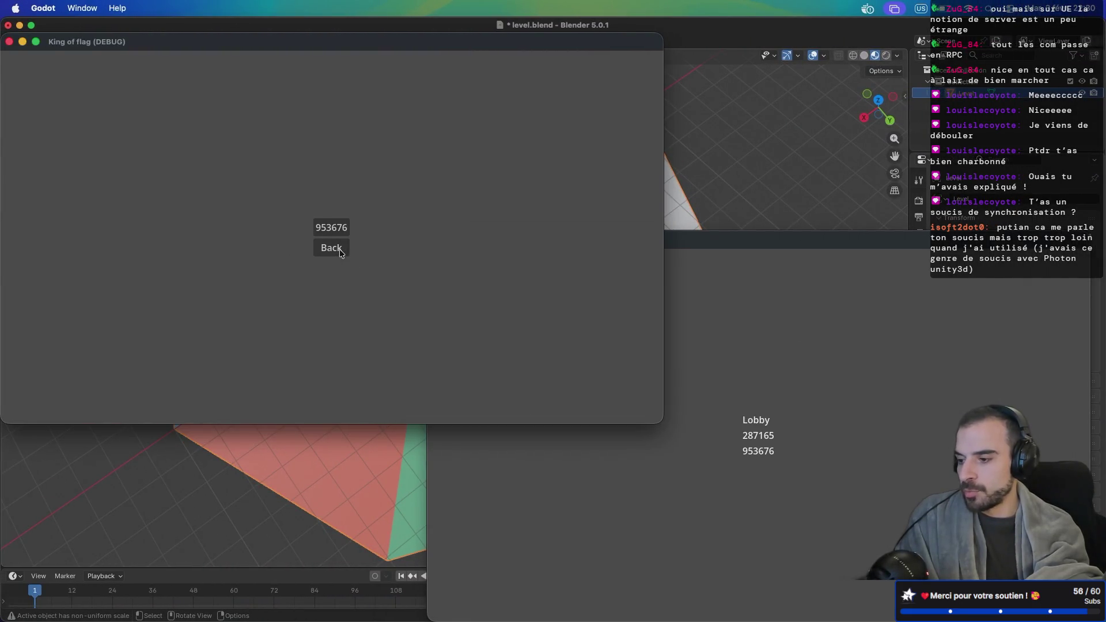
left_click(336, 228)
Start the match from the host and check the other game instances
key("ctrl+Right")
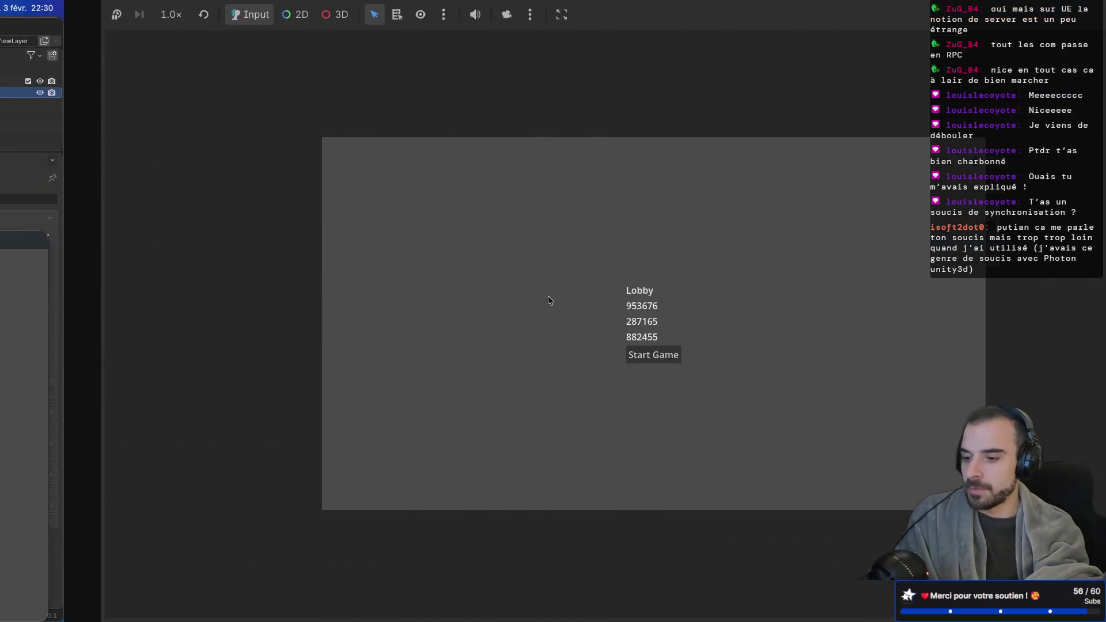
left_click(548, 354)
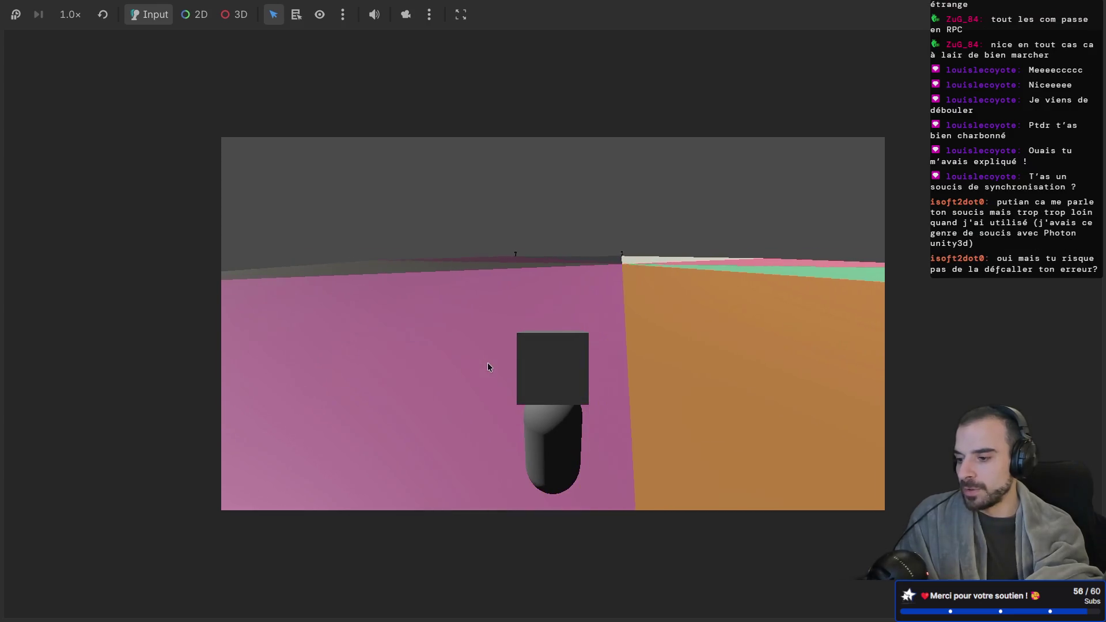
key("ctrl+Left")
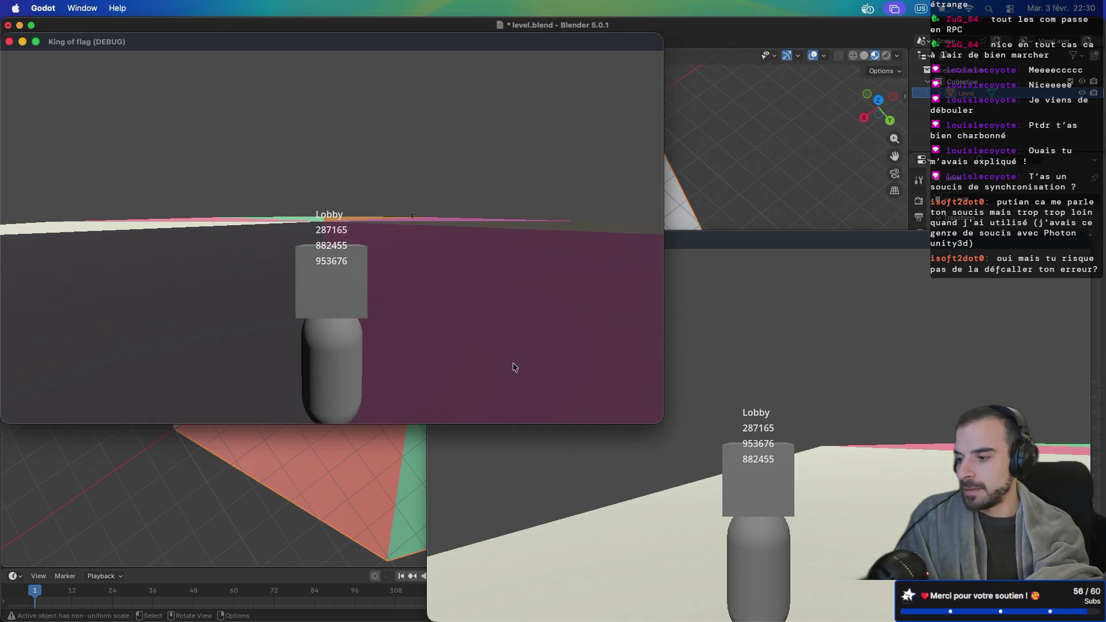
key("ctrl+Right")
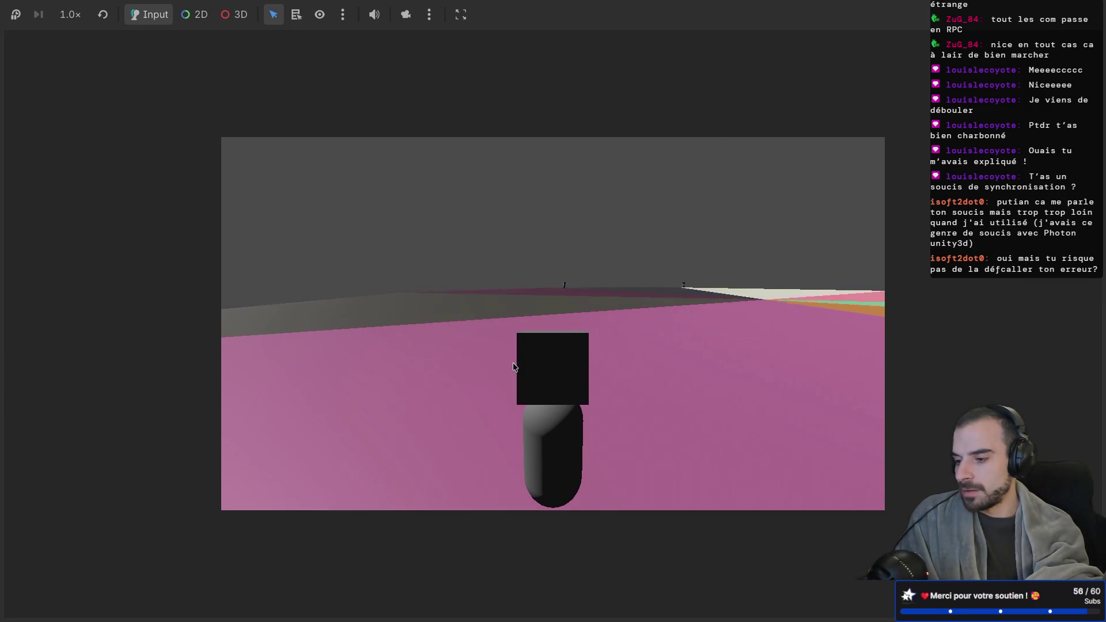
key("ctrl+Left")
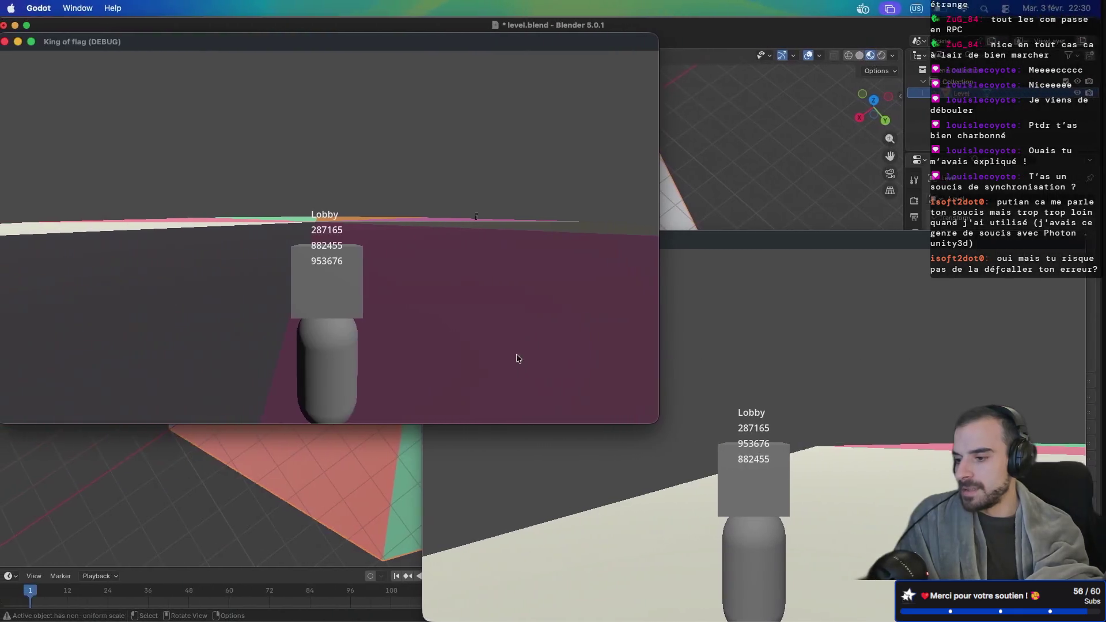
key("ctrl+Right")
key("ctrl+Right")
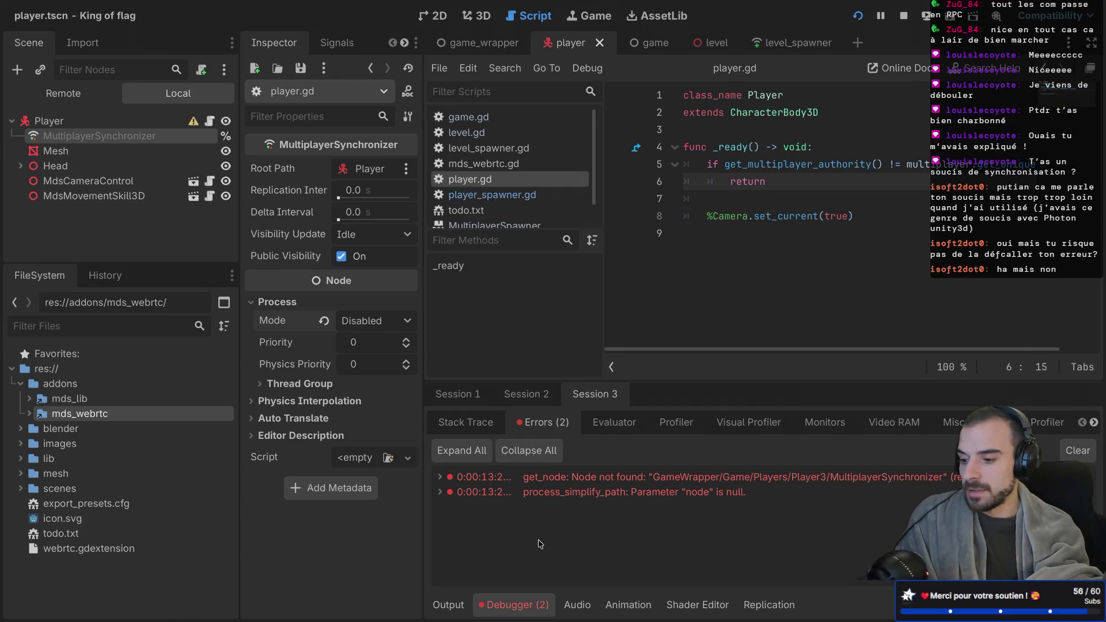
Review the third debug session's errors, including the get_node failure for Player3's synchronizer
mouse_move(652, 483)
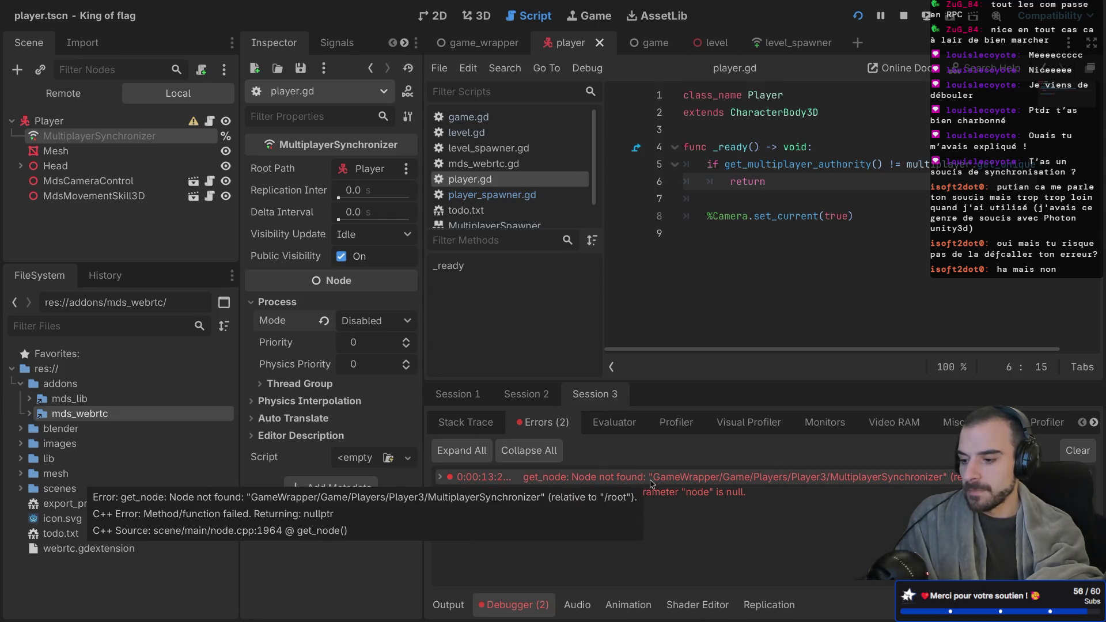
left_click(526, 394)
left_click(577, 400)
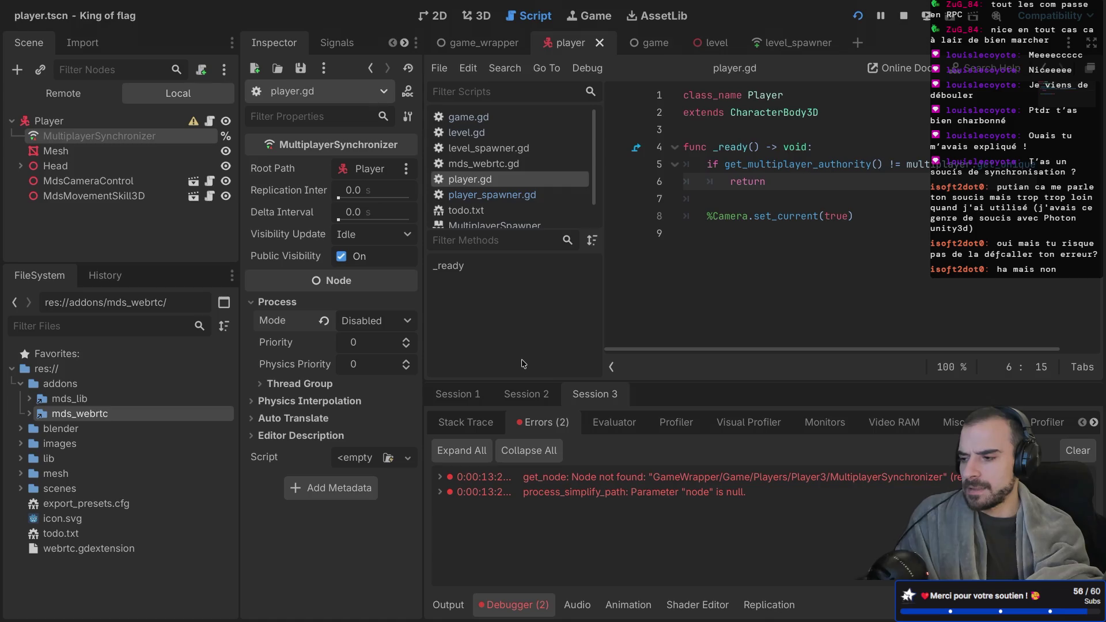
left_click(556, 477)
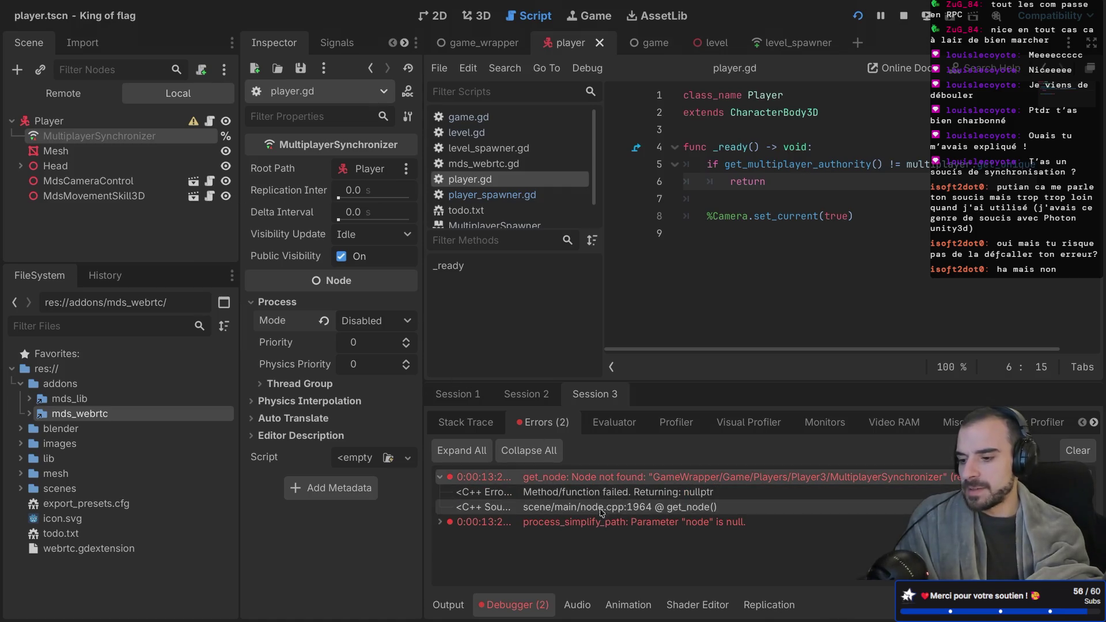
left_click(439, 522)
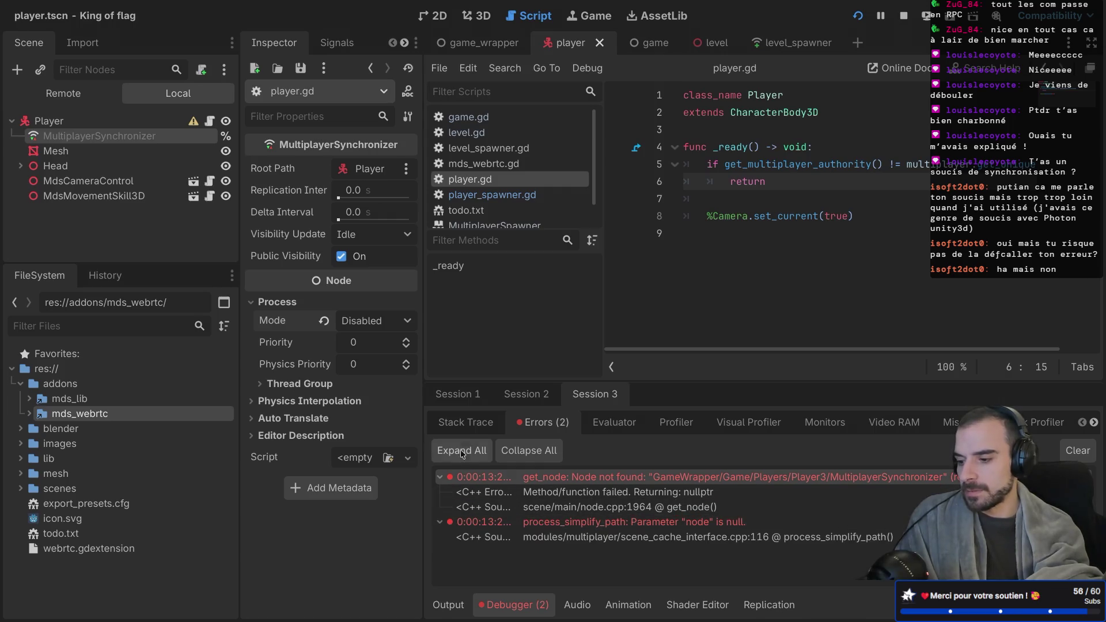
Expand and collapse all error entries to read the C++ details, then glance at the game windows
left_click(466, 422)
left_click(528, 426)
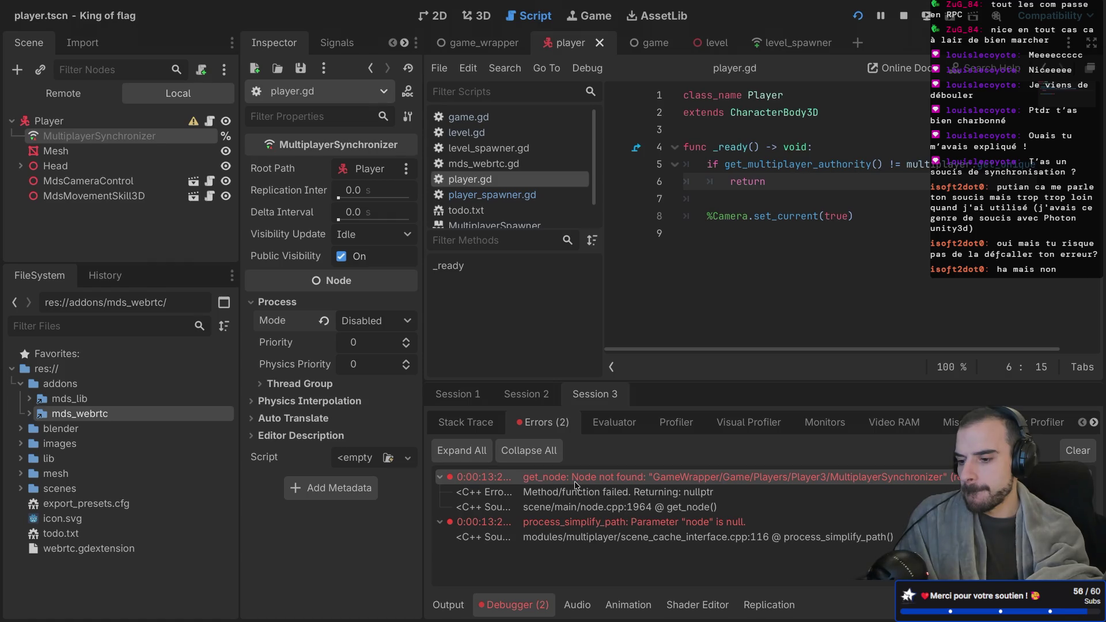
left_click(440, 478)
left_click(441, 492)
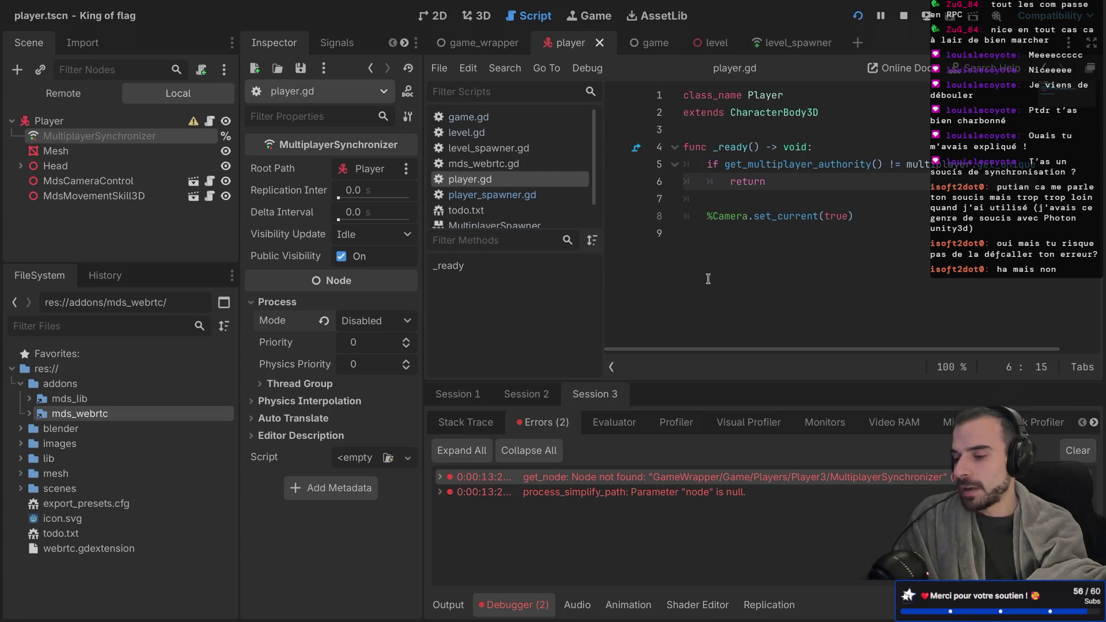
key("super+Tab")
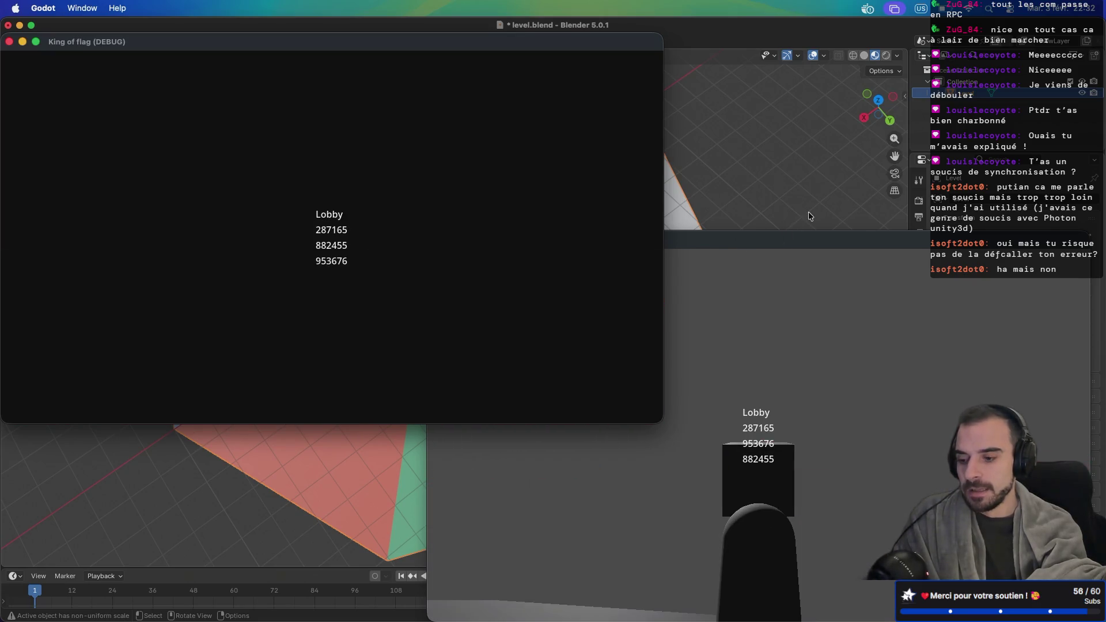
key("super+Tab")
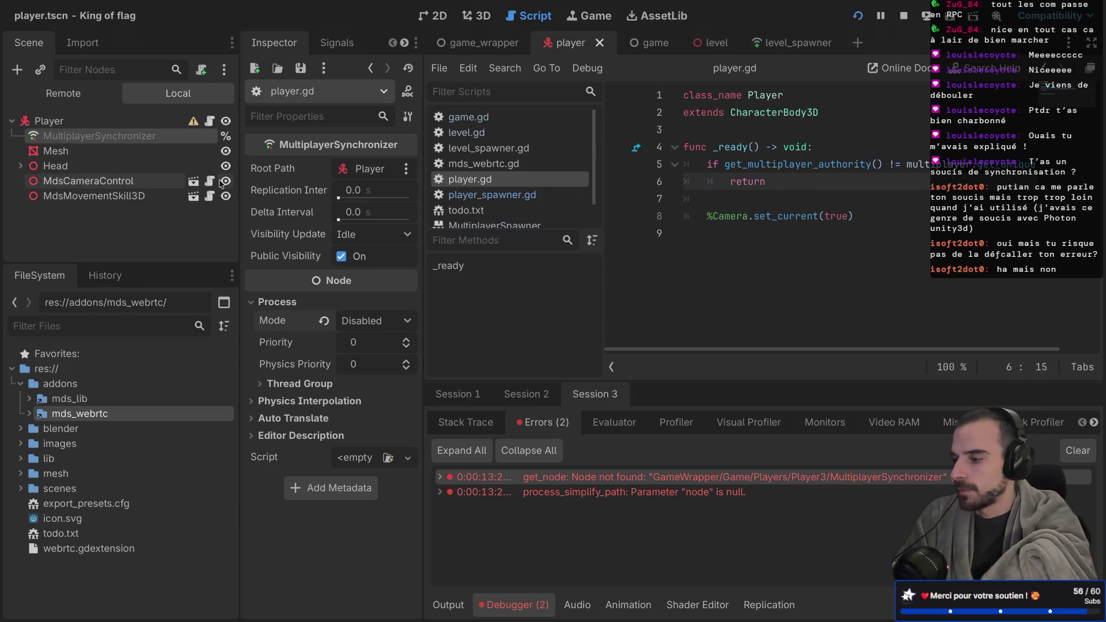
Revert the synchronizer's process mode to Inherit, save the player scene, and open game.gd
left_click(323, 320)
key("ctrl+s")
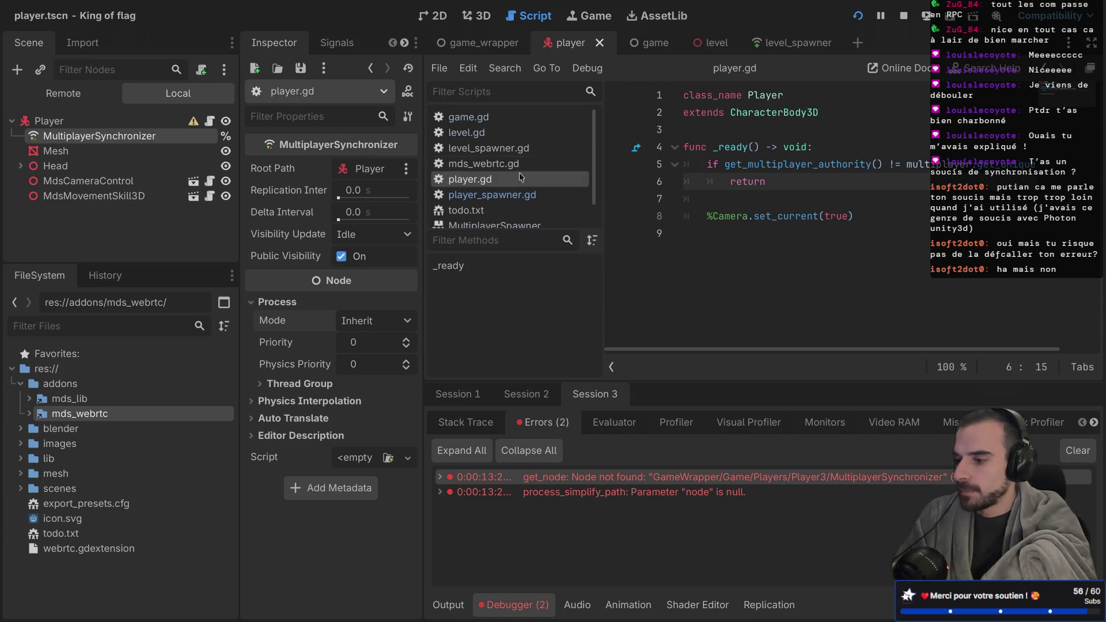
left_click(475, 118)
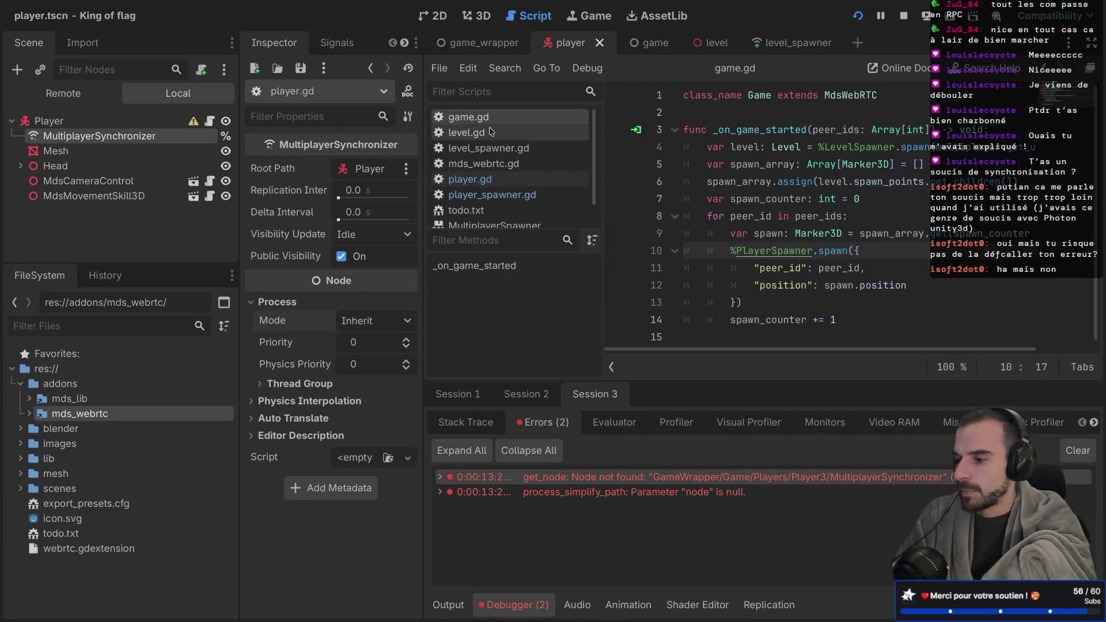
Maximize the script editor and select the PlayerSpawner.spawn block in the spawn loop
key("ctrl+shift+F11")
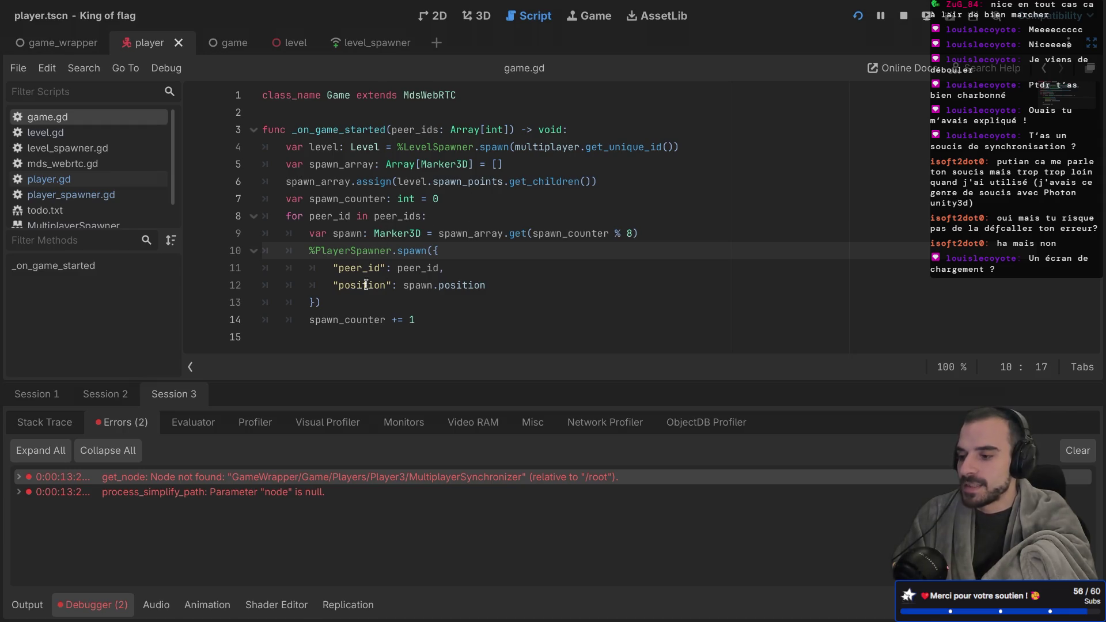
mouse_move(288, 251)
left_mouse_down()
mouse_move(387, 323)
mouse_move(389, 309)
mouse_move(437, 323)
left_mouse_up()
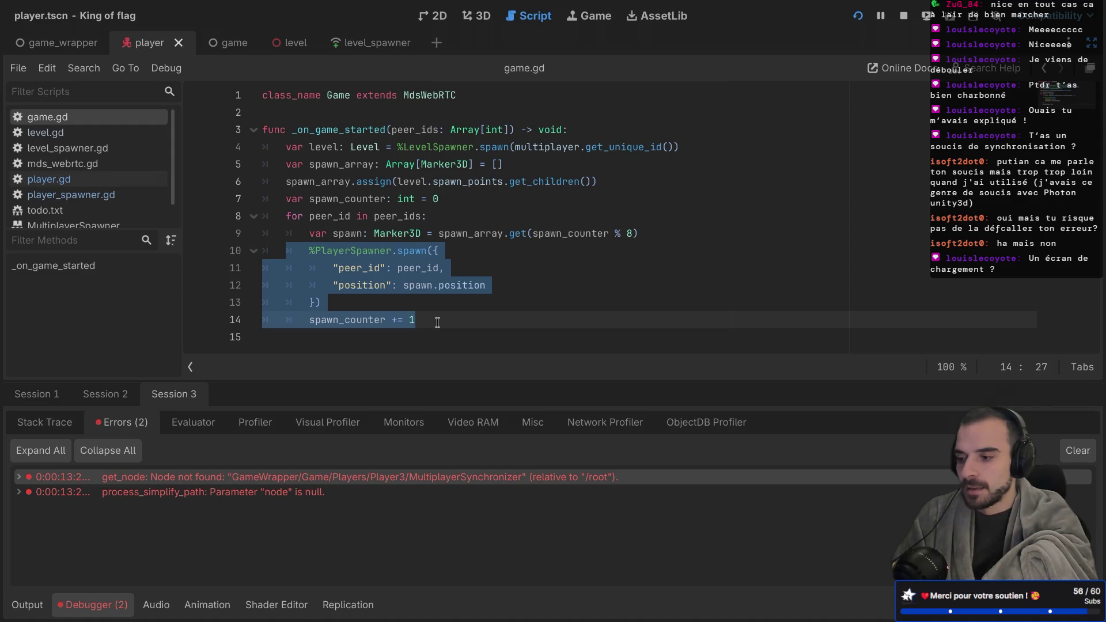
mouse_move(419, 262)
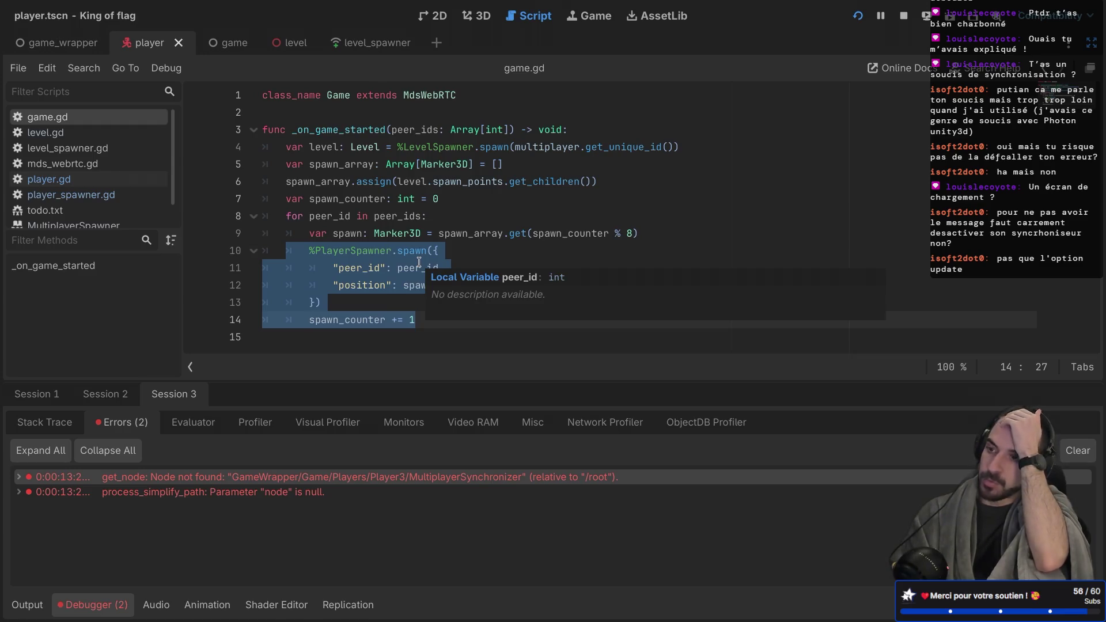
key("ctrl+Left")
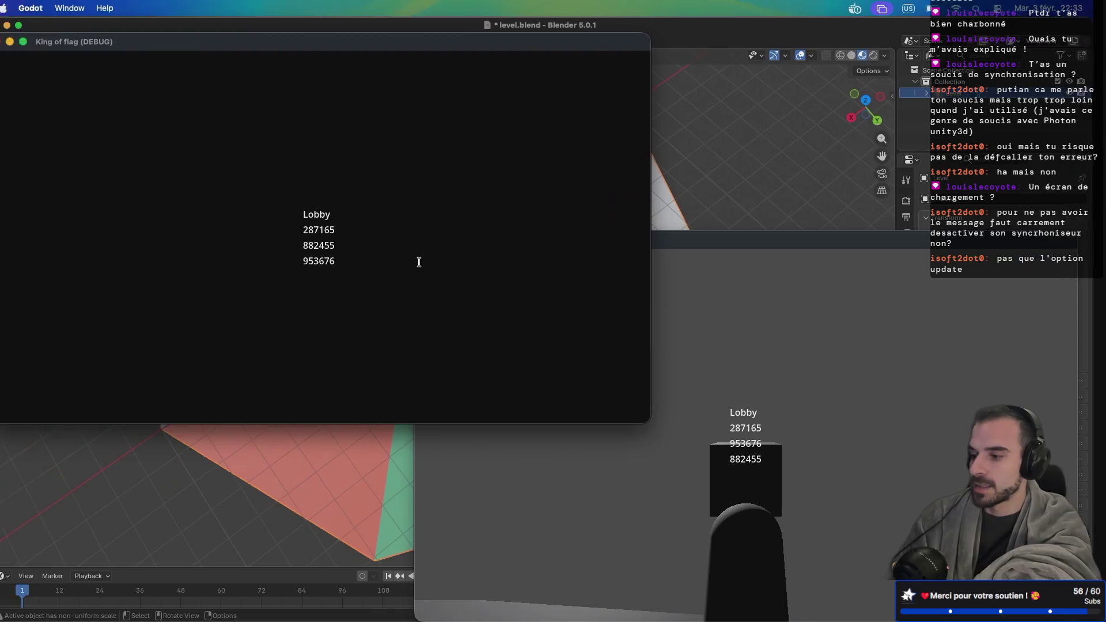
key("ctrl+Right")
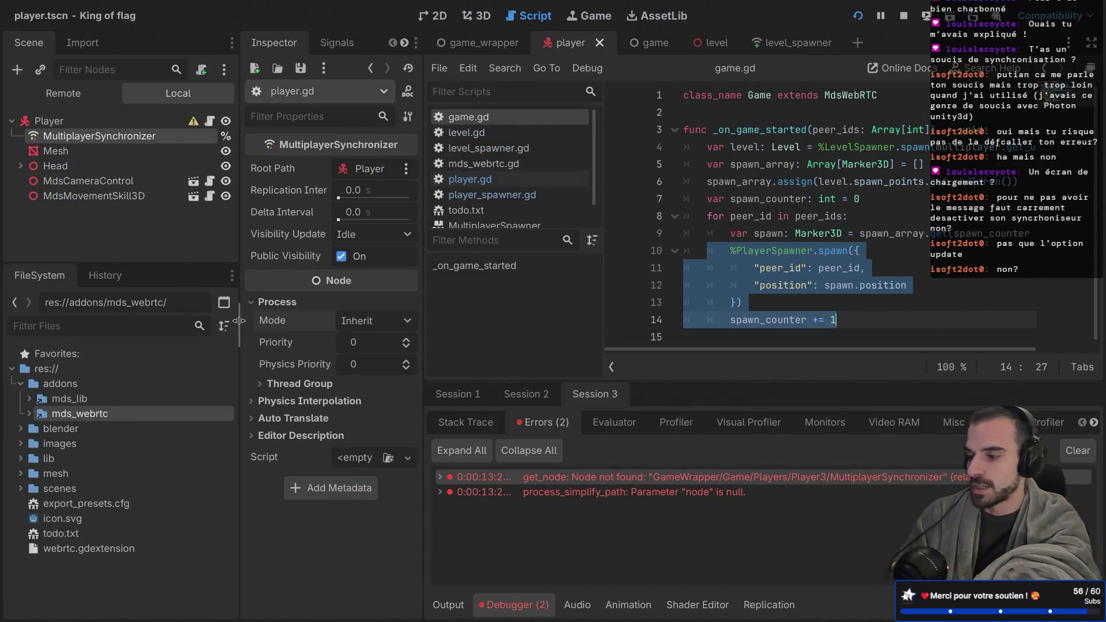
Briefly try Disabled, then revert the process mode to Inherit and save the player scene
left_click(369, 326)
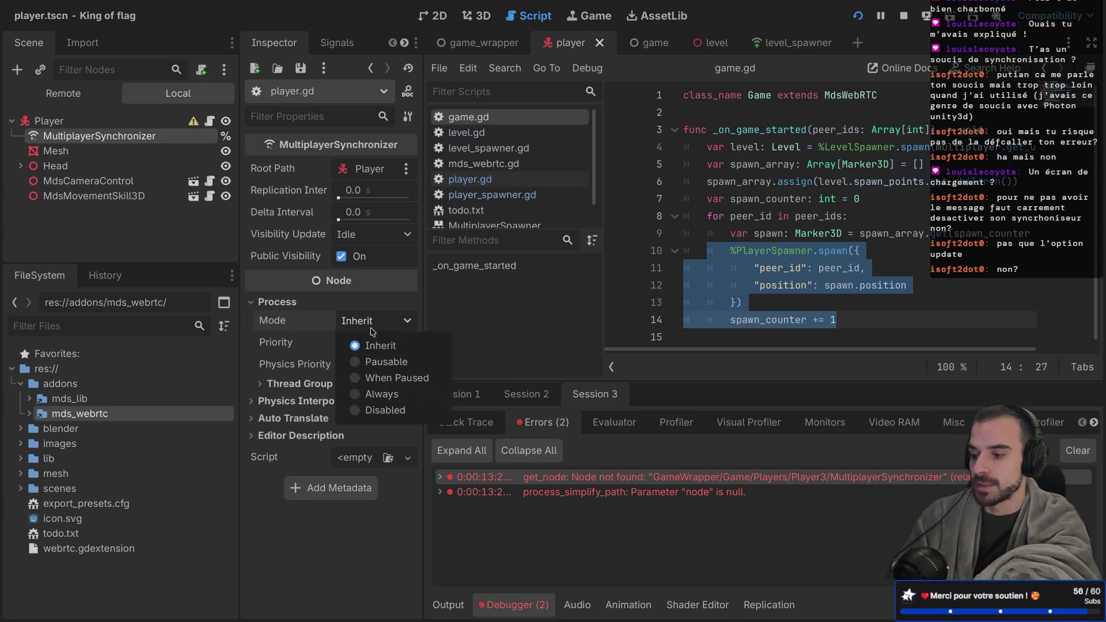
left_click(362, 410)
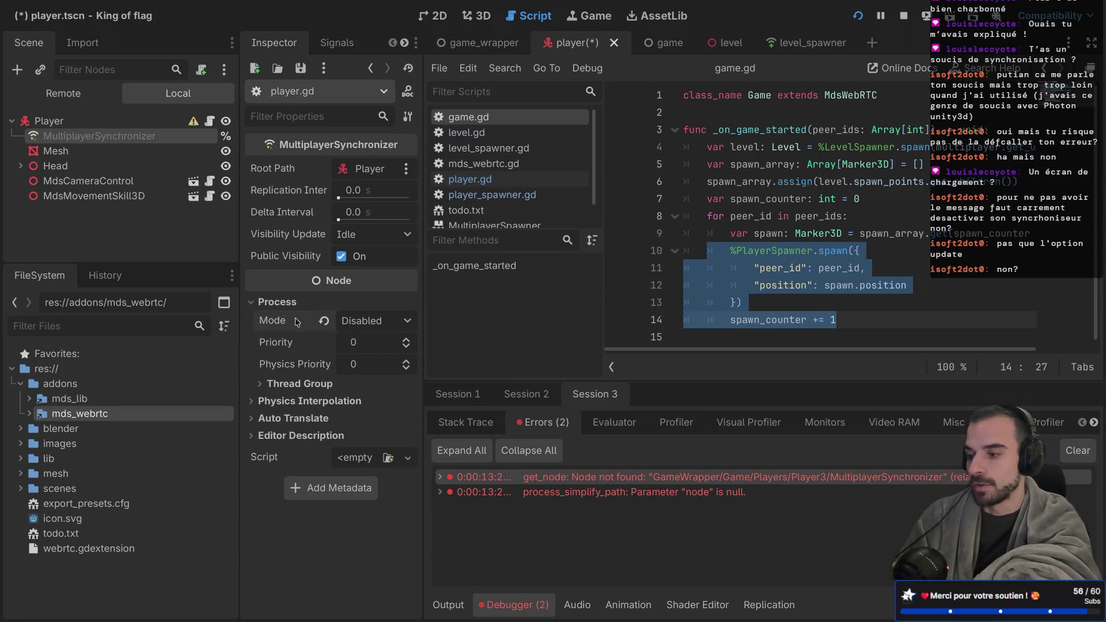
mouse_move(286, 321)
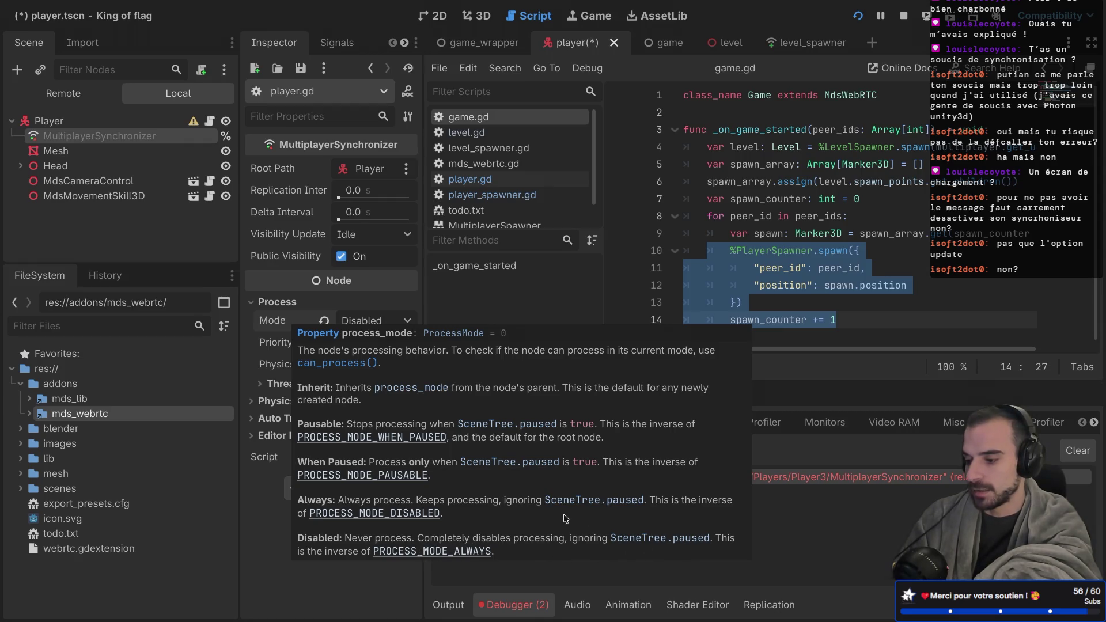
left_click(323, 321)
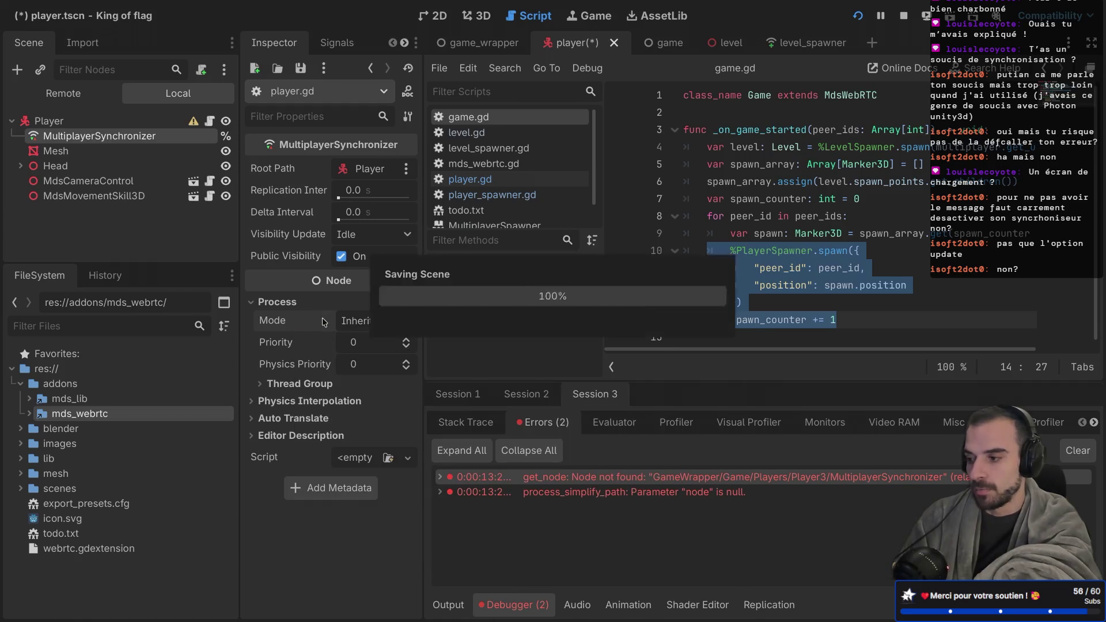
key("ctrl+s")
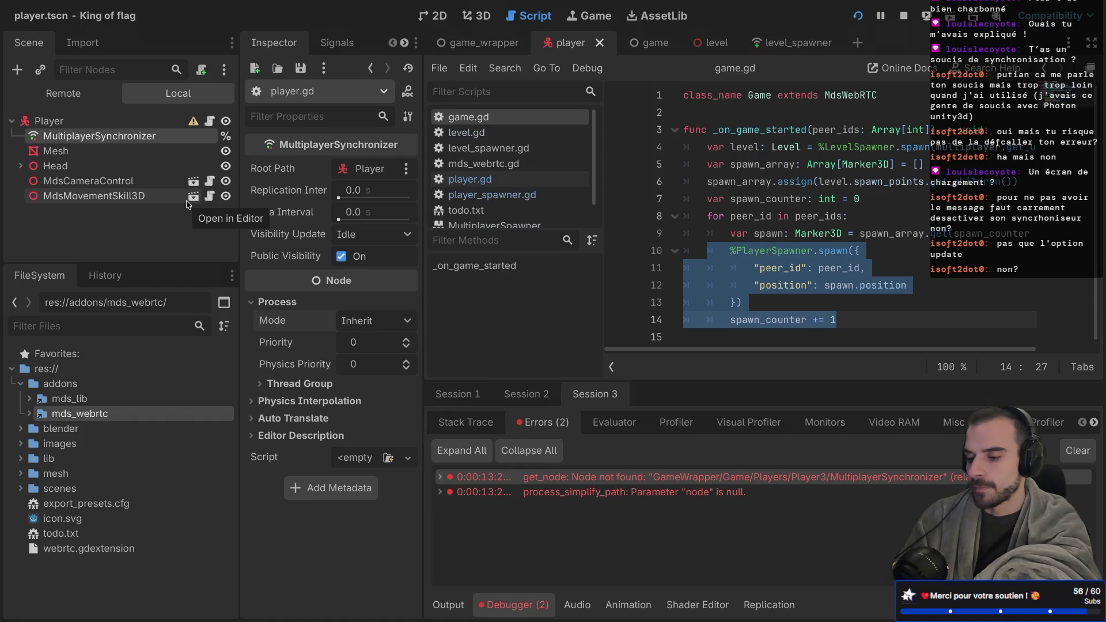
Start deleting the MultiplayerSynchronizer node, then cancel both the deletion and a rename
right_click(132, 138)
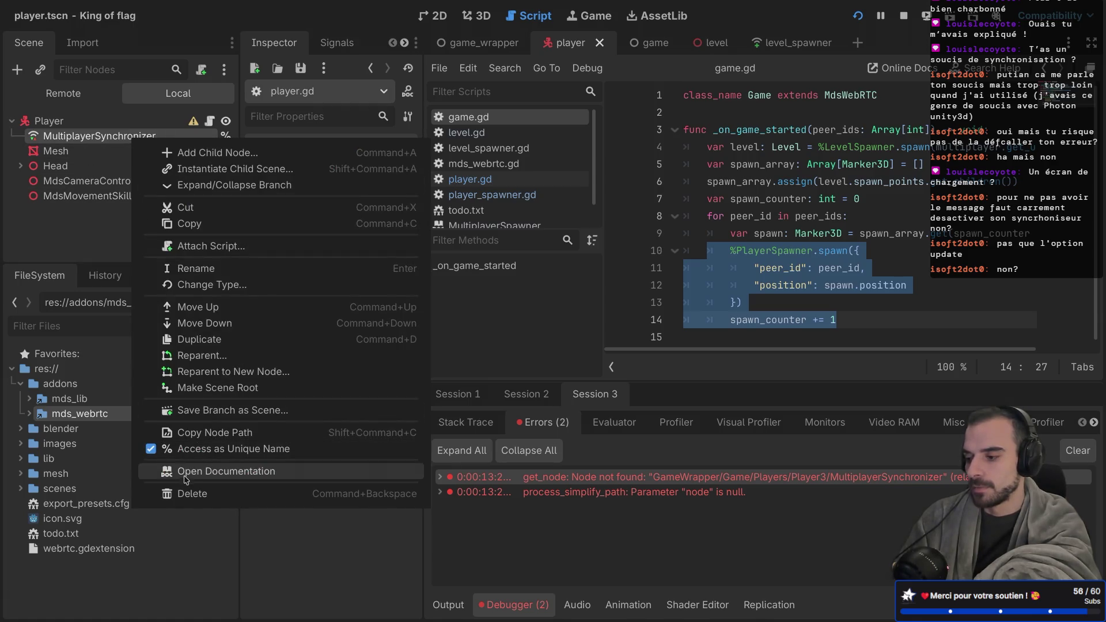
left_click(182, 495)
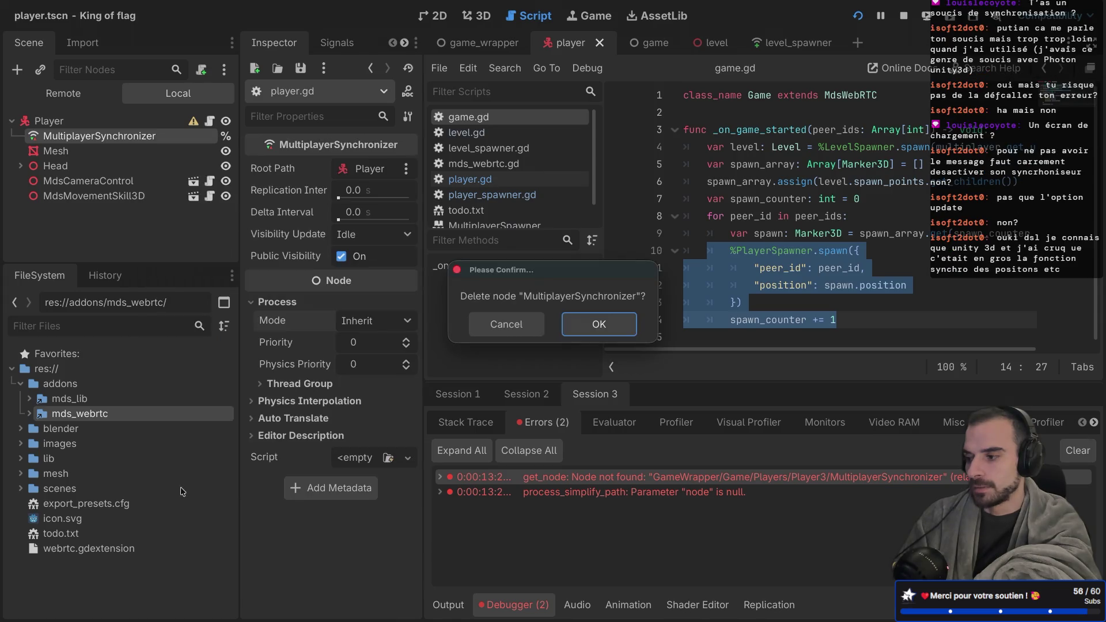
left_click(490, 332)
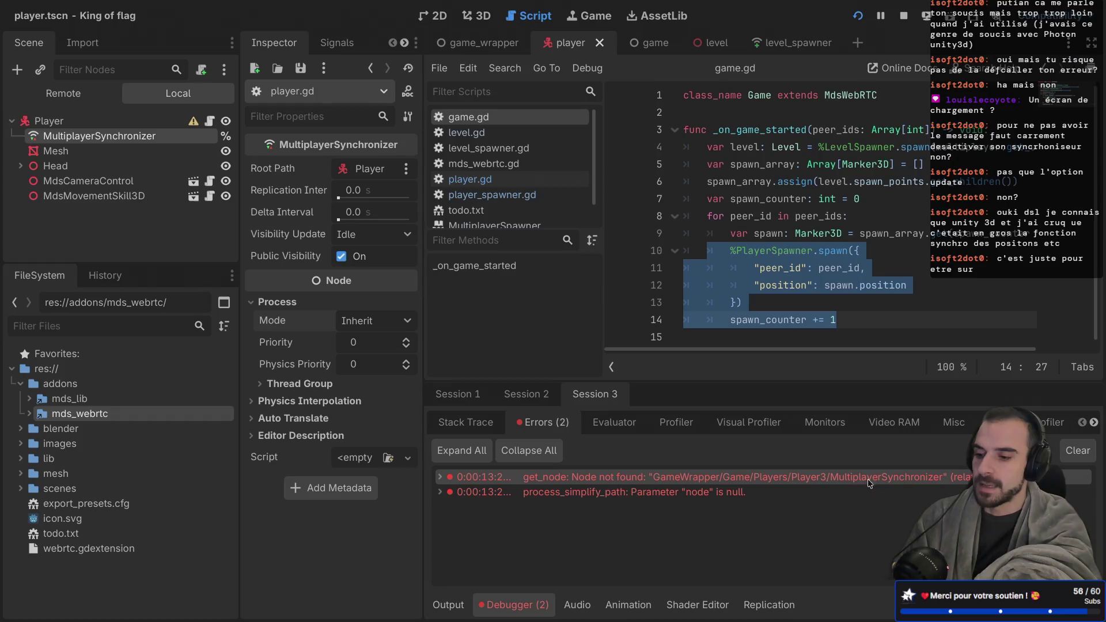
mouse_move(843, 483)
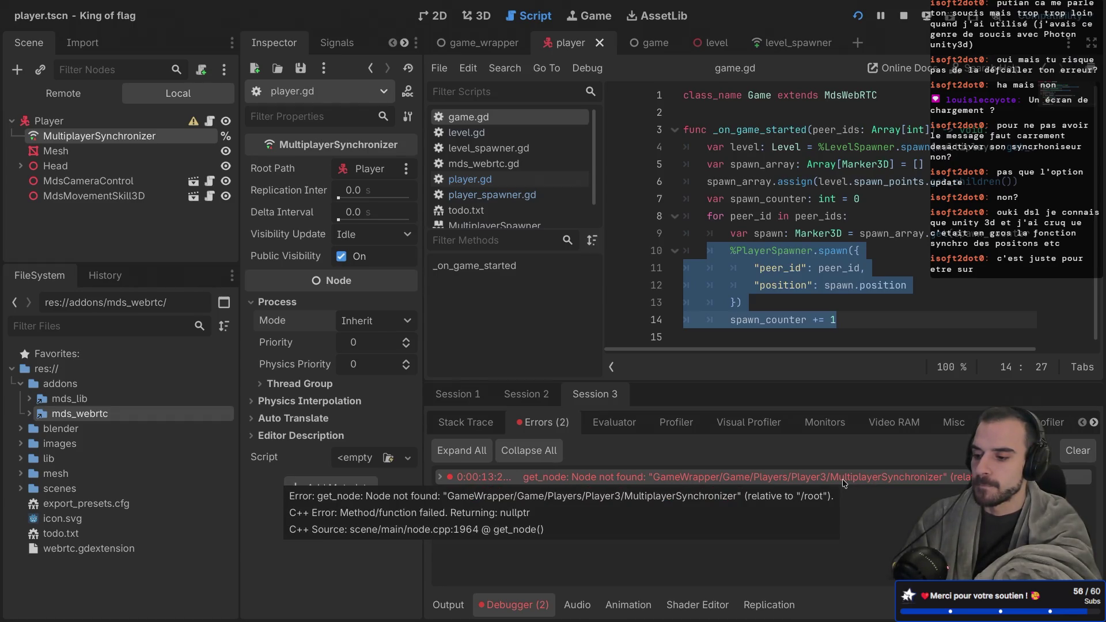
double_click(151, 136)
key("Escape")
Delete the MultiplayerSynchronizer node and run the game
right_click(150, 135)
left_click(214, 489)
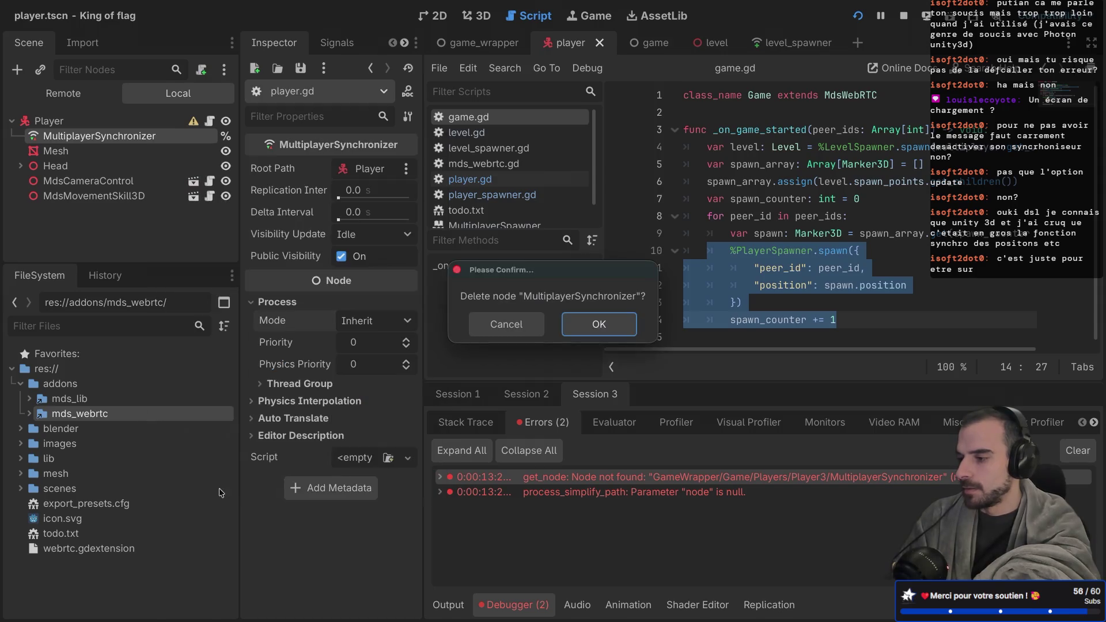
left_click(582, 327)
key("super+b")
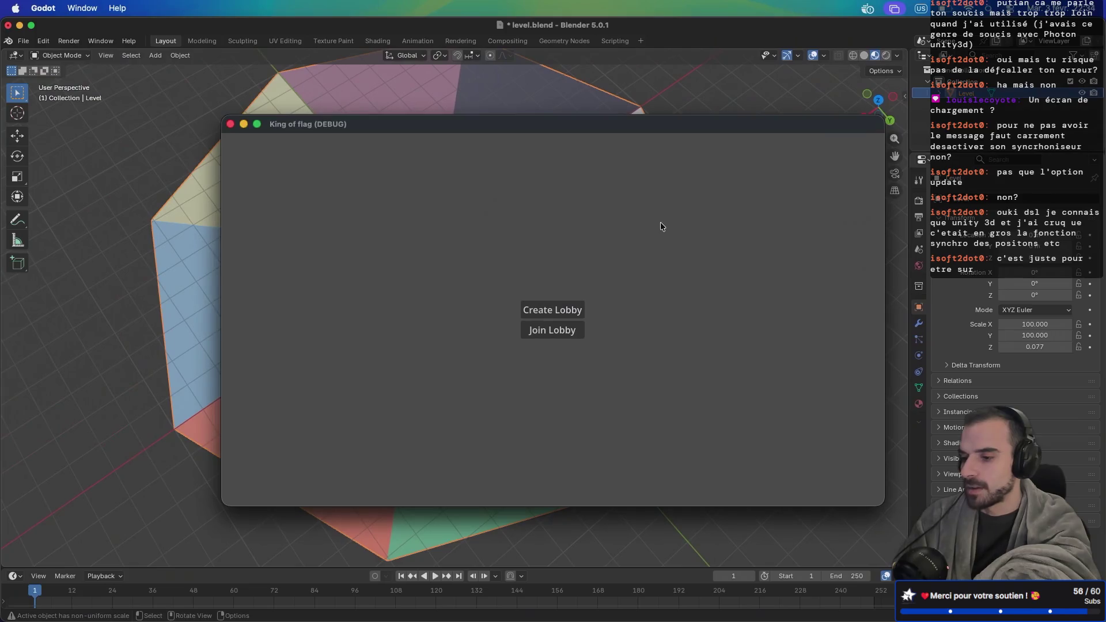
Create a lobby in the fullscreen host window and join it from the second instance
key("ctrl+super+f")
left_click(554, 312)
key("super+b")
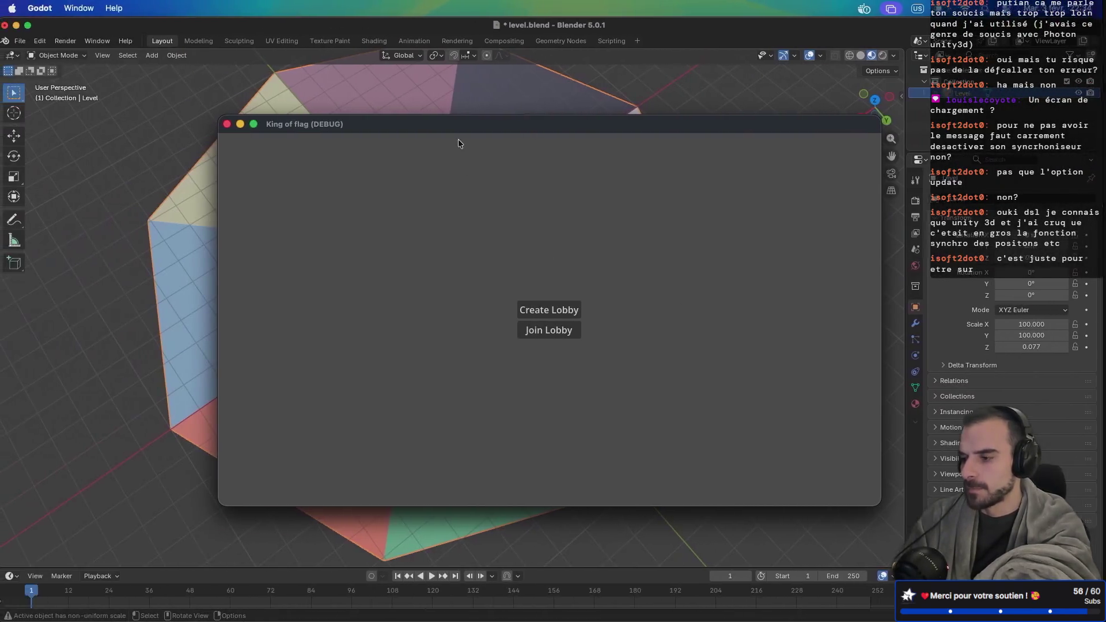
left_click_drag(631, 169, 700, 241)
left_click(727, 426)
Join as the third player, start the match from the host, and return to the editor
left_click(341, 319)
left_click(657, 562)
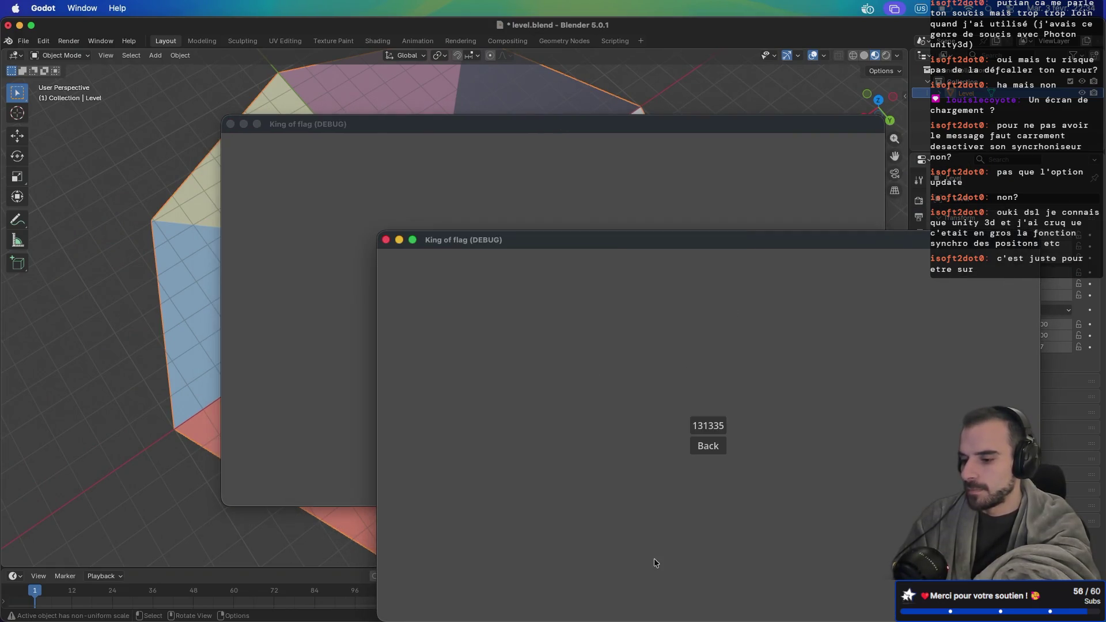
left_click(316, 375)
left_click(537, 333)
key("ctrl+Right")
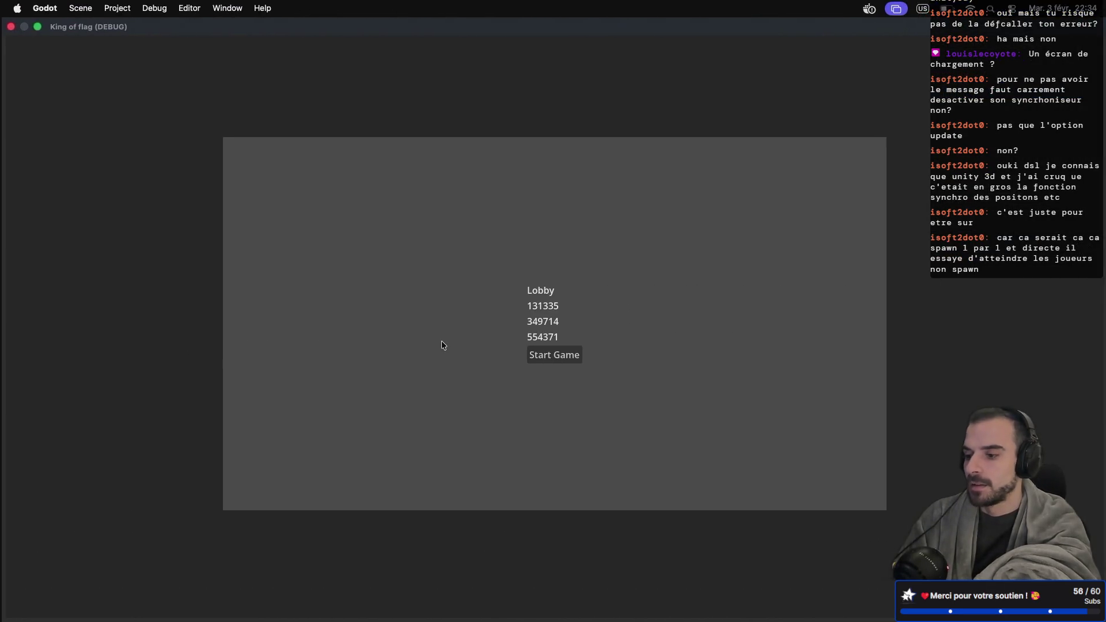
left_click(546, 356)
key("ctrl+Left")
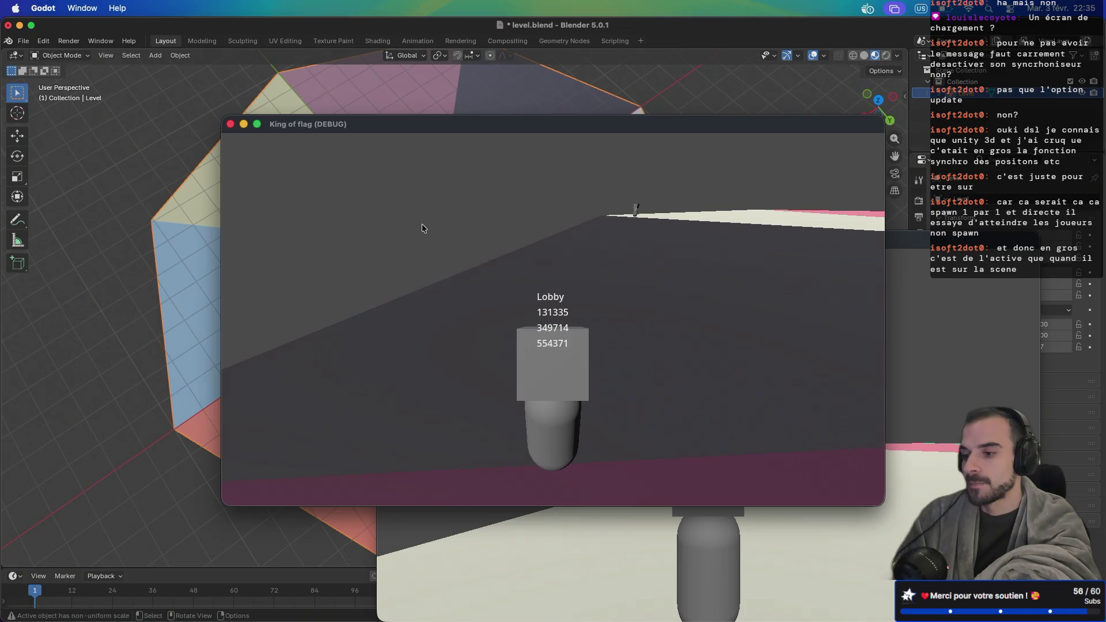
key("ctrl+Right")
key("ctrl+Right")
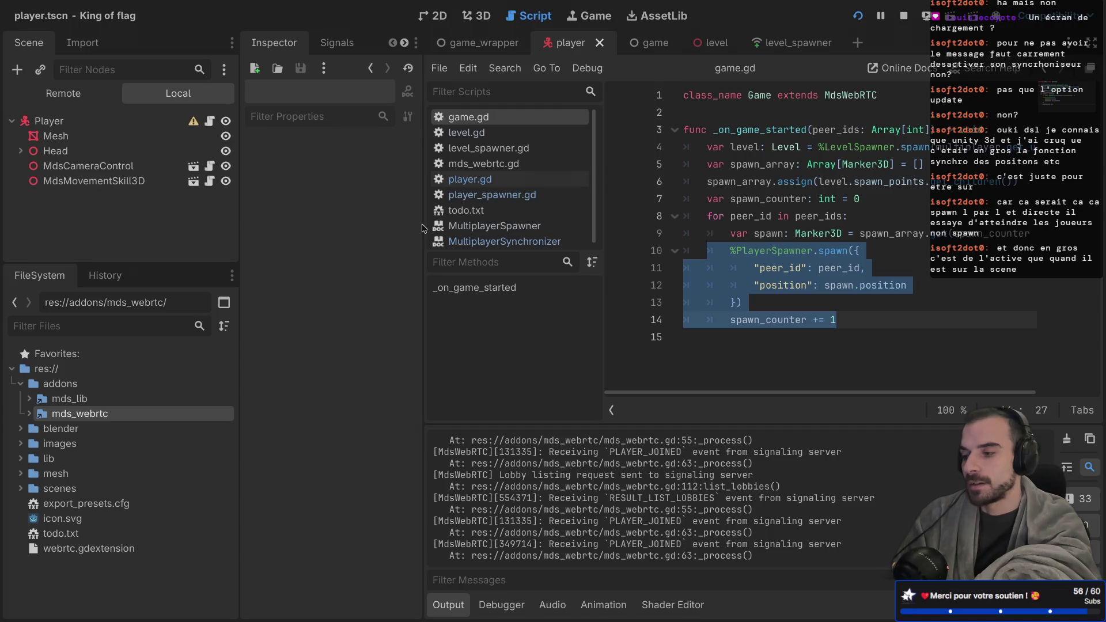
Undo the node deletion, expand the synchronizer's Inspector sections, and save the player scene
key("ctrl+z")
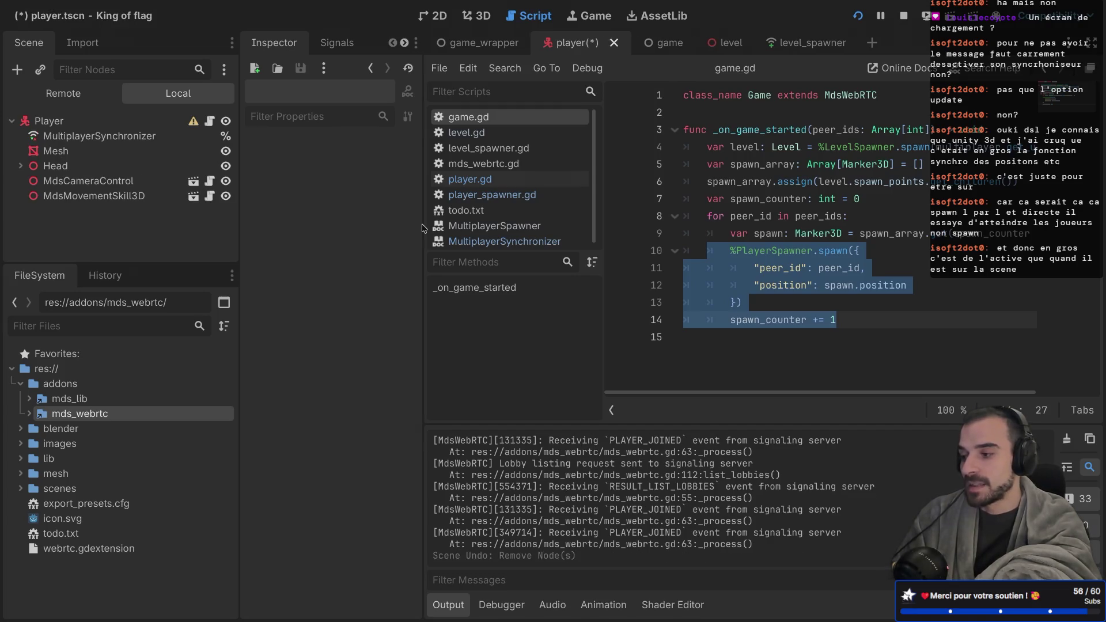
left_click(121, 137)
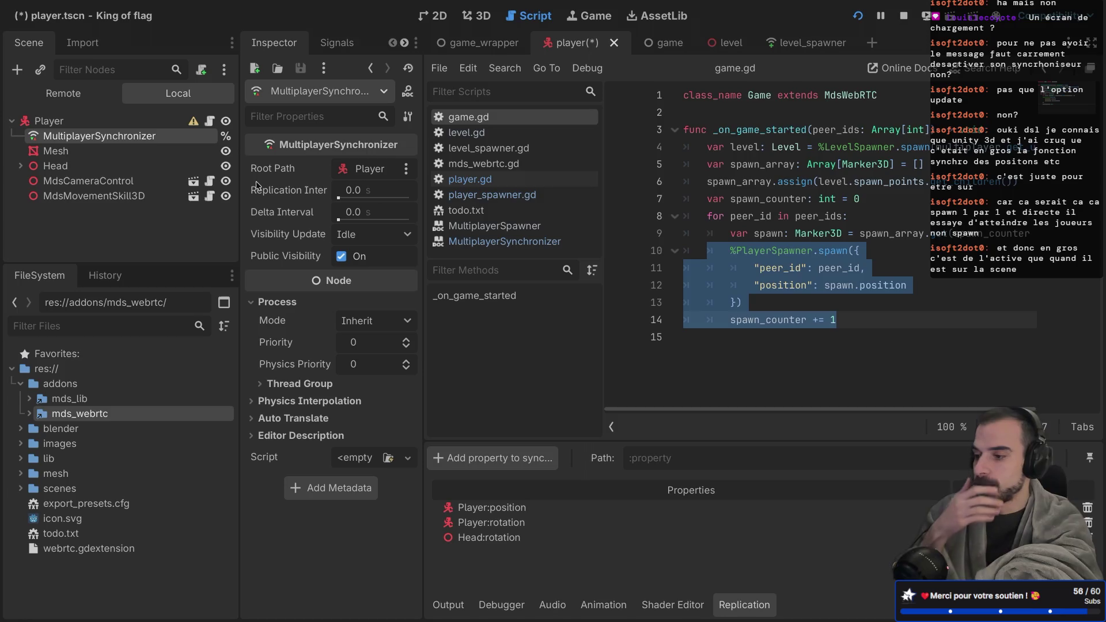
left_click(260, 384)
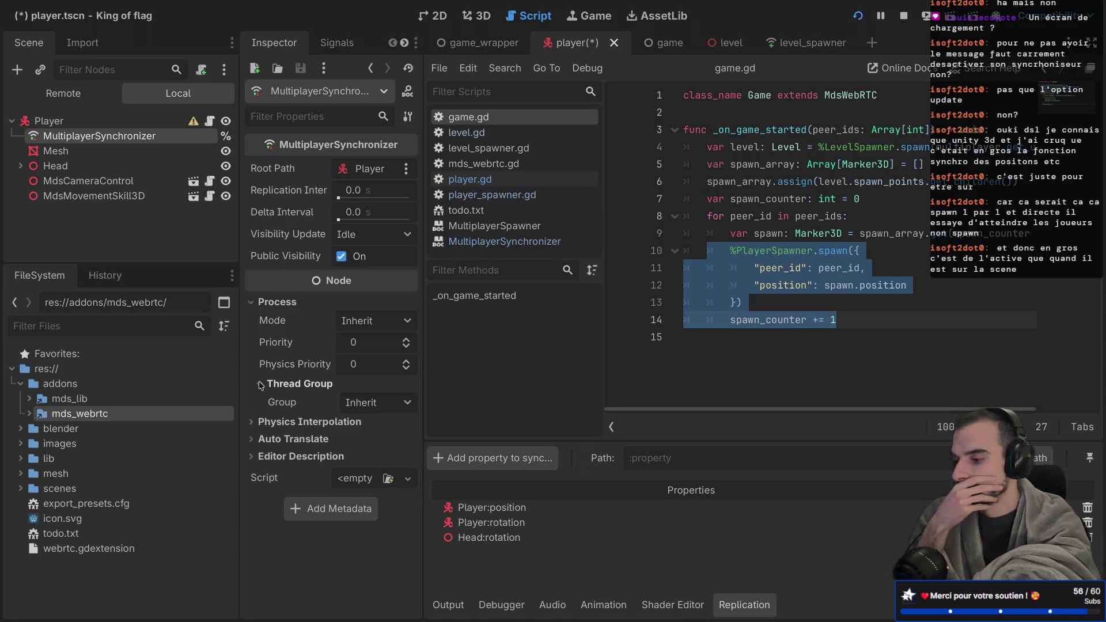
left_click(251, 424)
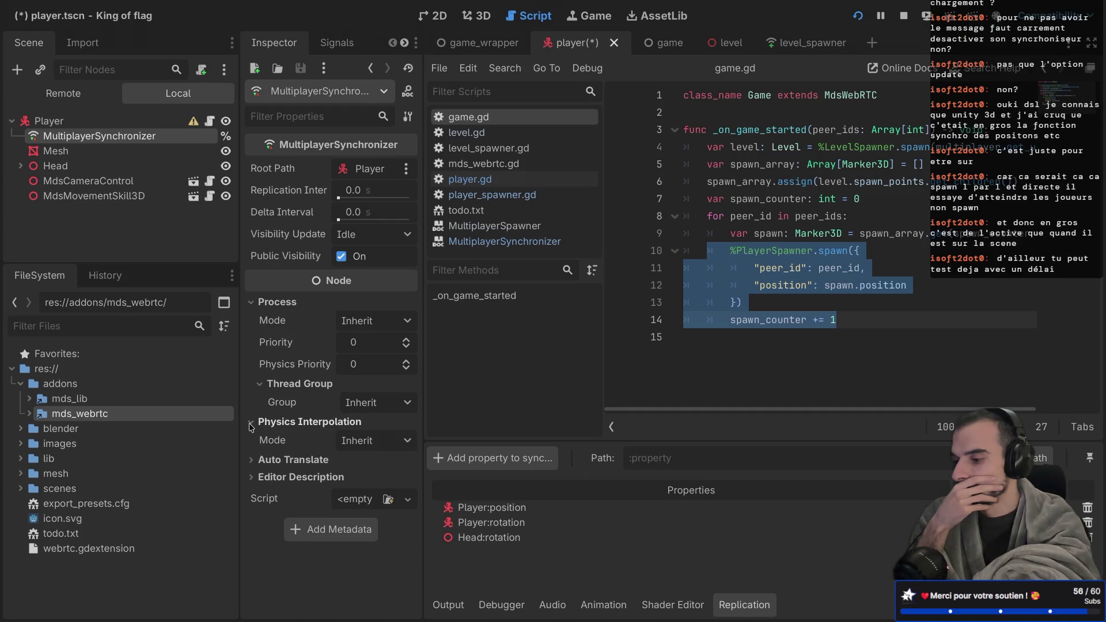
left_click(251, 459)
left_click(251, 498)
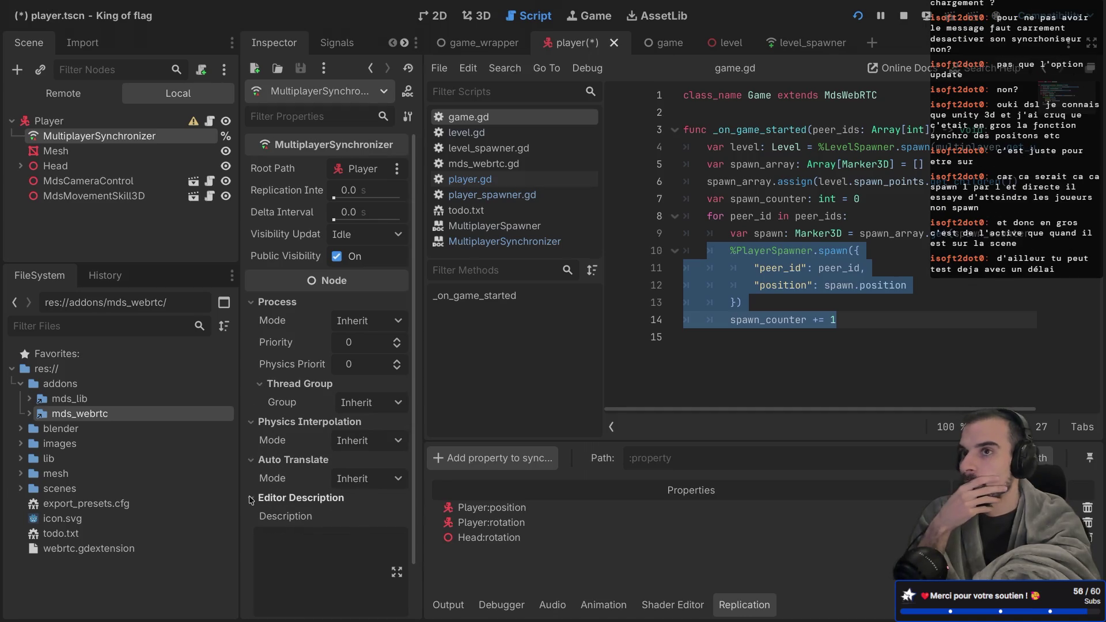
left_click(252, 499)
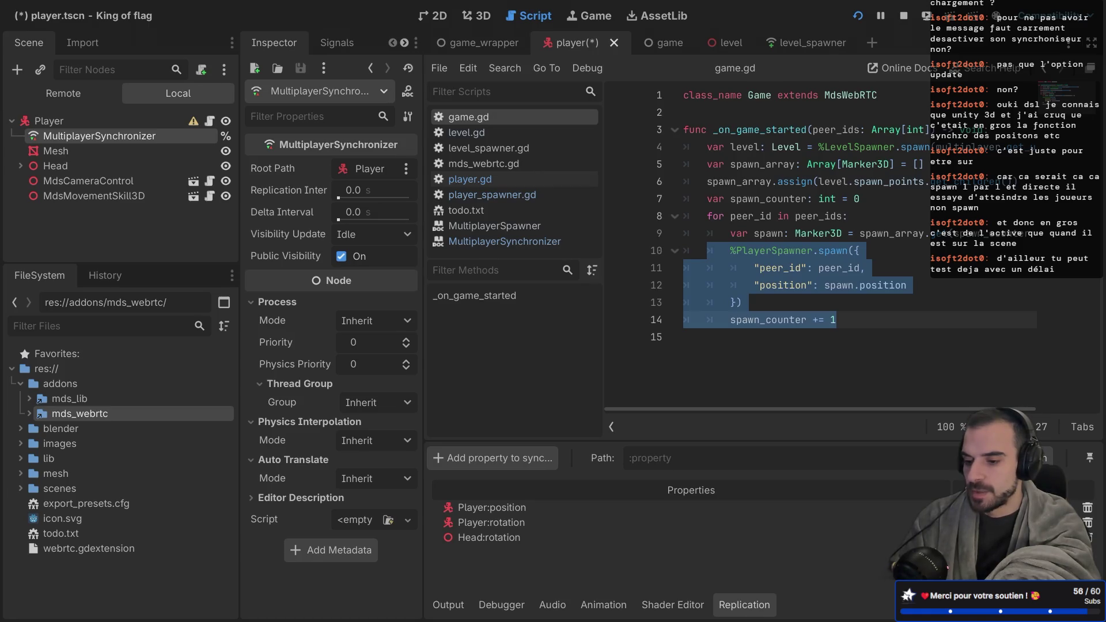
key("ctrl+s")
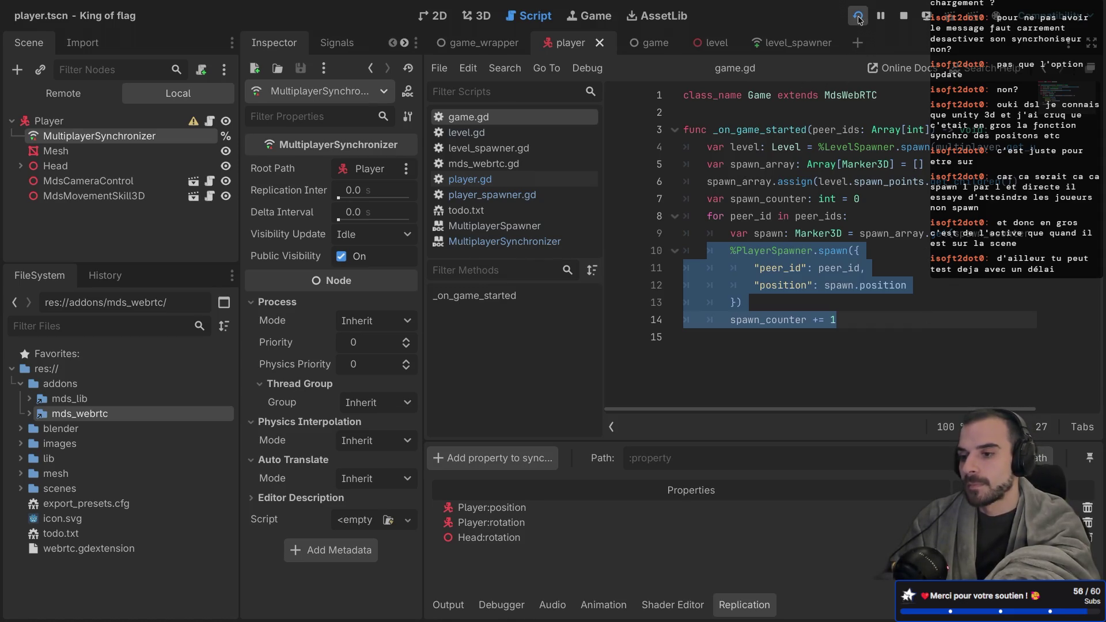
Restart the game, create a lobby, and join it from a second instance
left_click(903, 16)
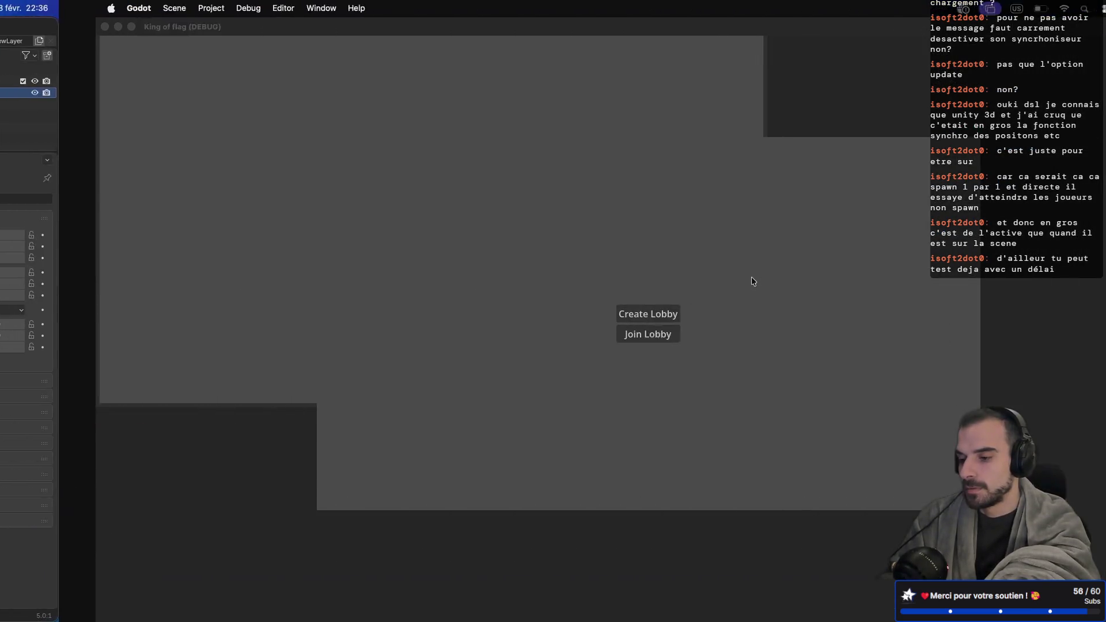
left_click(550, 316)
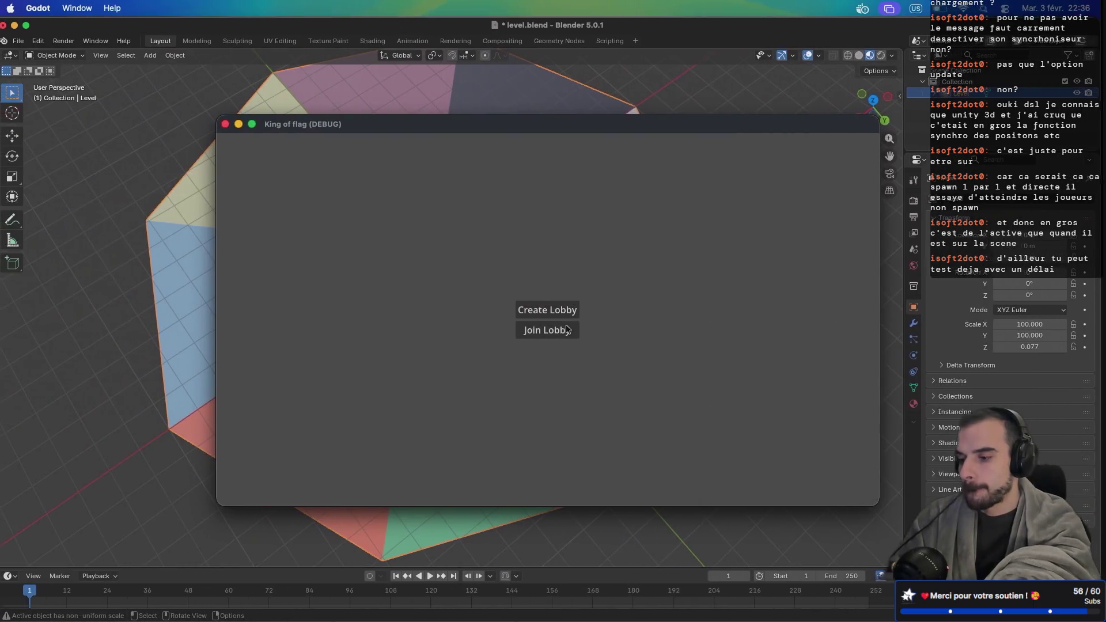
left_click(566, 329)
left_click(549, 329)
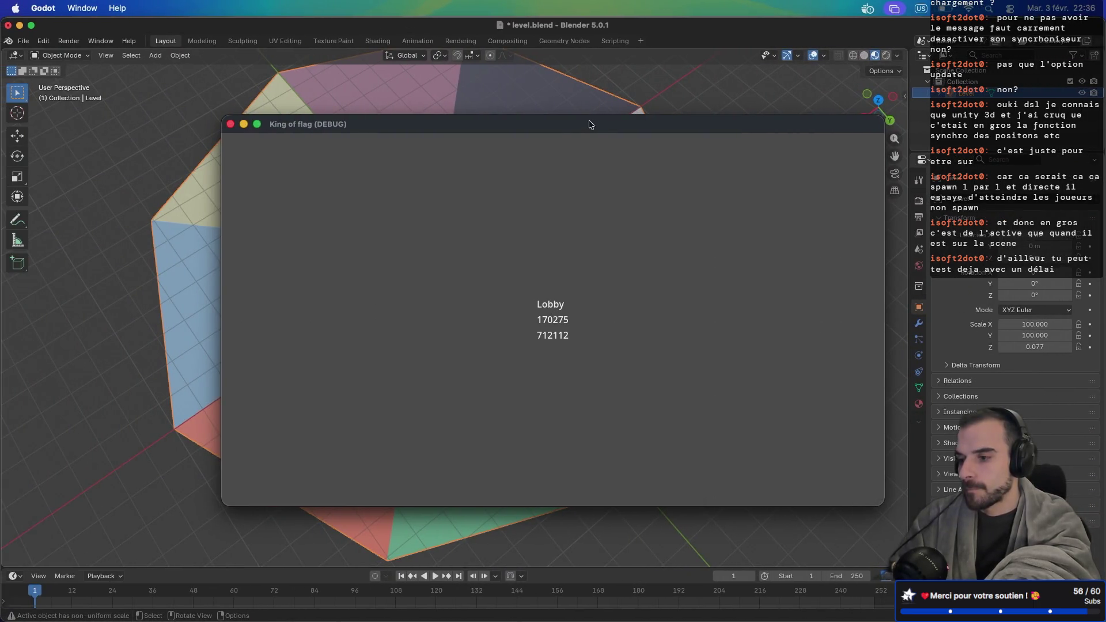
Join from the third instance, start the match from the host, and return to the editor
left_click_drag(589, 122, 675, 226)
left_click(621, 188)
left_click(556, 328)
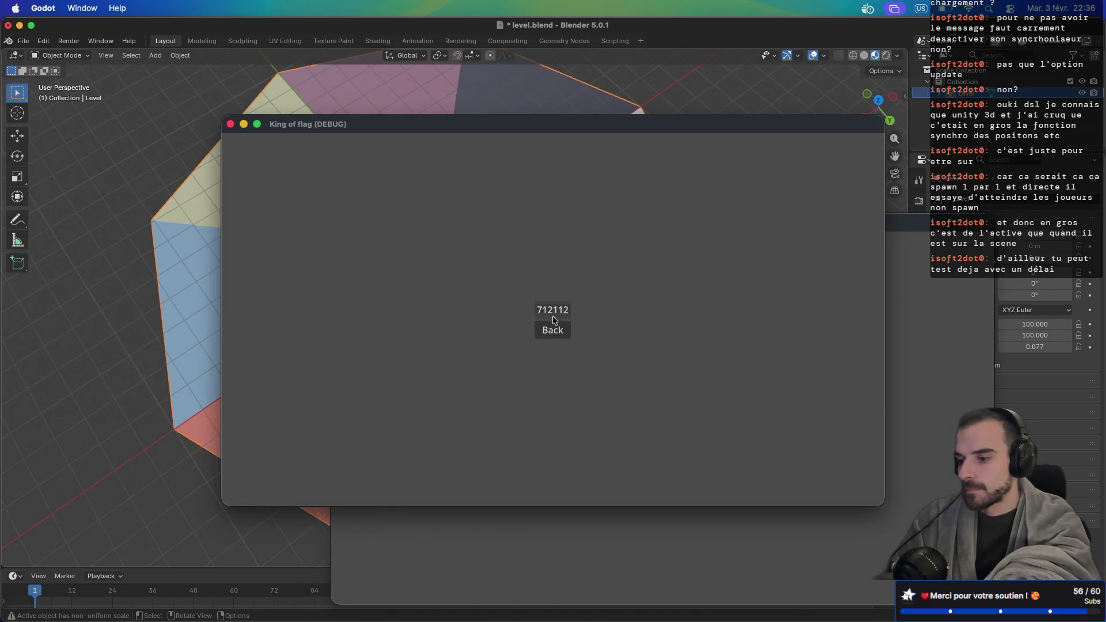
left_click_drag(562, 126, 427, 69)
key("ctrl+Right")
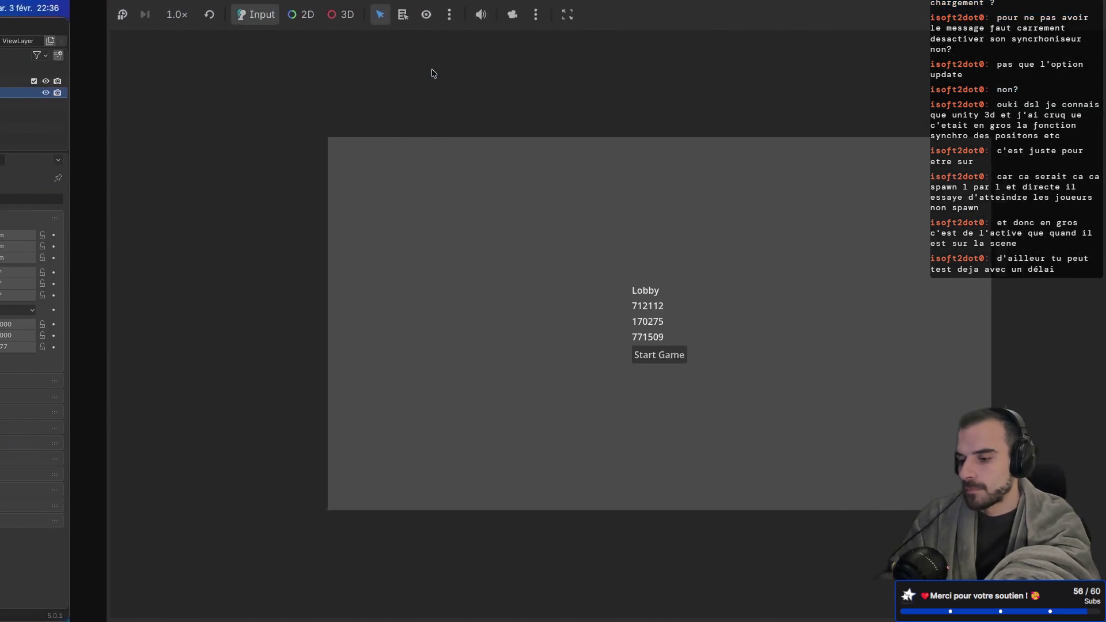
left_click(542, 356)
key("ctrl+Left")
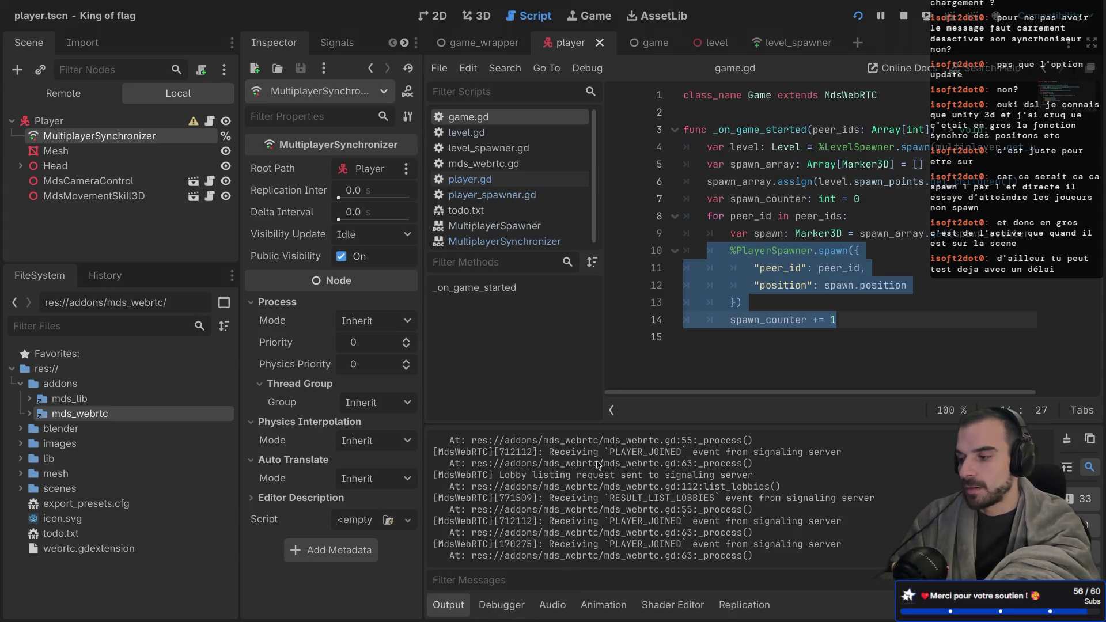
Check the running game, then open the Player node's script back in the editor
key("ctrl+Right")
key("ctrl+Right")
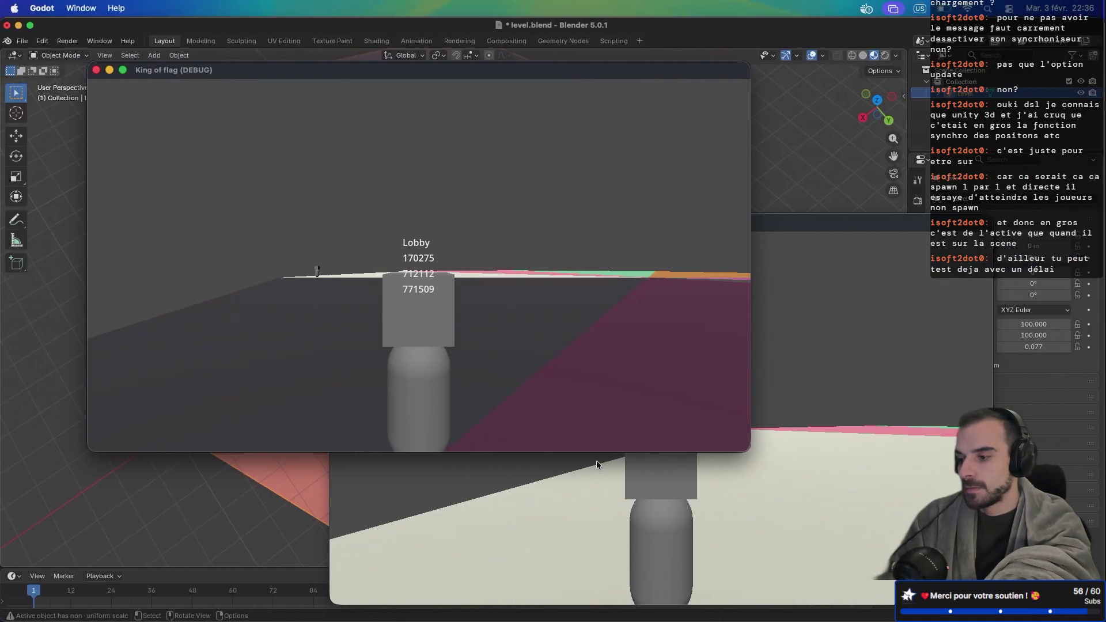
key("ctrl+Left")
key("ctrl+Left")
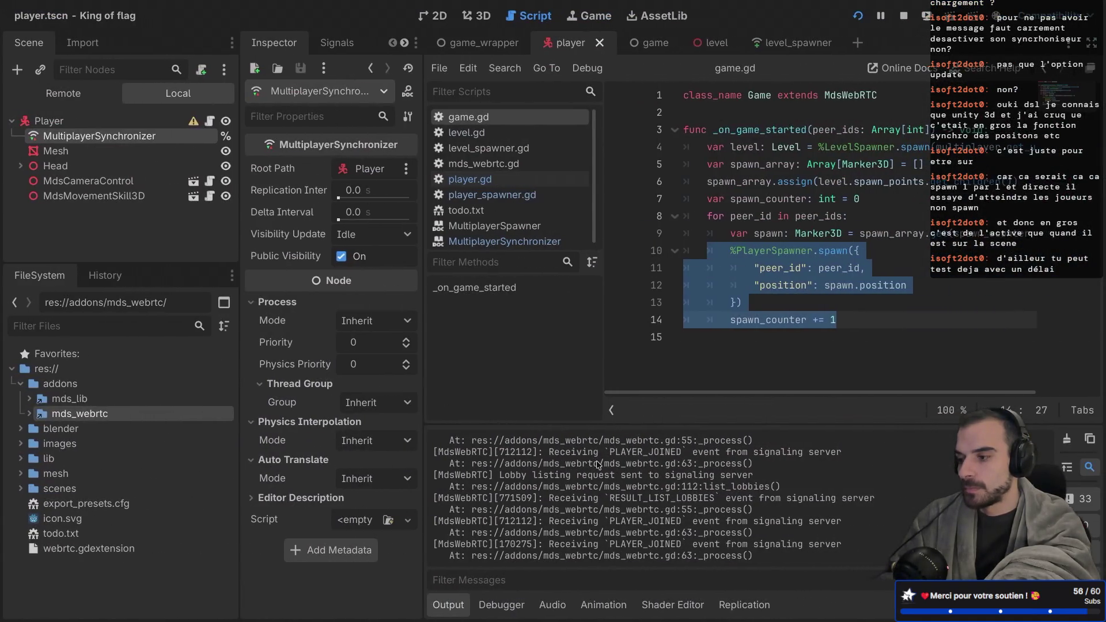
right_click(179, 138)
key("Escape")
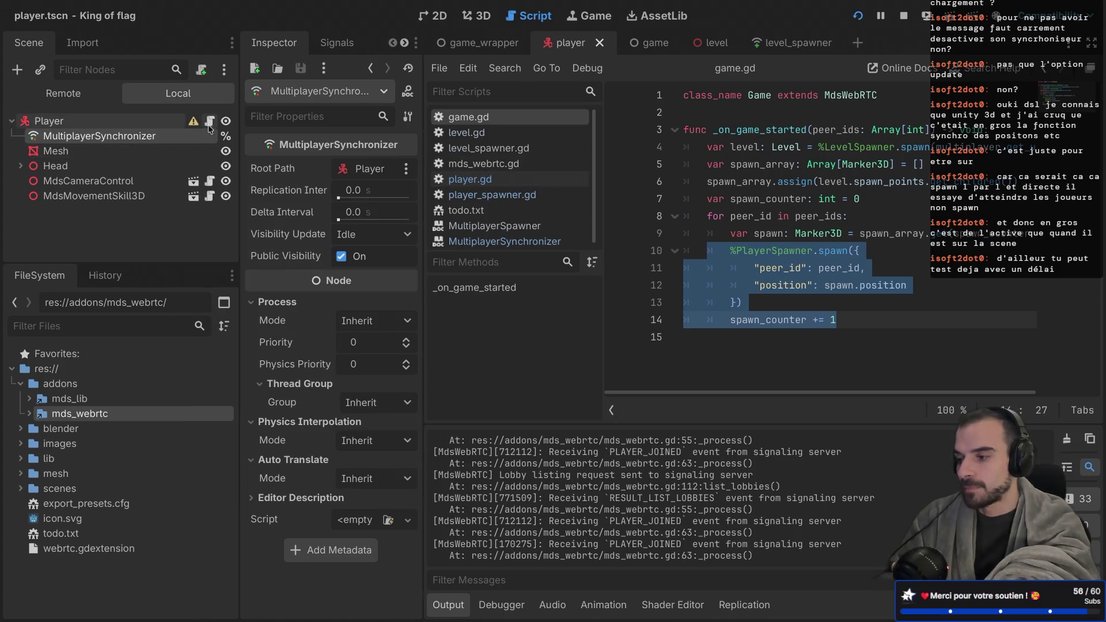
left_click(210, 121)
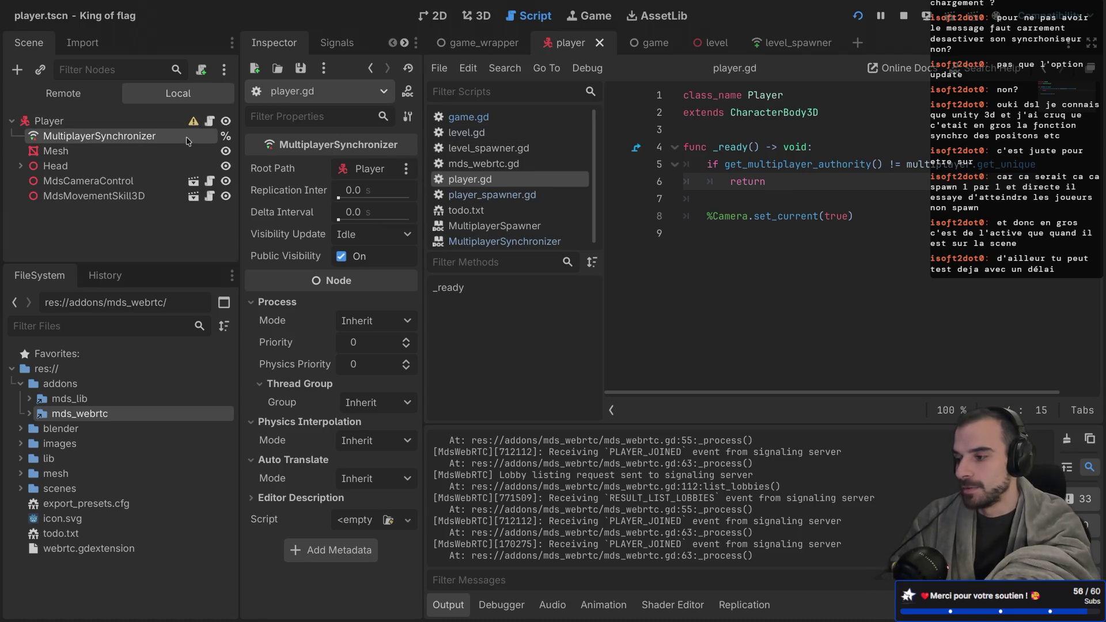
Open the MultiplayerSynchronizer documentation and follow its SceneReplicationConfig link
right_click(188, 140)
left_click(291, 471)
key("ctrl+shift+F11")
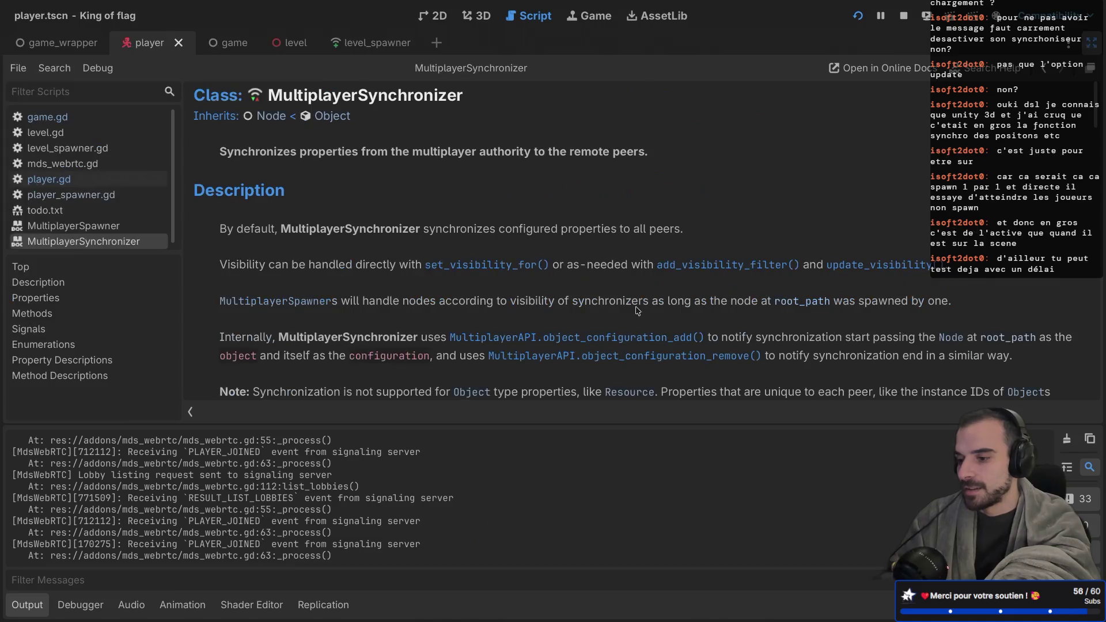
scroll(643, 312, "down", 5)
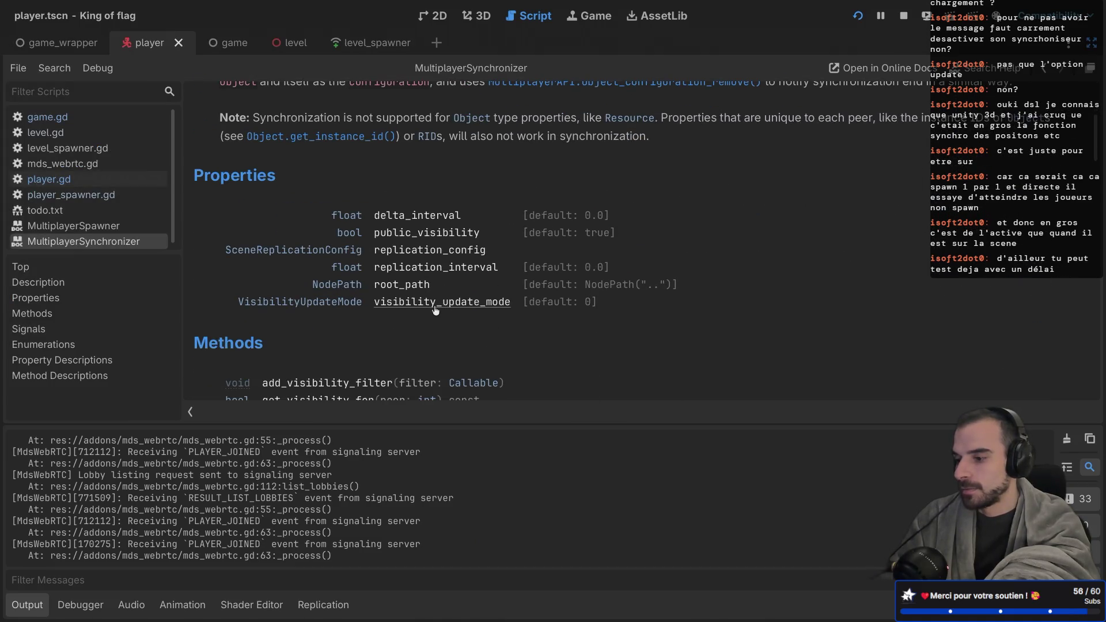
left_click(342, 251)
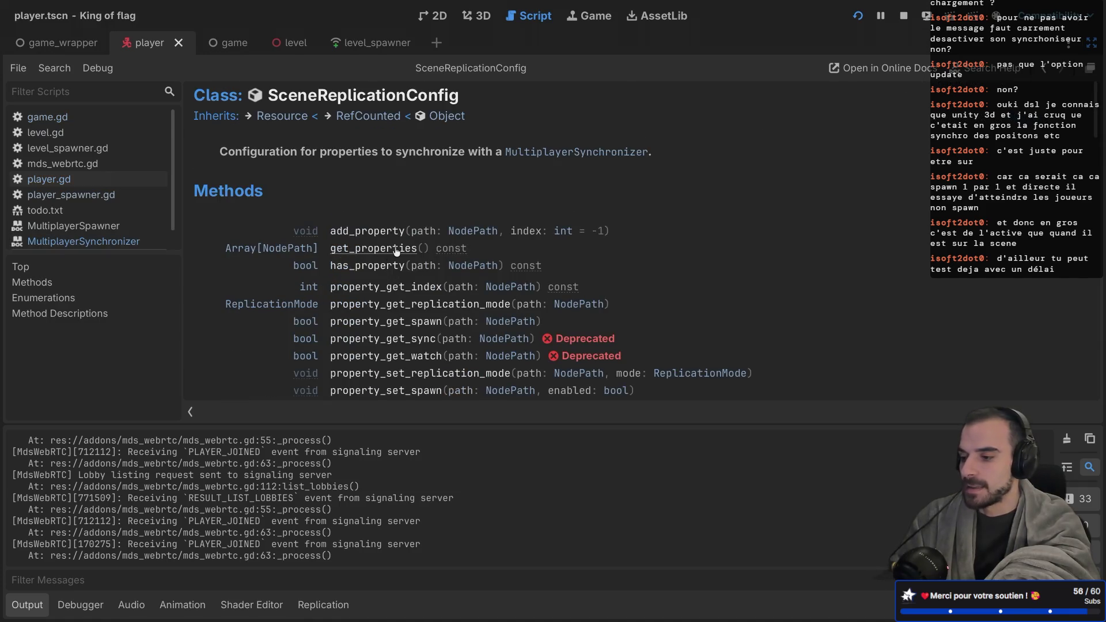
scroll(396, 252, "down", 1)
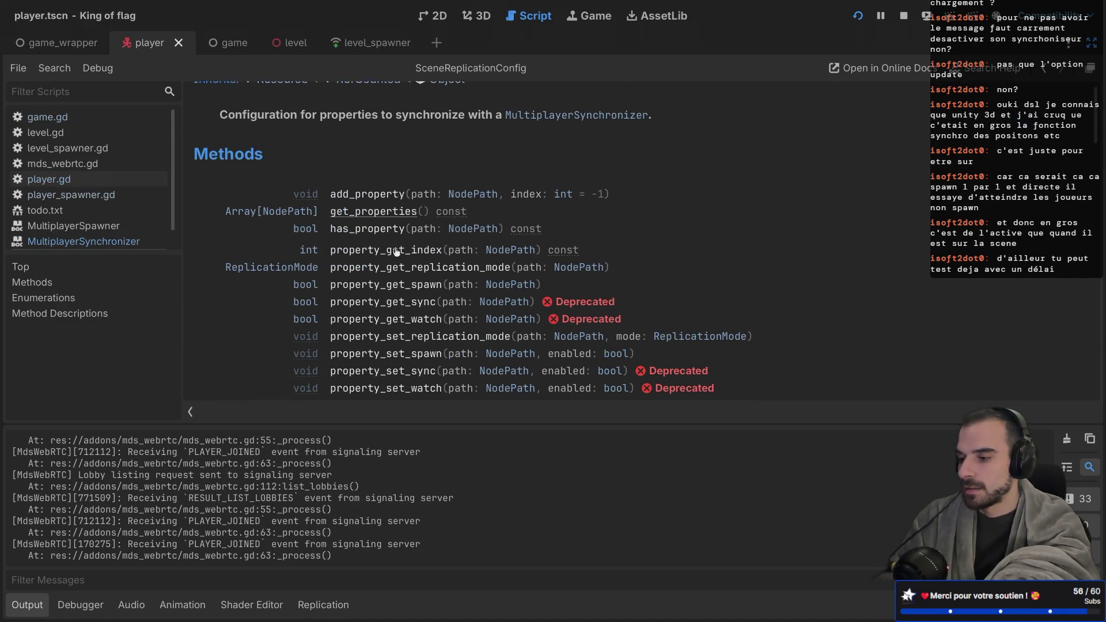
scroll(397, 251, "down", 1)
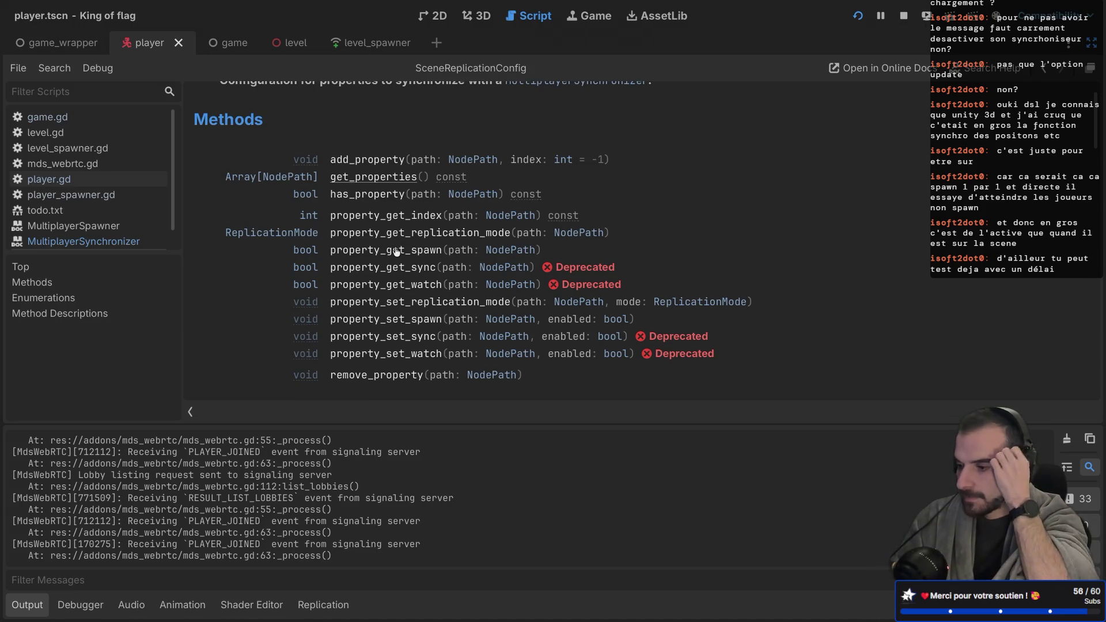
scroll(397, 251, "down", 4)
scroll(396, 251, "down", 5)
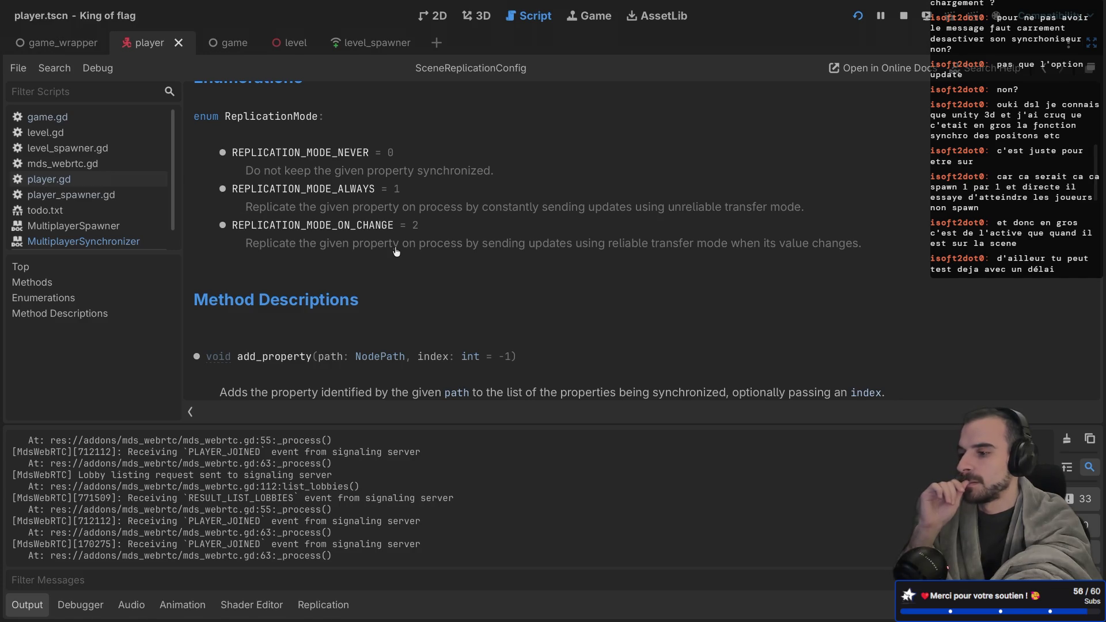
scroll(397, 251, "down", 10)
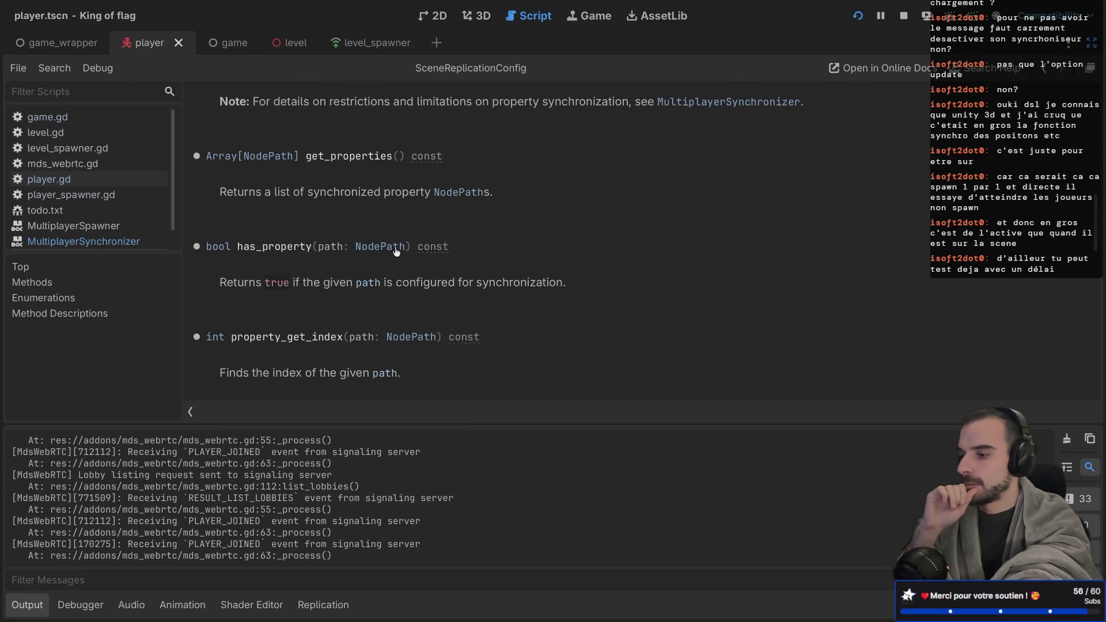
scroll(396, 251, "down", 6)
scroll(396, 251, "down", 4)
scroll(396, 252, "up", 3)
scroll(396, 251, "up", 9)
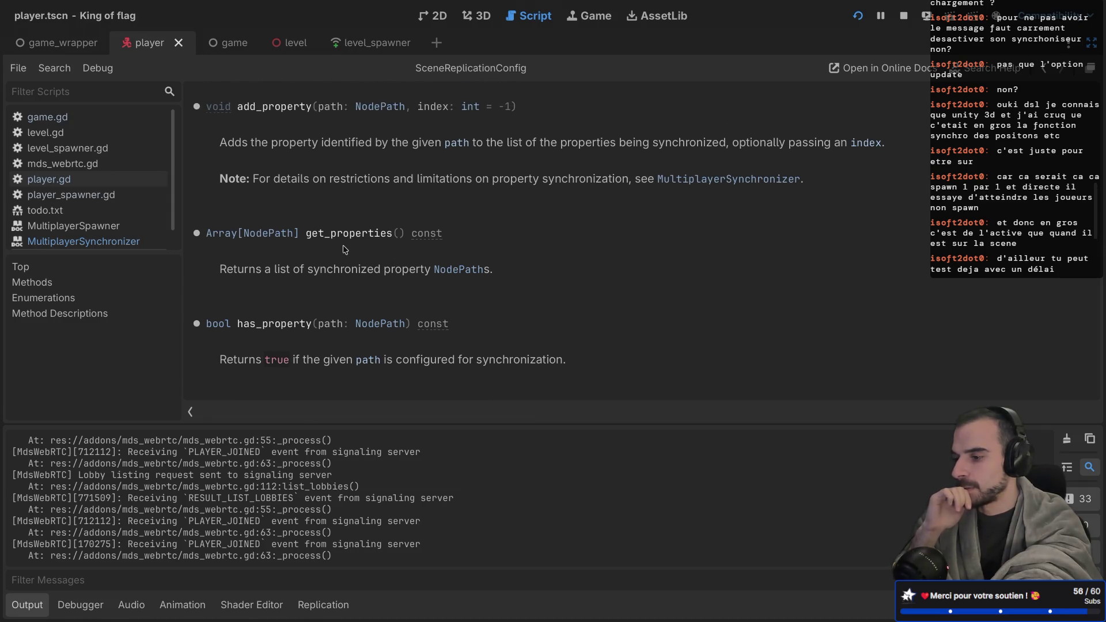
scroll(343, 259, "up", 2)
scroll(342, 259, "down", 9)
scroll(342, 259, "down", 9)
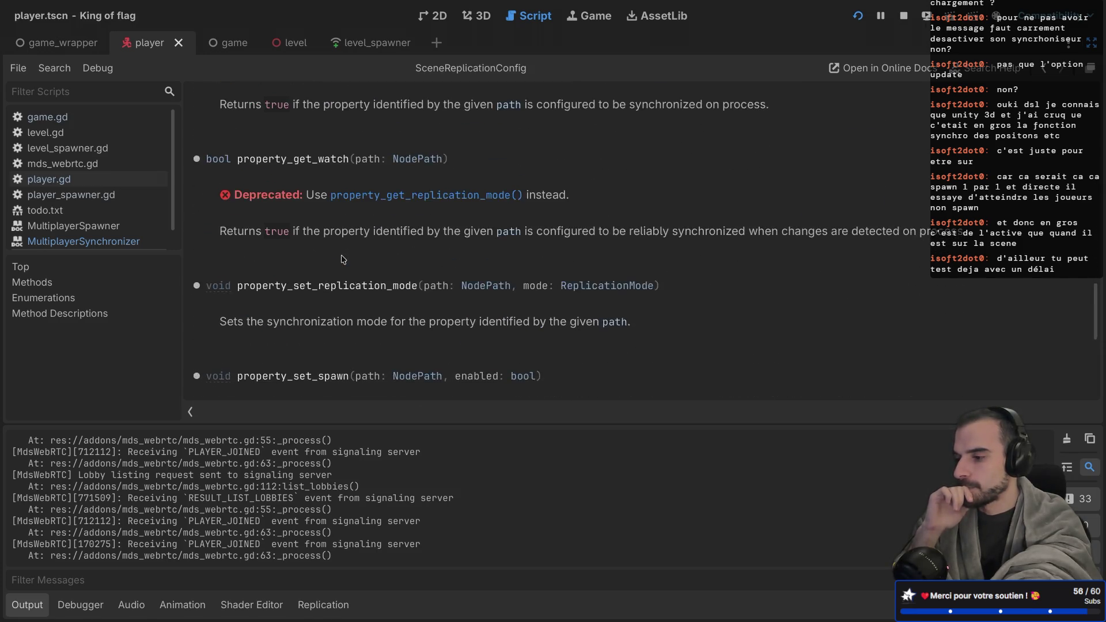
scroll(342, 259, "down", 10)
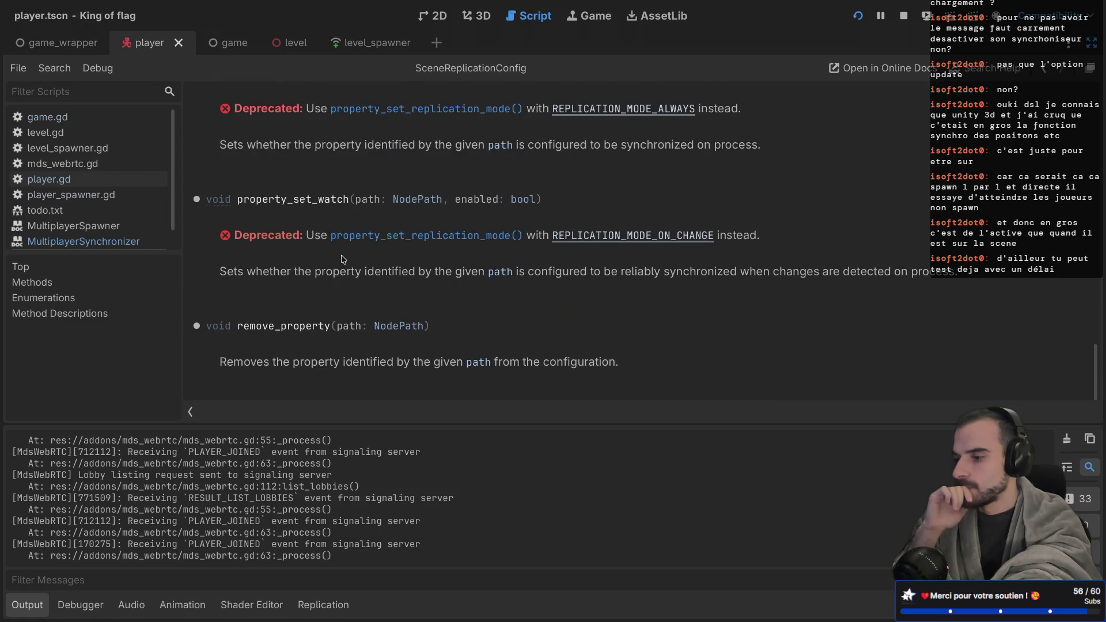
scroll(343, 259, "up", 20)
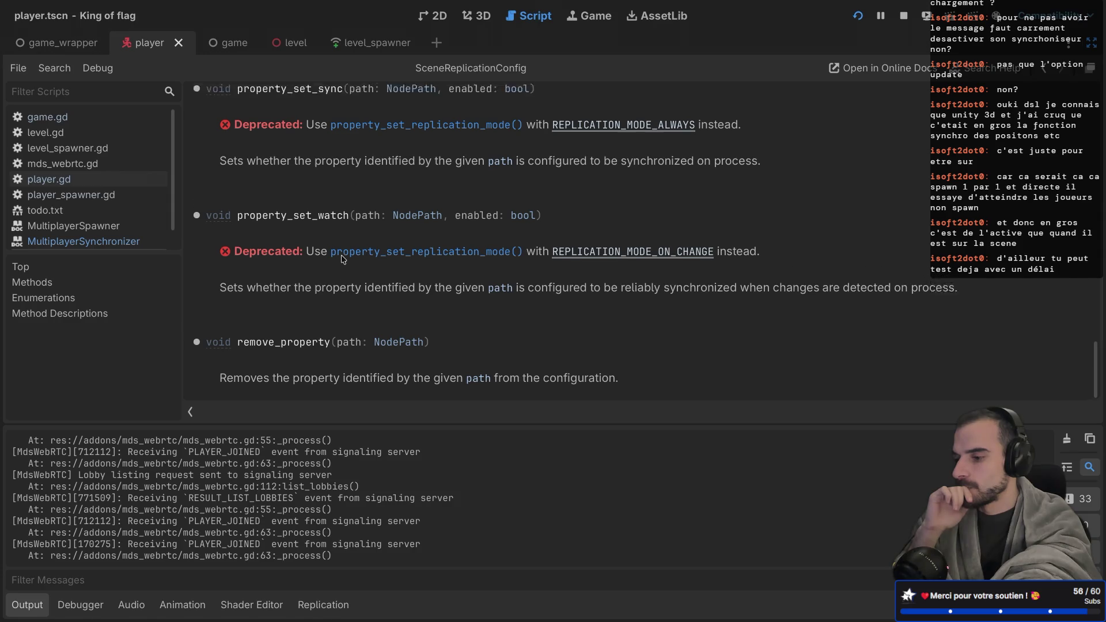
scroll(342, 260, "up", 5)
scroll(343, 259, "down", 1)
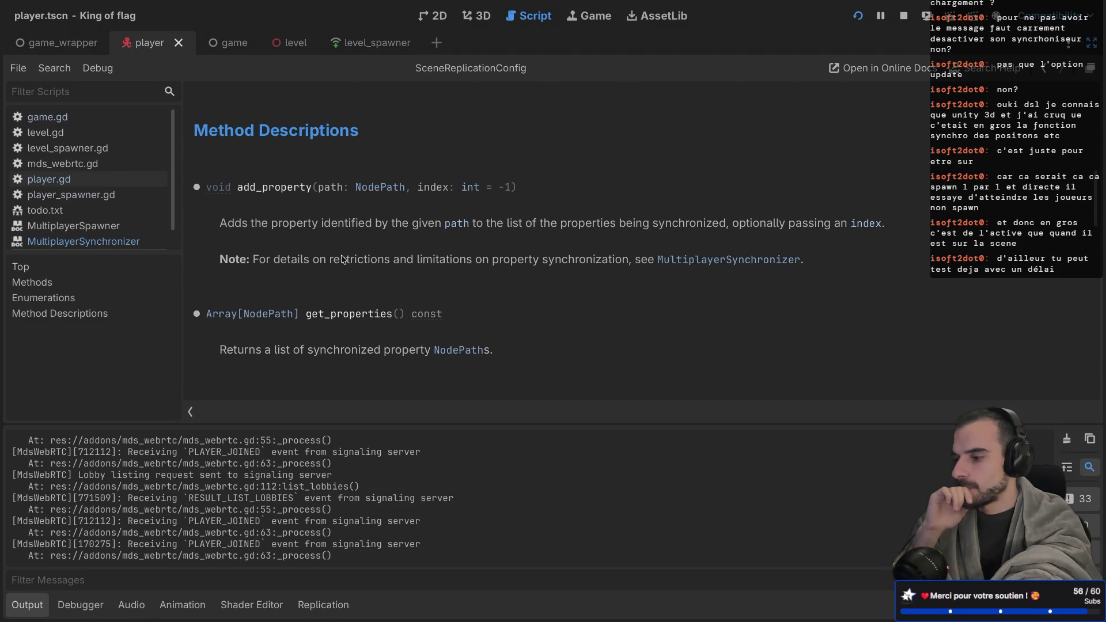
scroll(343, 259, "down", 3)
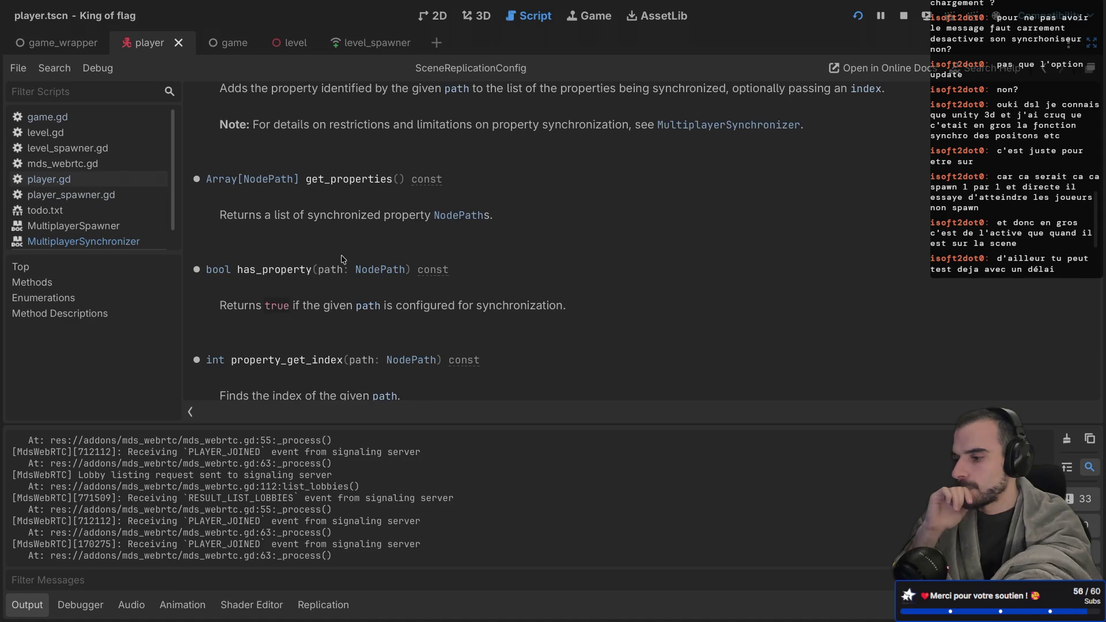
scroll(343, 259, "down", 4)
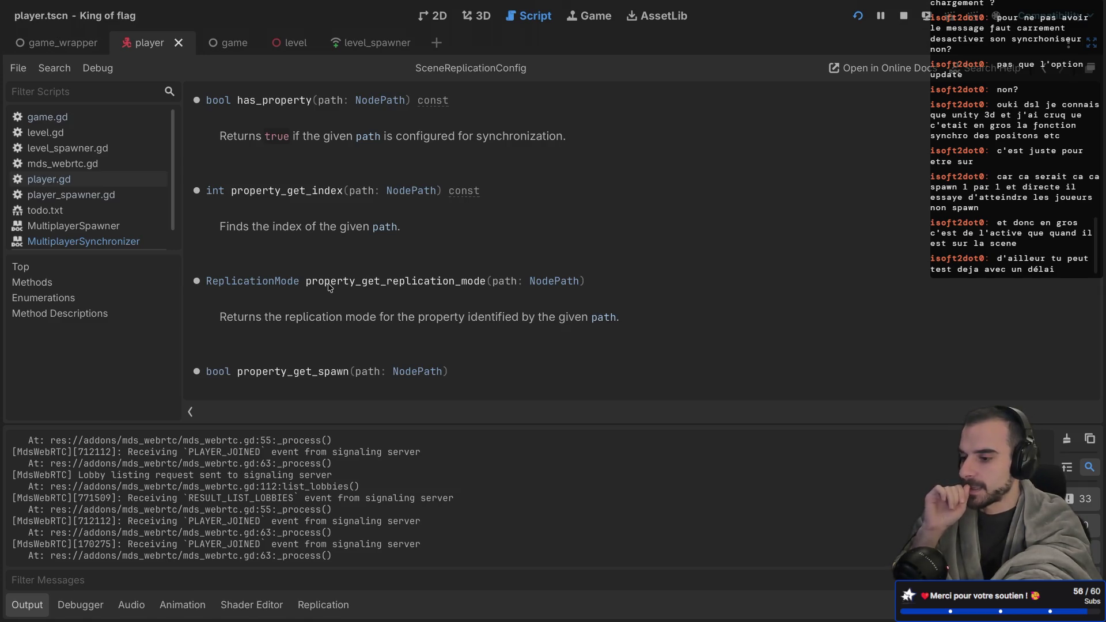
scroll(330, 287, "down", 2)
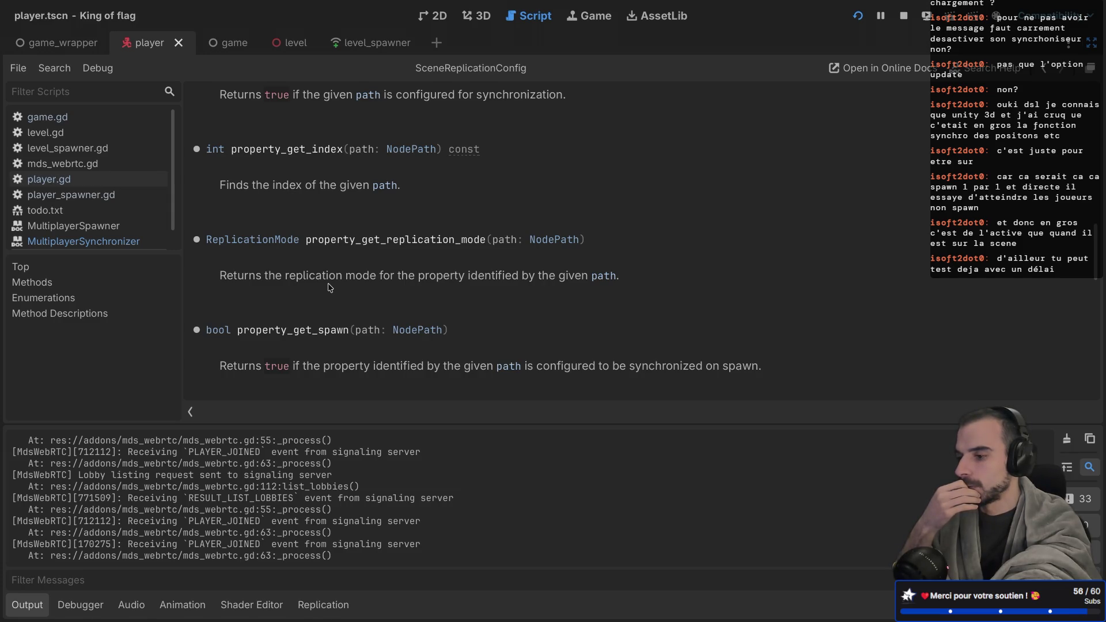
scroll(329, 286, "down", 3)
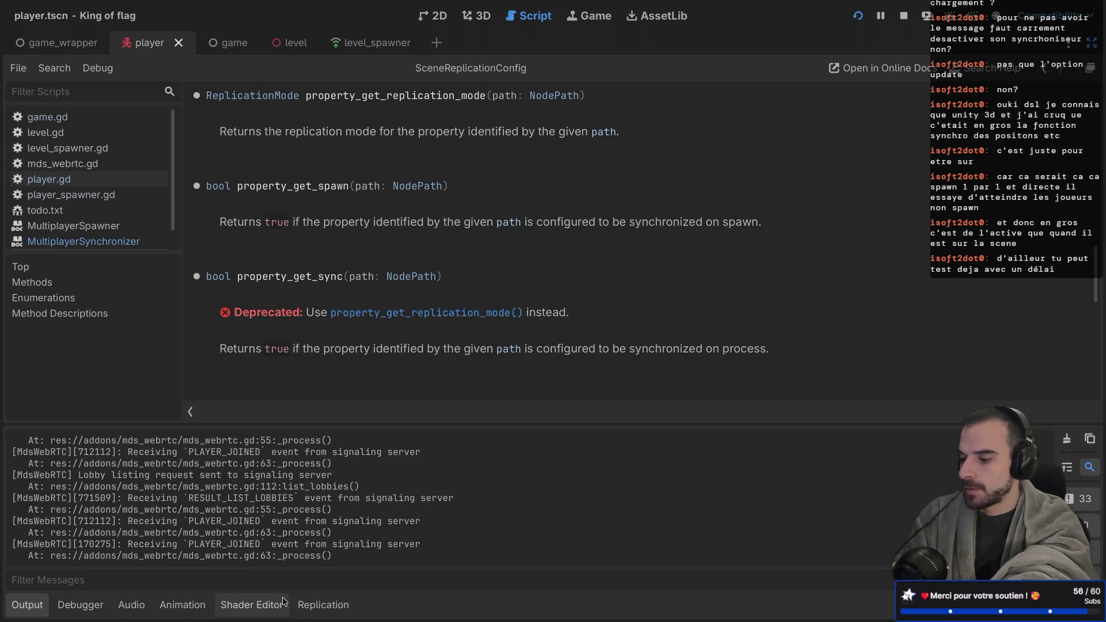
left_click(183, 605)
Show the player's replicated properties and read the ReplicationMode enum description in help
left_click(229, 606)
left_click(300, 607)
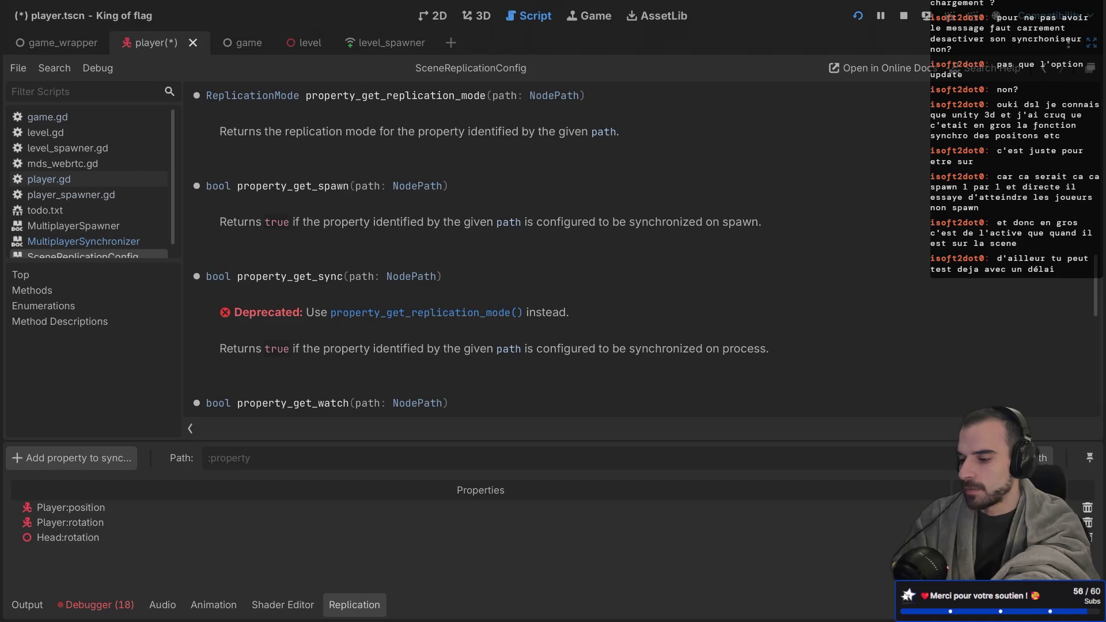
scroll(395, 254, "up", 10)
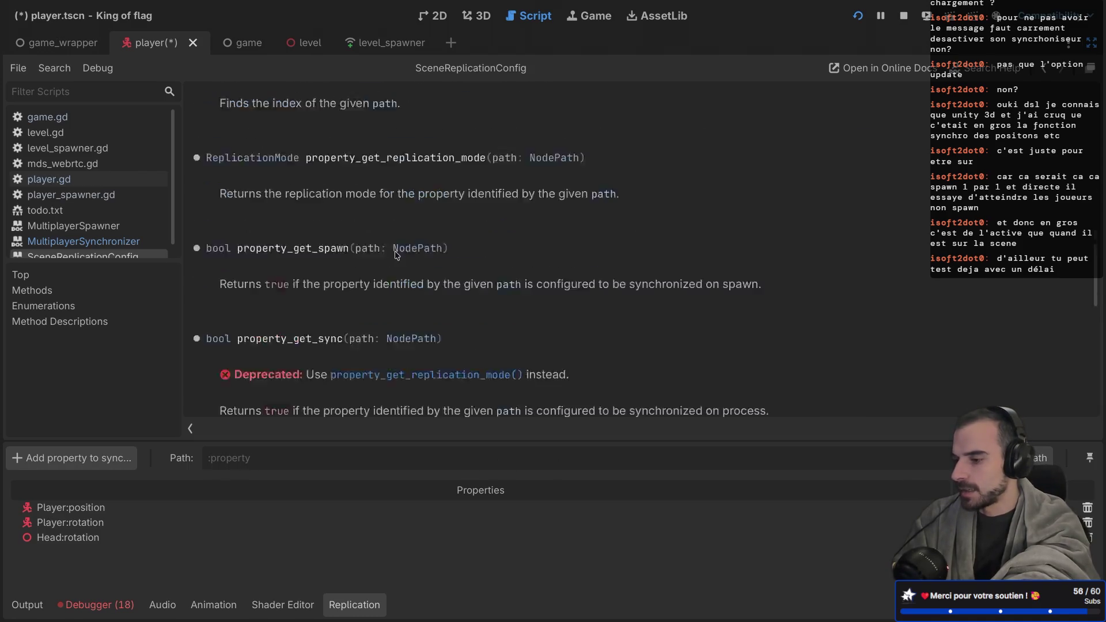
scroll(395, 254, "down", 1)
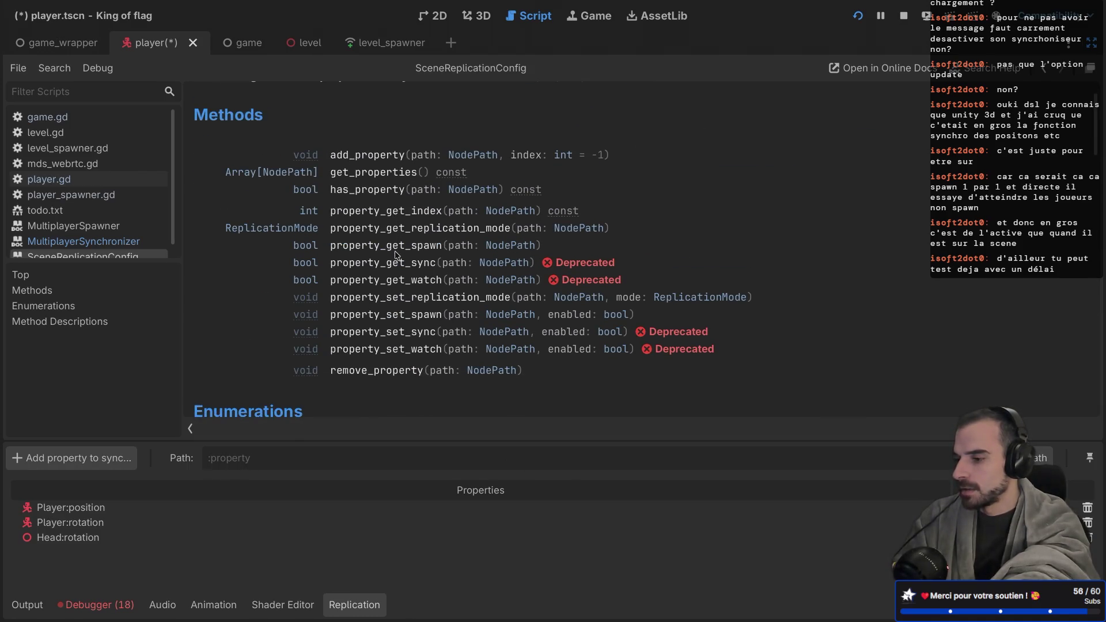
left_click(290, 229)
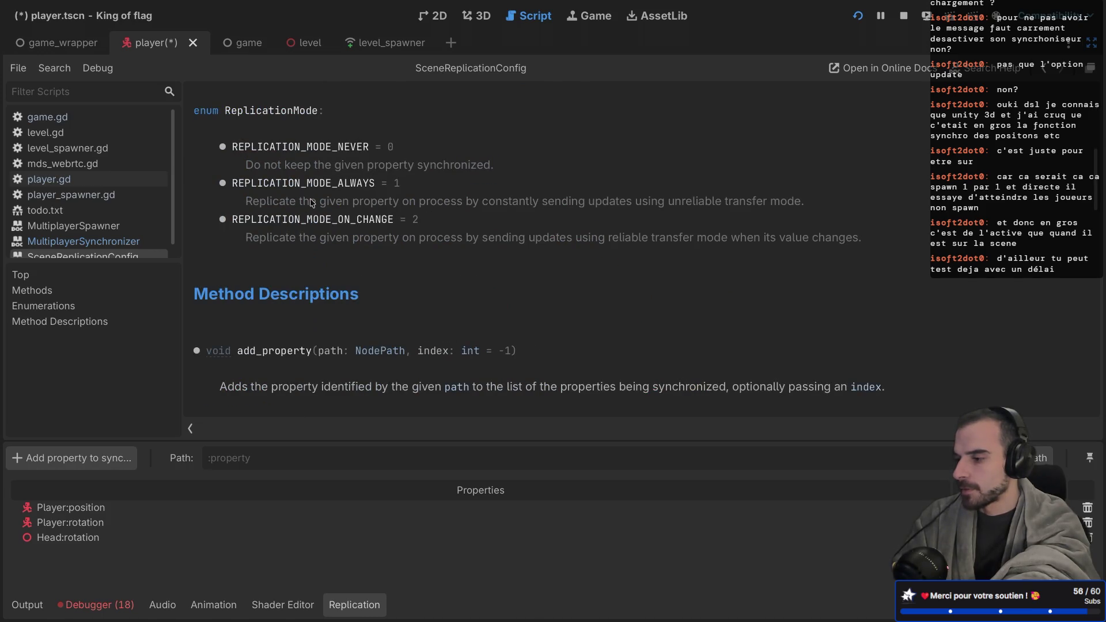
scroll(311, 203, "up", 10)
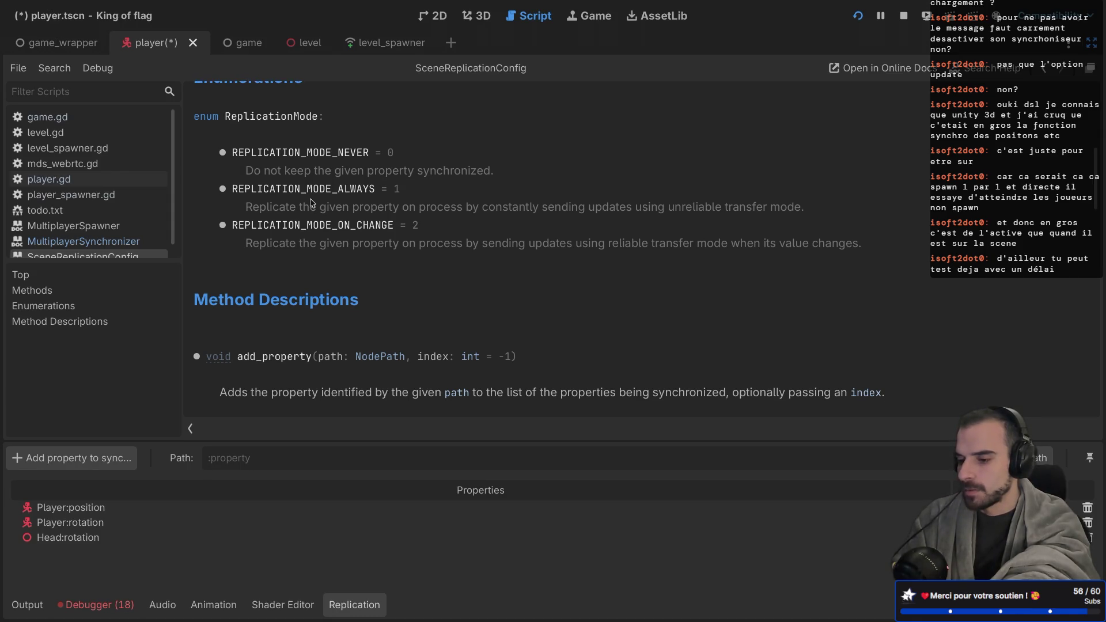
scroll(311, 203, "down", 1)
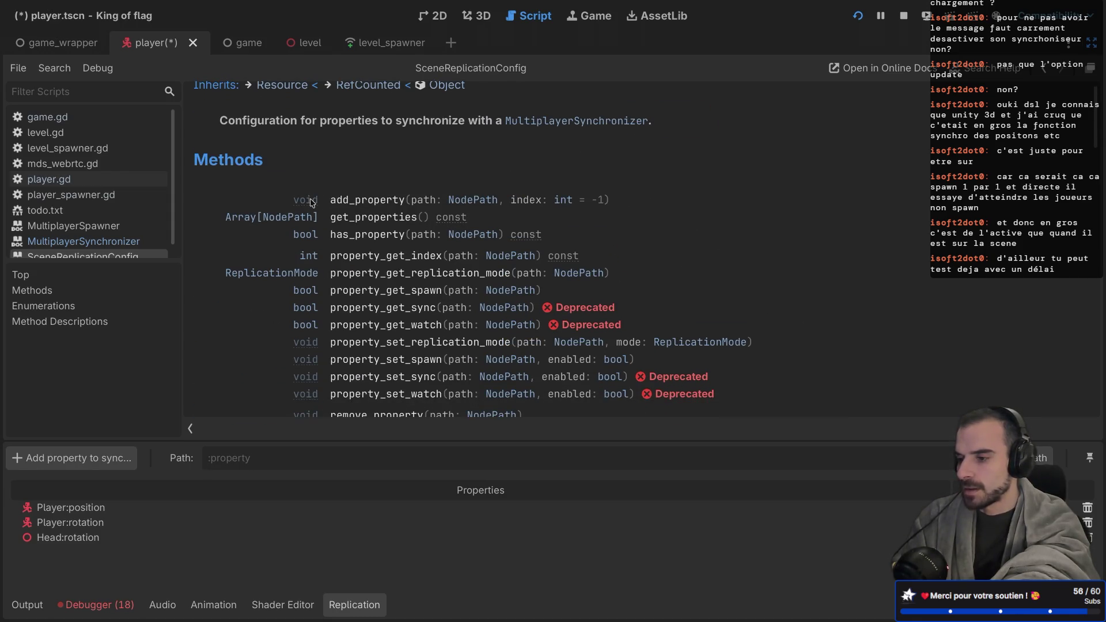
Find 'spawn' in the help, note the synchronized-on-spawn text, save the scene, and stop the game
key("ctrl+f")
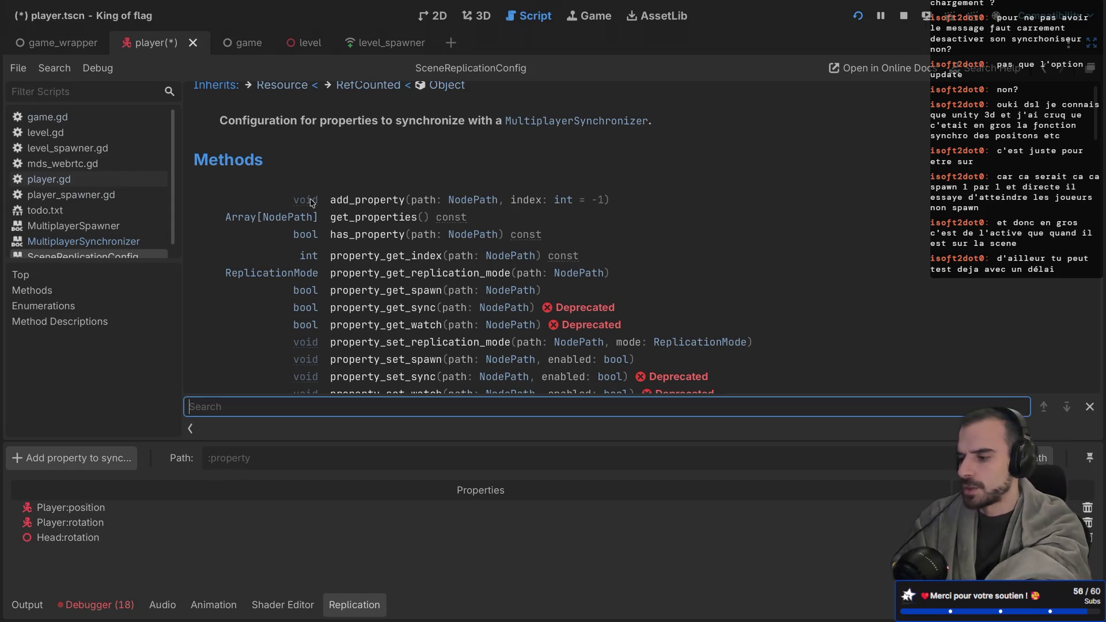
type("spawn")
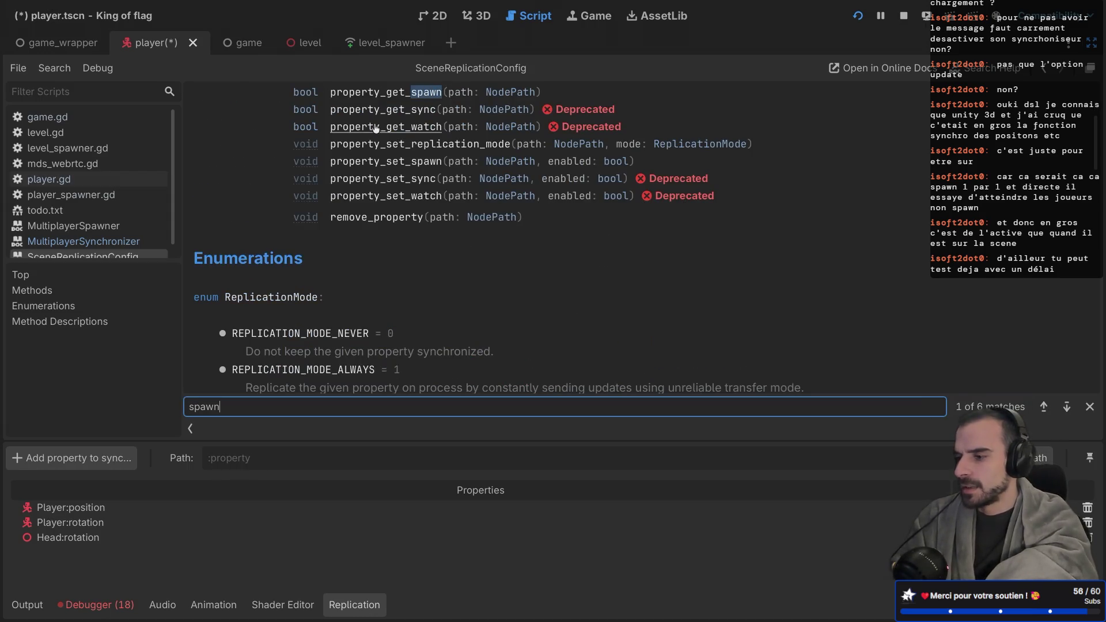
left_click(391, 94)
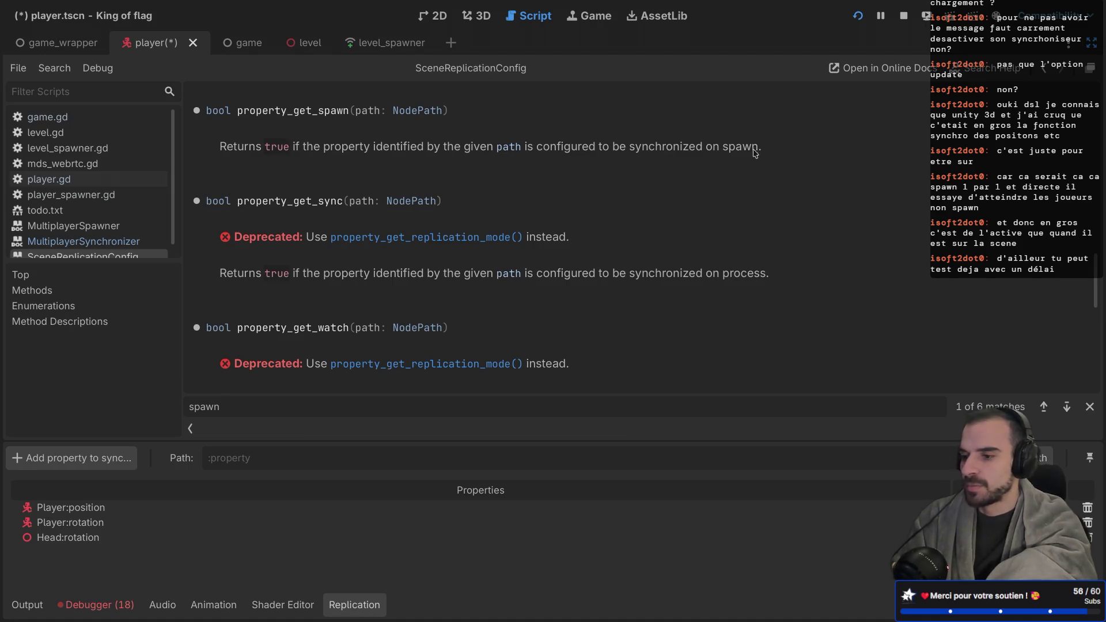
left_click_drag(628, 146, 764, 144)
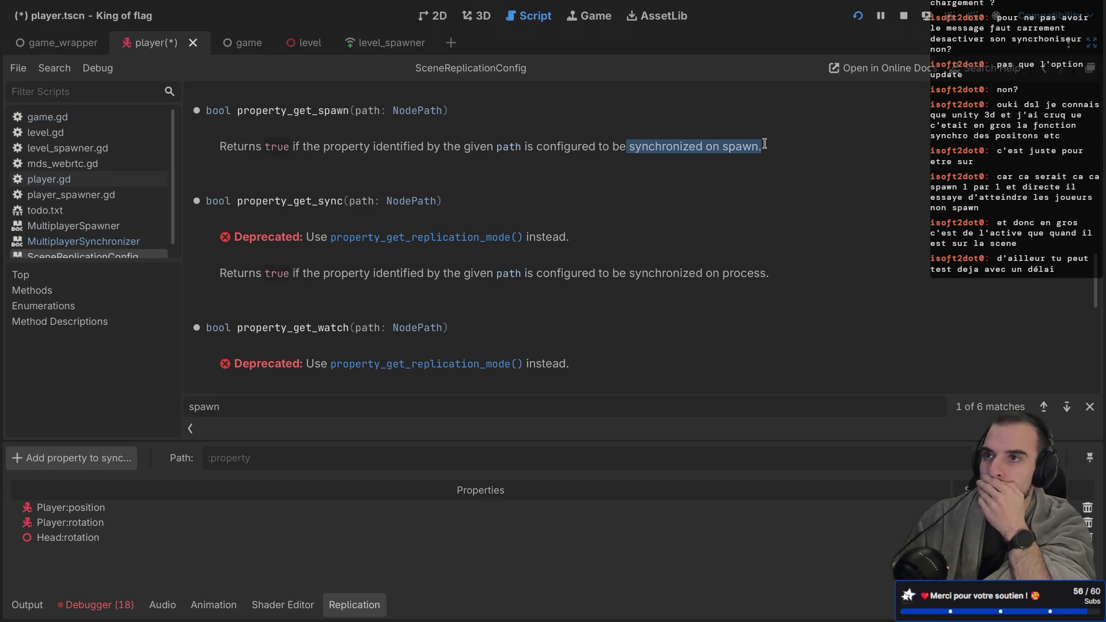
key("ctrl+s")
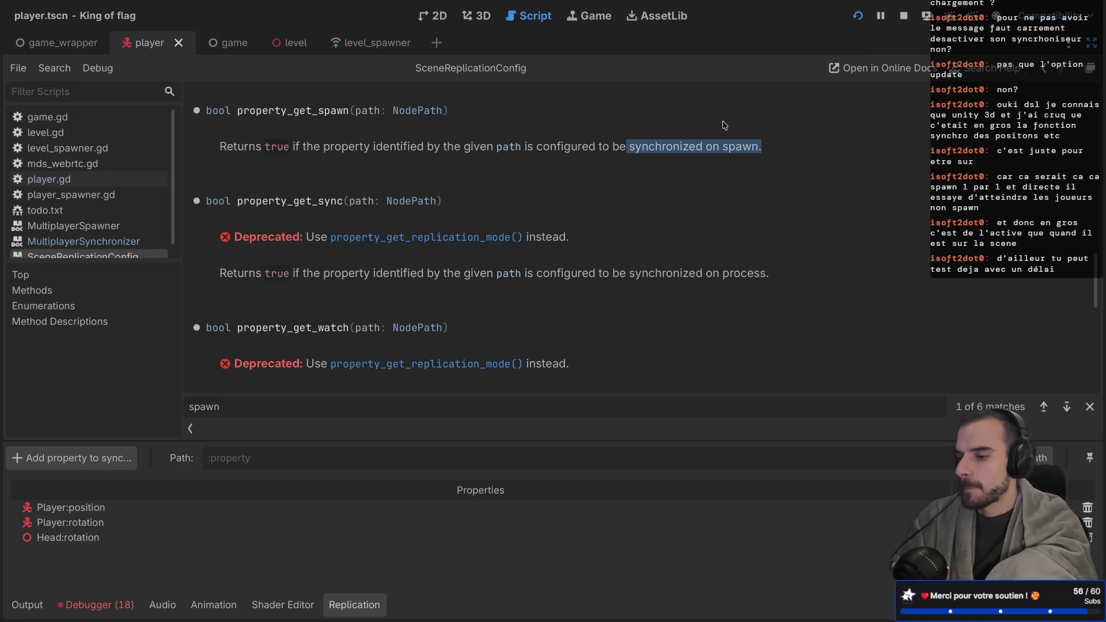
left_click(904, 20)
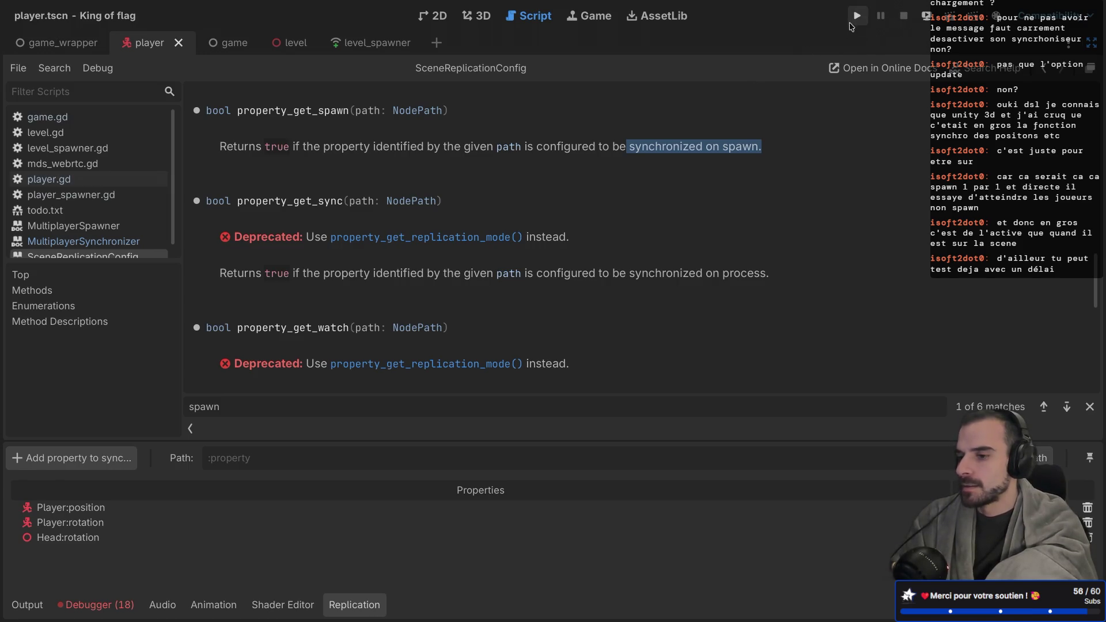
Run the game in several debug windows, create lobby 194008 and join it from a second window
left_click(856, 16)
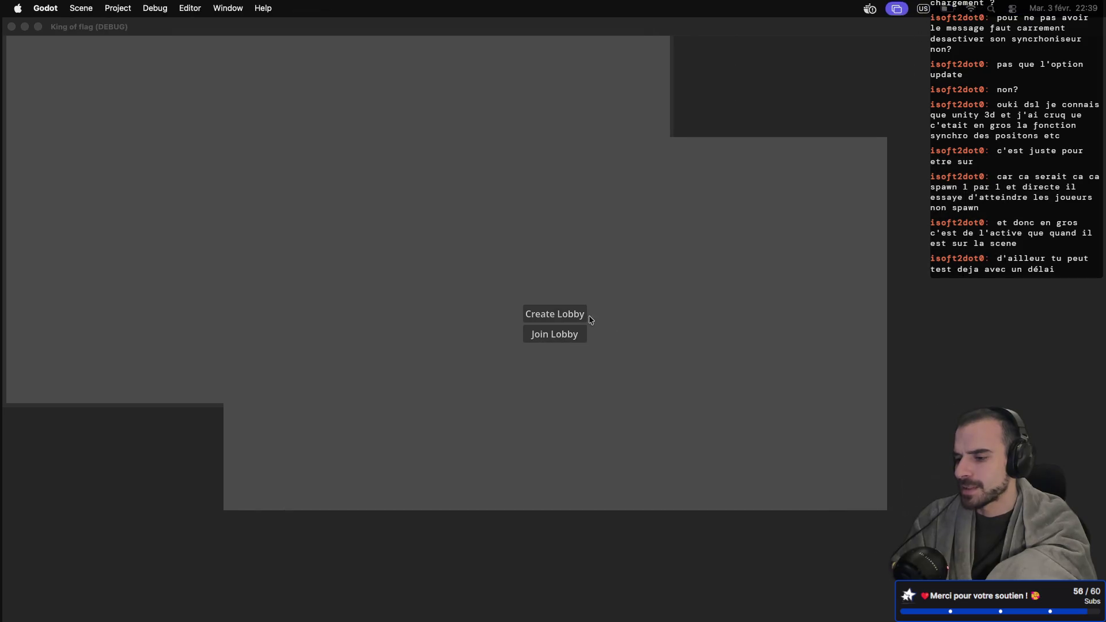
left_click(575, 314)
key("ctrl+Left")
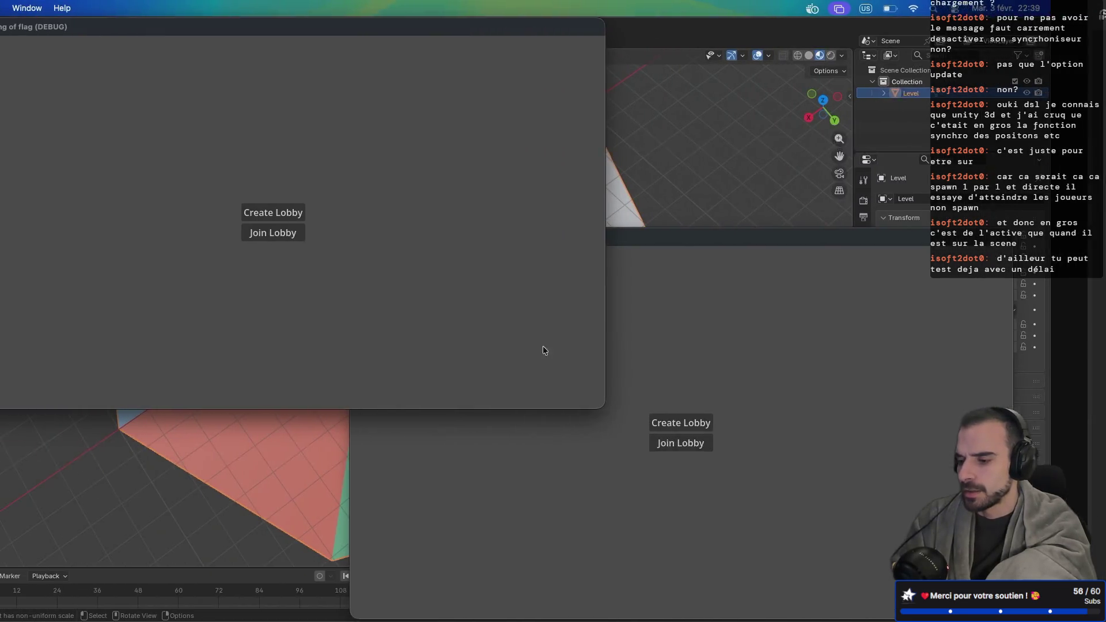
left_click(743, 445)
Join lobby 194008 as a third player, start the match, and focus the second instance's window
left_click(736, 422)
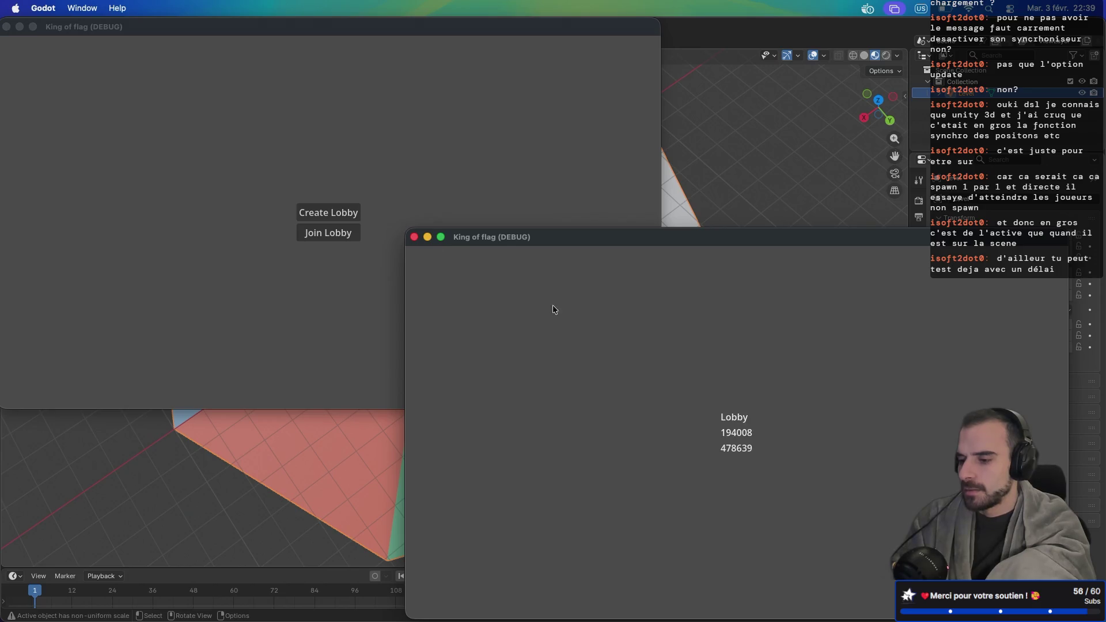
left_click(327, 232)
left_click(332, 221)
key("ctrl+Right")
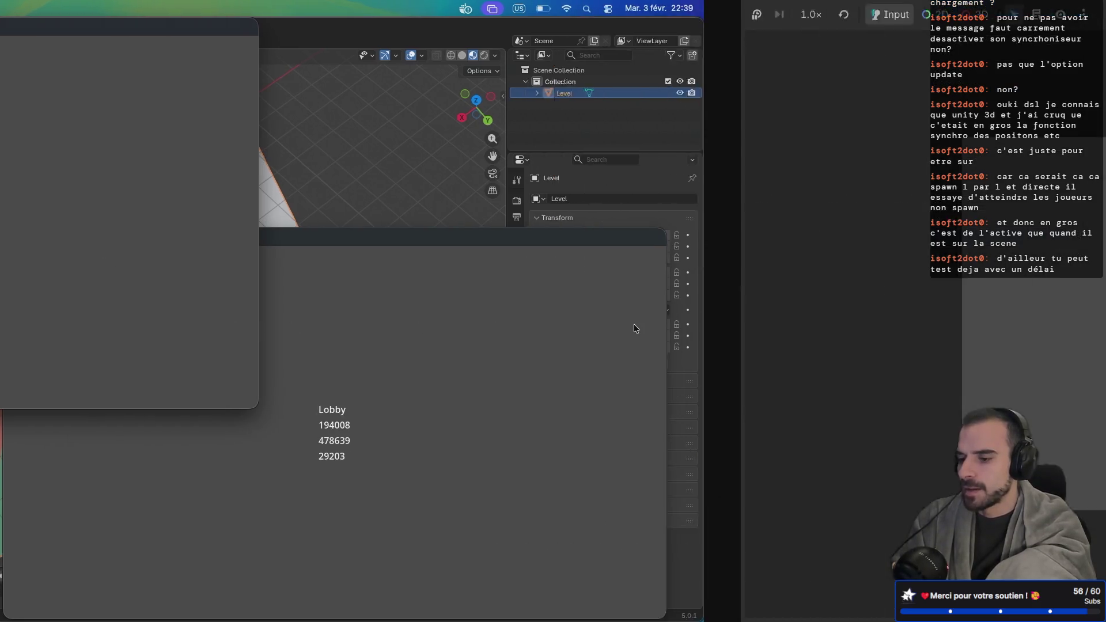
left_click(572, 354)
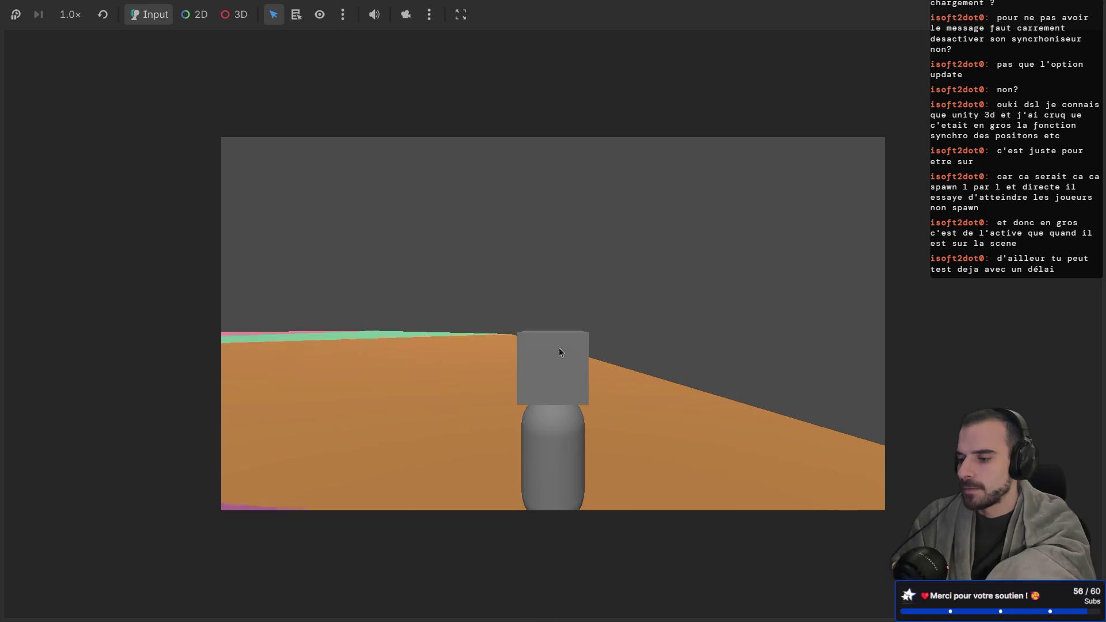
key("ctrl+Left")
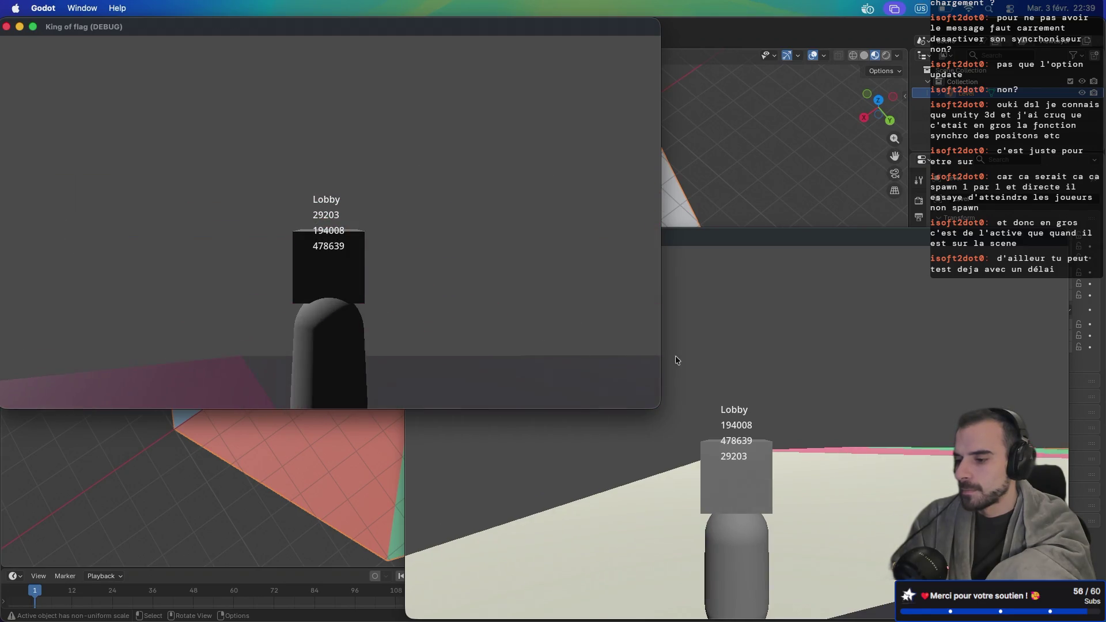
left_click(735, 368)
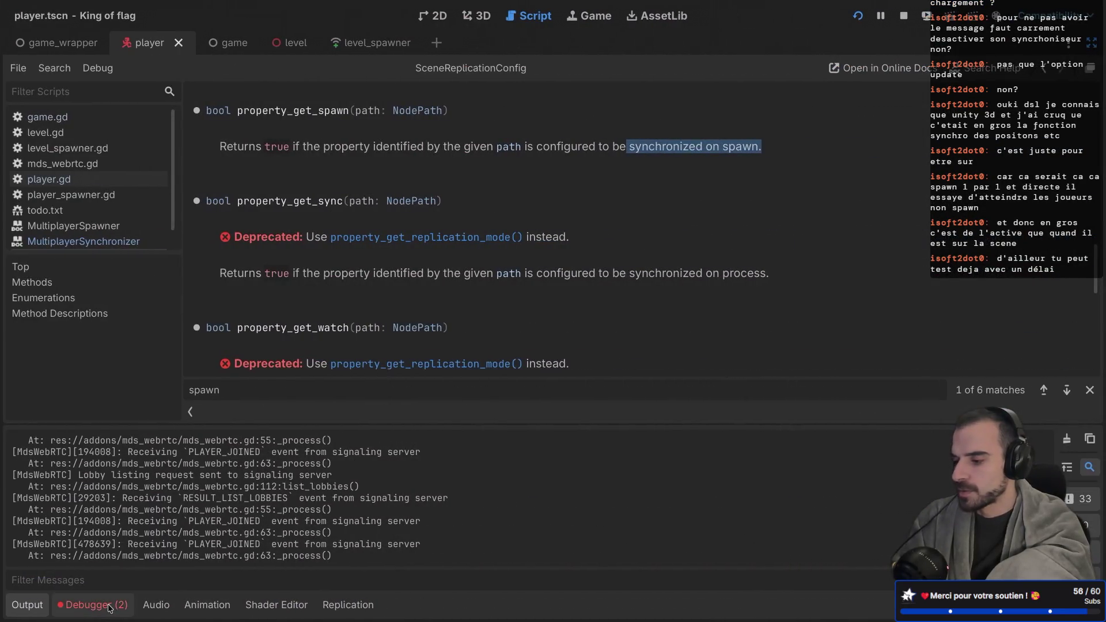
Show Session 2's Errors (2) list in the Debugger and restore the side docks
left_click(92, 605)
left_click(106, 394)
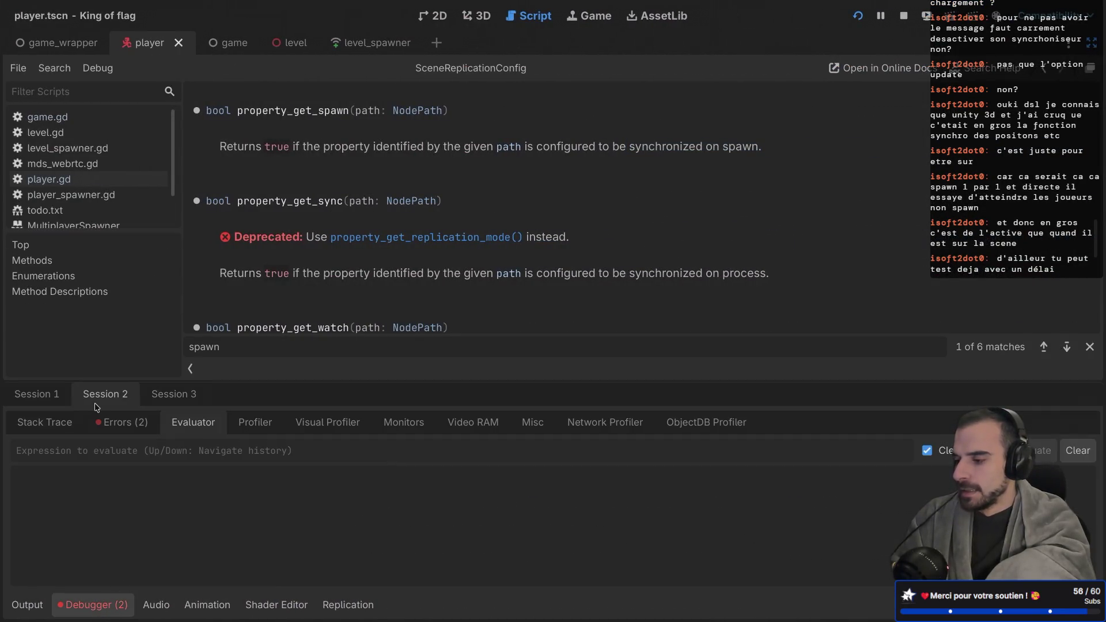
left_click(124, 422)
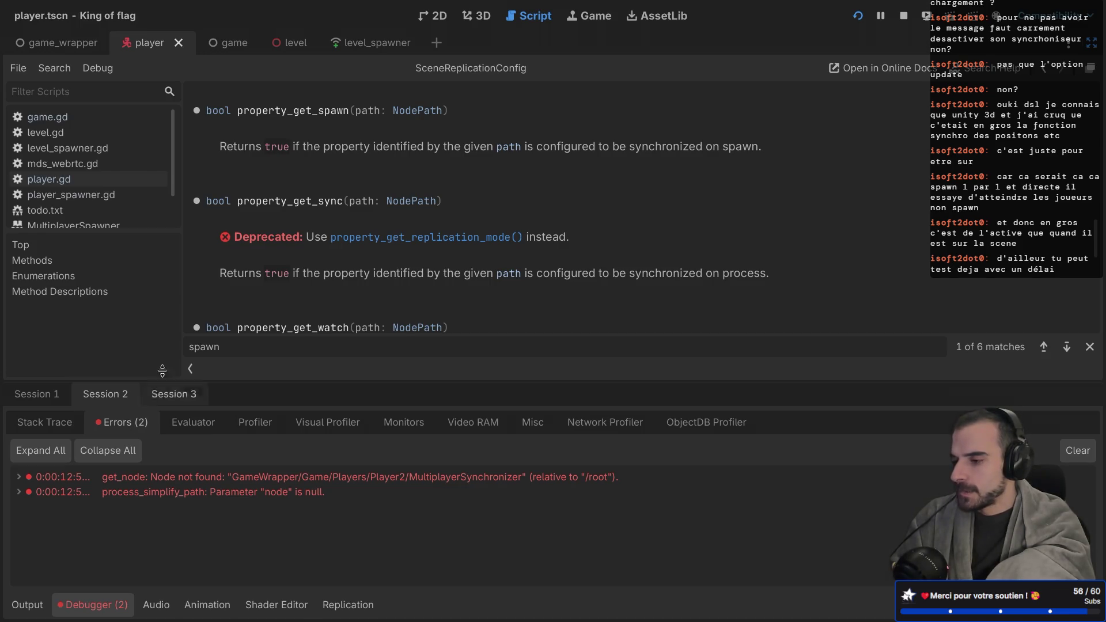
scroll(319, 267, "down", 1)
scroll(318, 266, "down", 5)
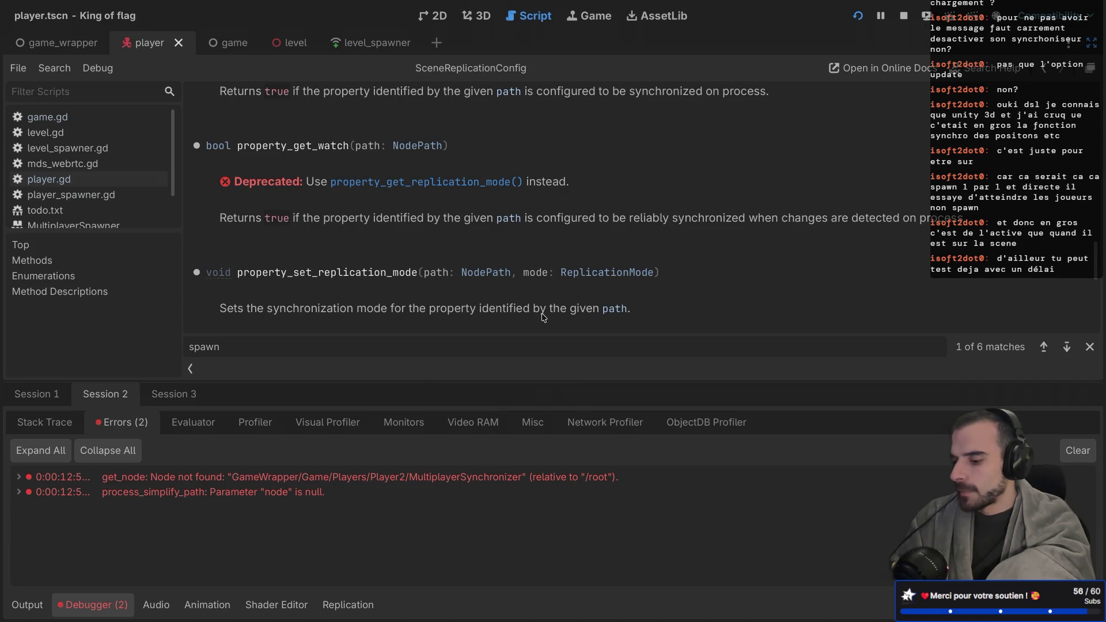
key("ctrl+shift+F11")
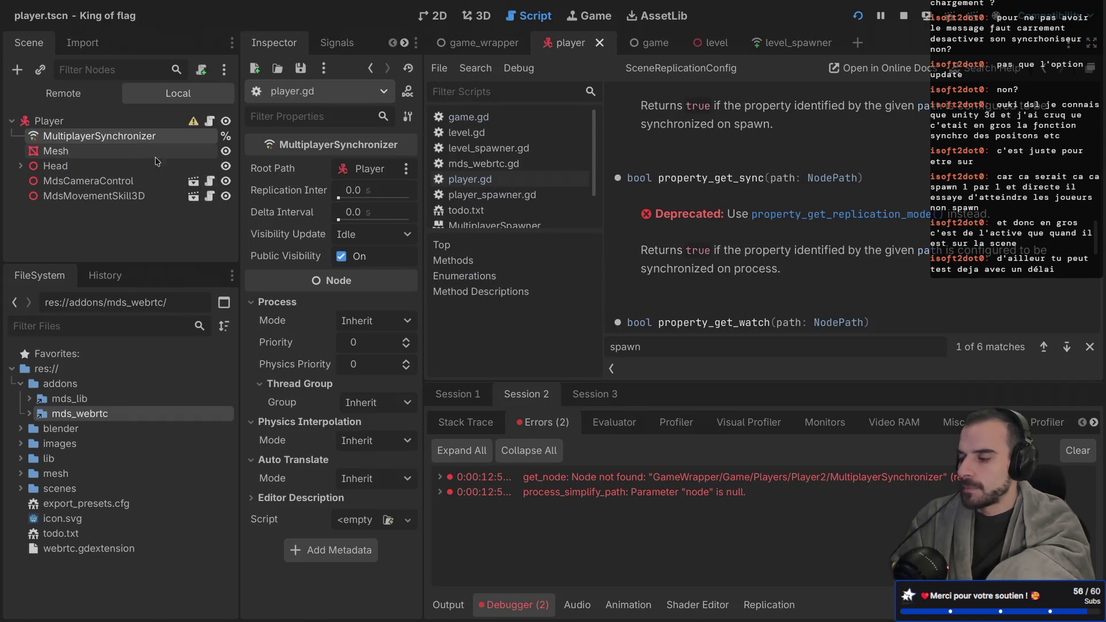
Expand and collapse the Head node, then scroll down through the help page
left_click(21, 166)
left_click(21, 166)
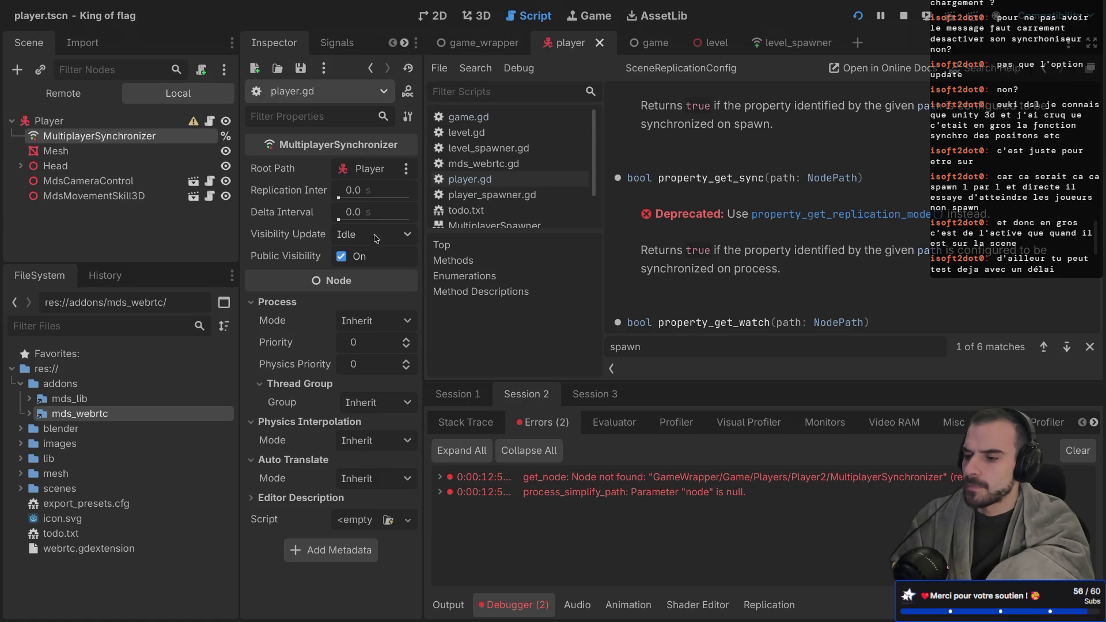
scroll(696, 257, "down", 5)
scroll(696, 257, "down", 6)
scroll(695, 257, "down", 4)
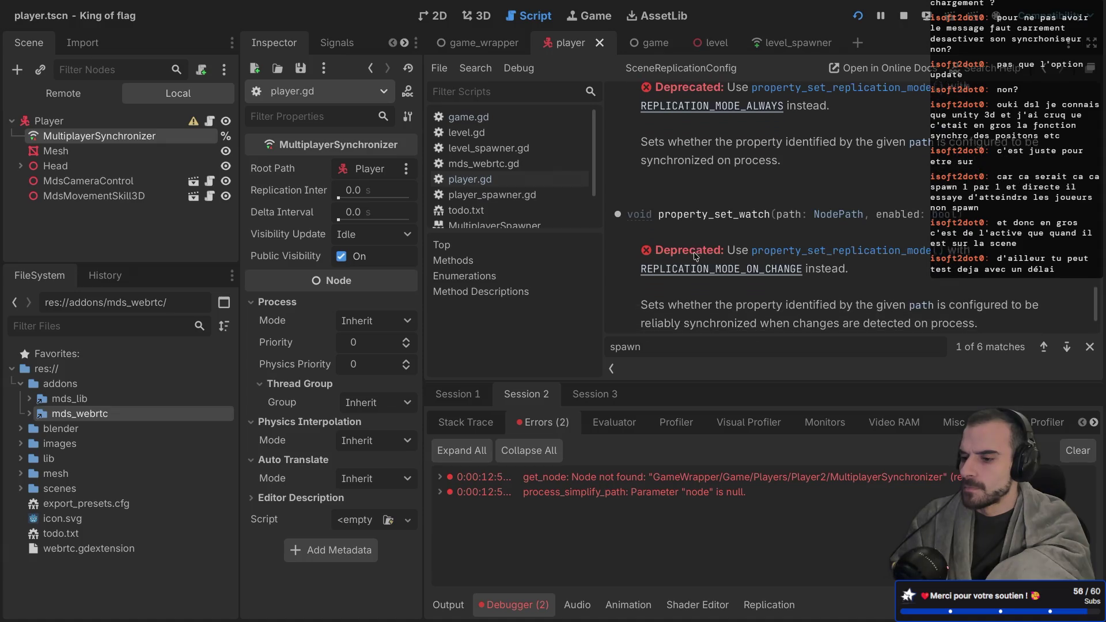
scroll(696, 256, "down", 1)
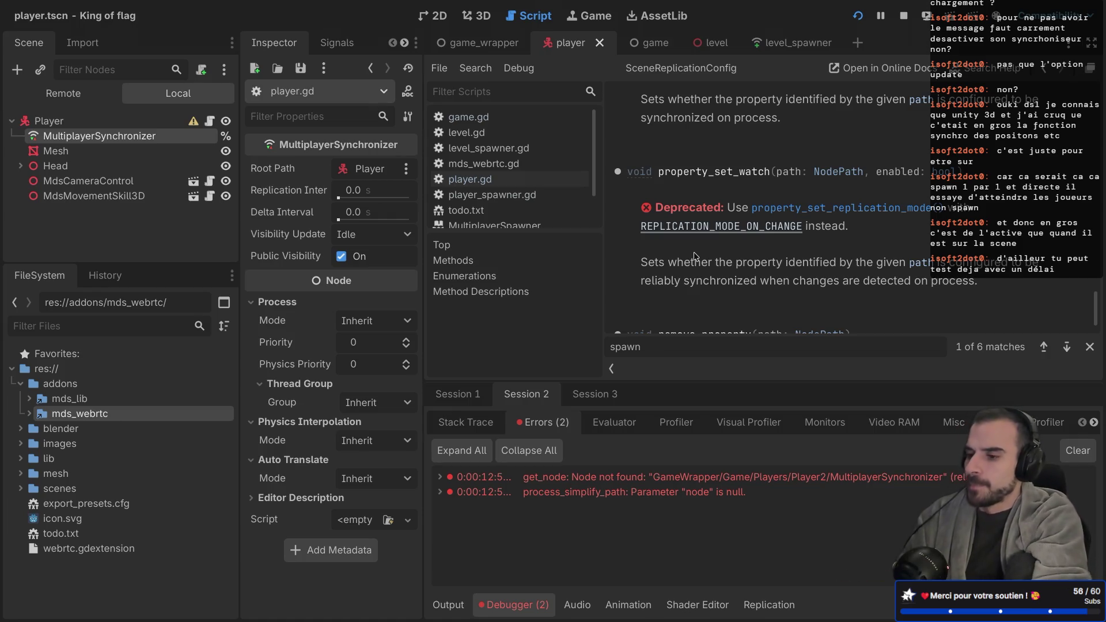
scroll(723, 285, "down", 3)
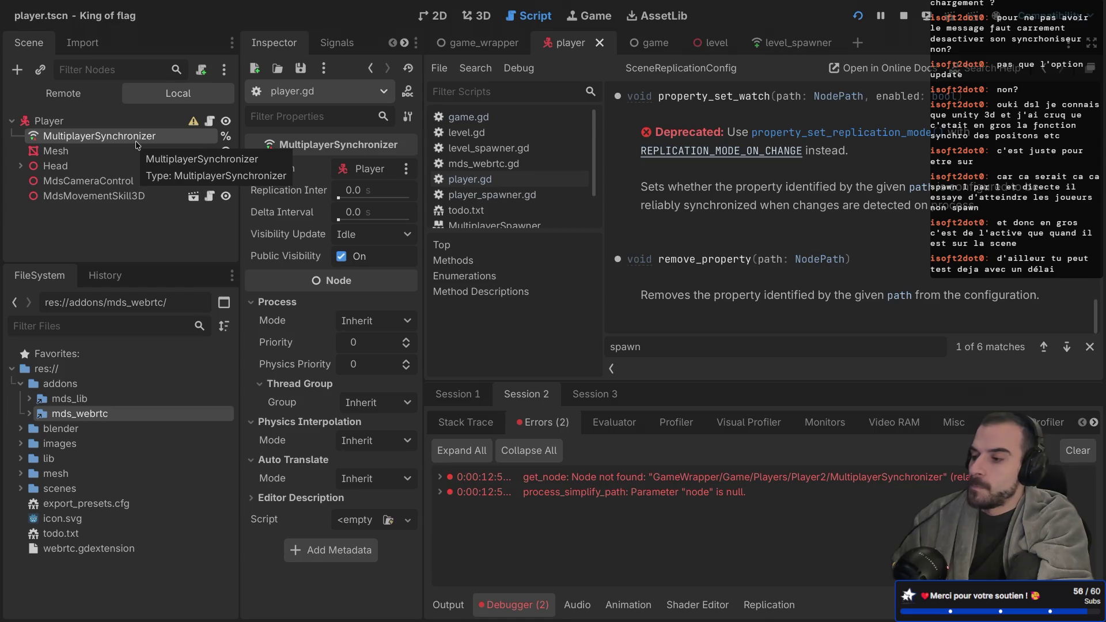
Inspect the Remote scene tree, reopen the debugger's error list, and hide the side docks
left_click(64, 93)
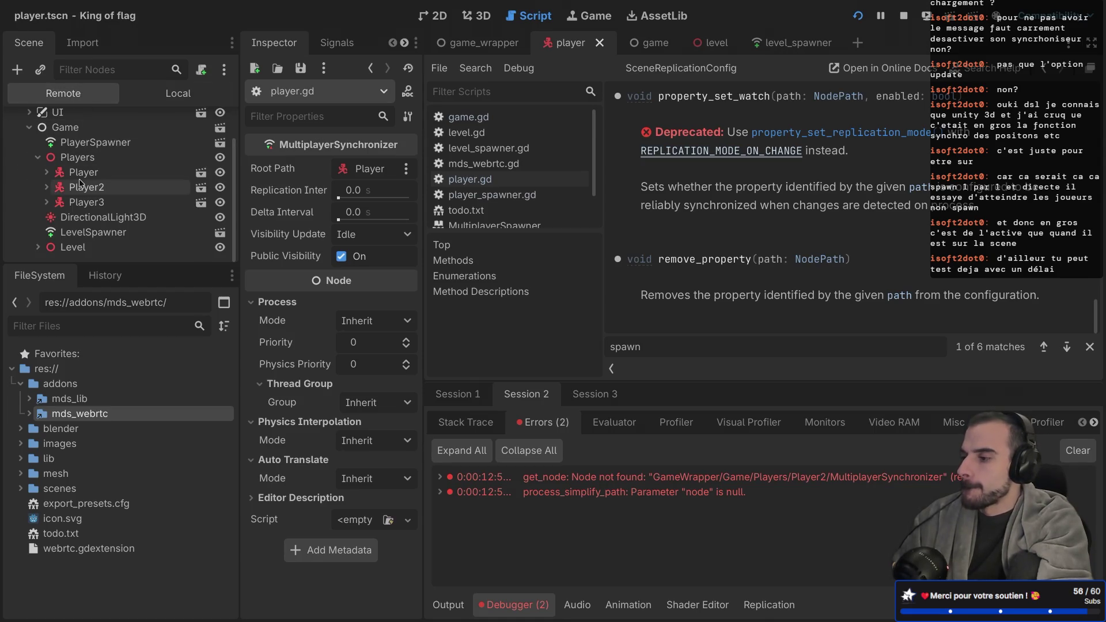
scroll(86, 185, "up", 2)
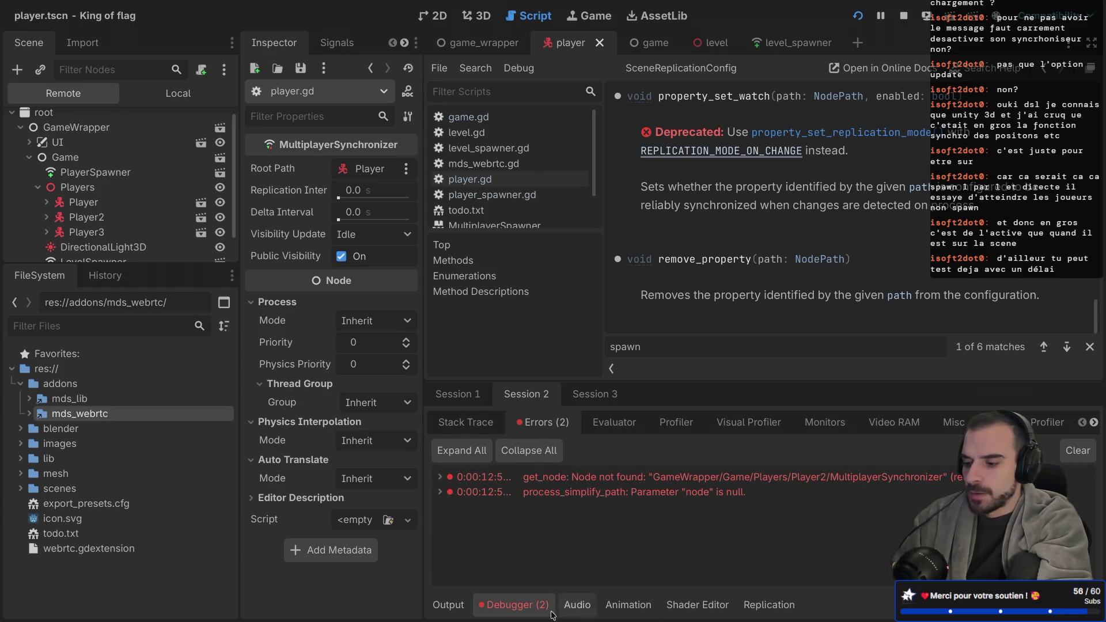
left_click(525, 608)
left_click(526, 604)
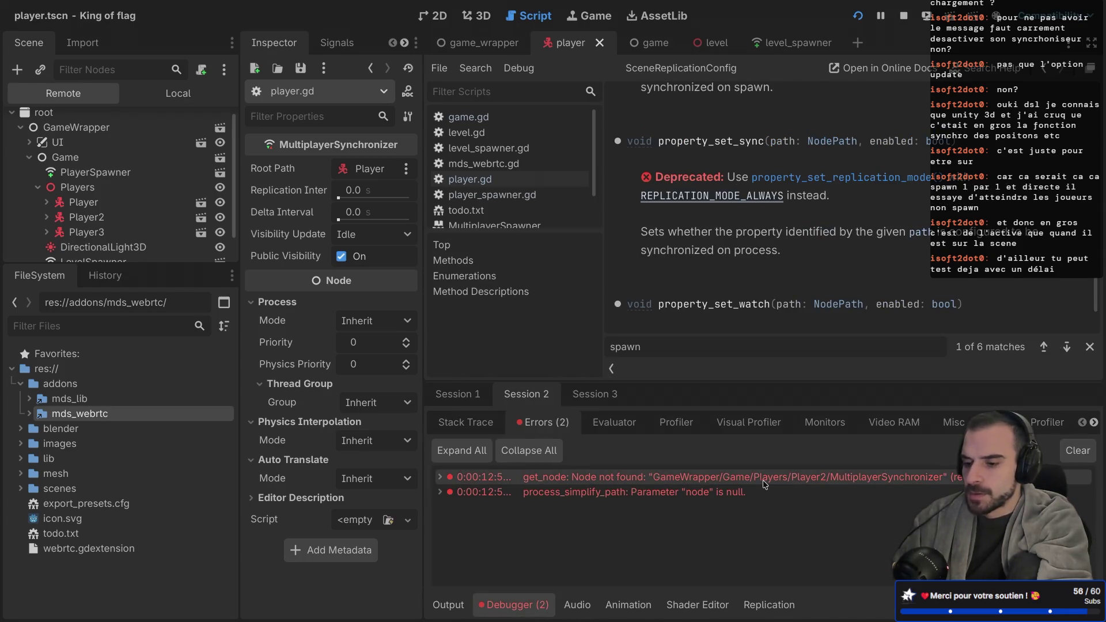
mouse_move(764, 484)
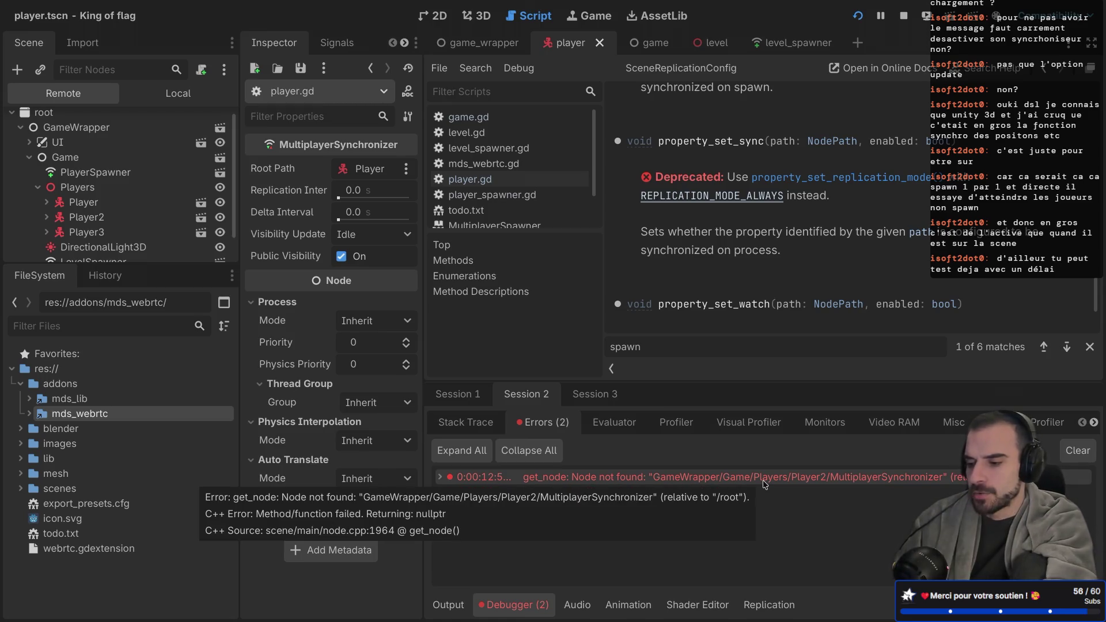
key("ctrl+shift+F11")
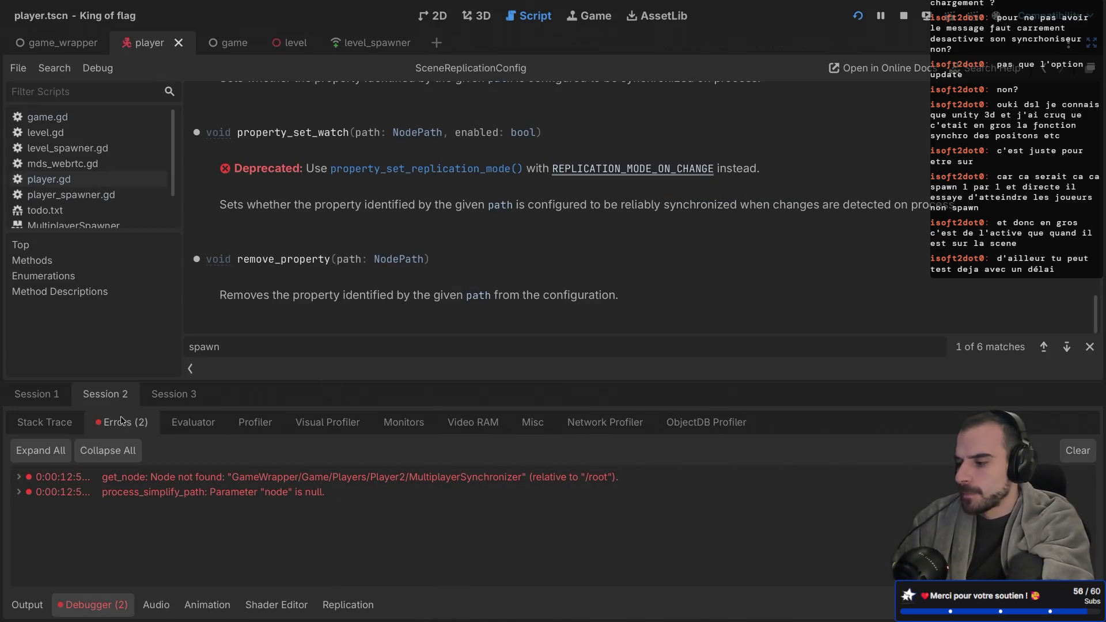
Check session 2's stack trace, return to the error list, and scroll the help page
left_click(45, 422)
left_click(105, 422)
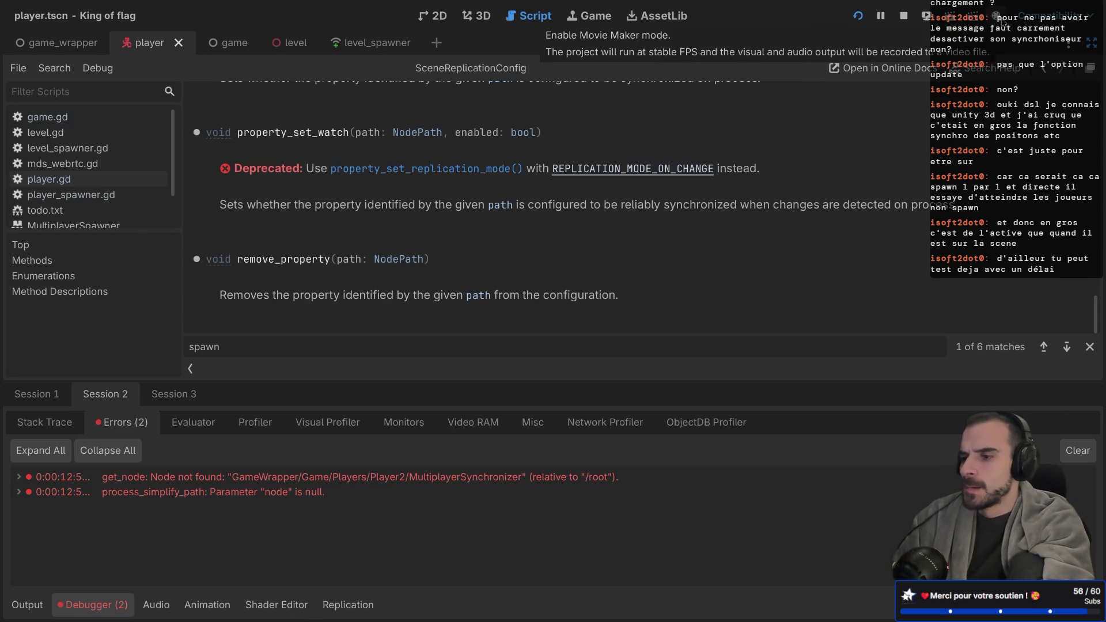
scroll(710, 258, "up", 1)
scroll(710, 258, "down", 1)
scroll(710, 258, "up", 1)
scroll(708, 258, "up", 15)
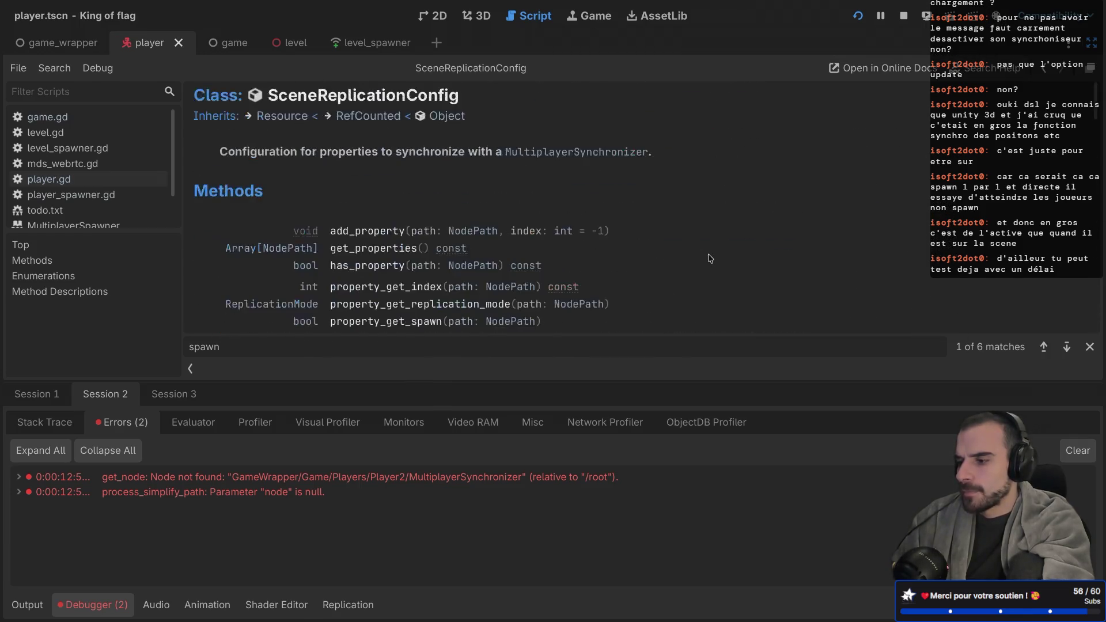
scroll(711, 259, "down", 1)
scroll(692, 257, "down", 3)
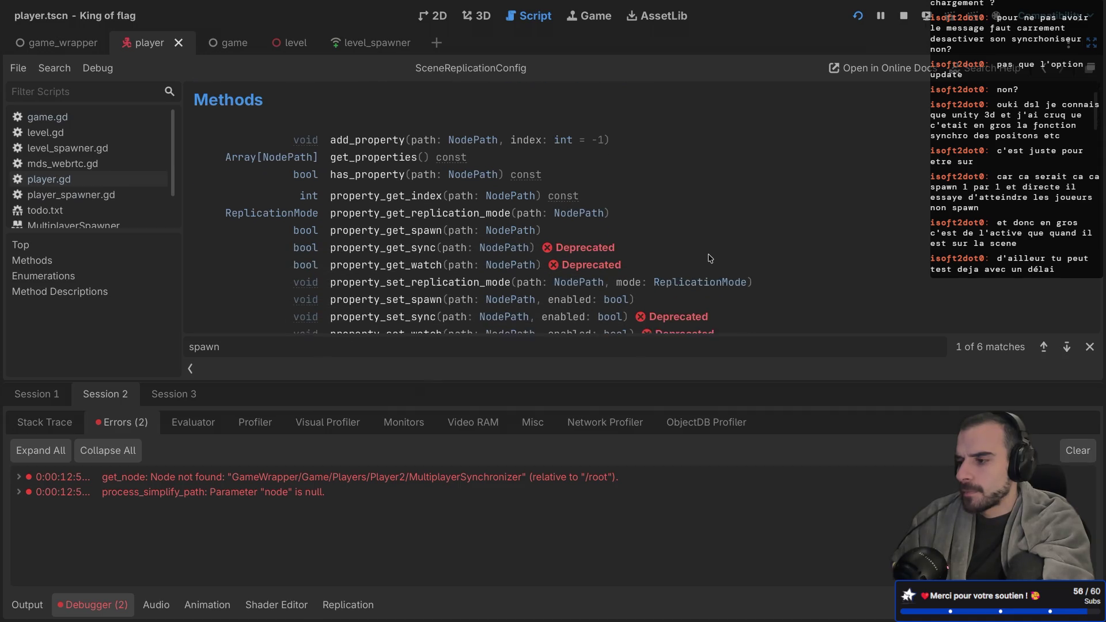
scroll(299, 171, "up", 1)
scroll(299, 171, "up", 3)
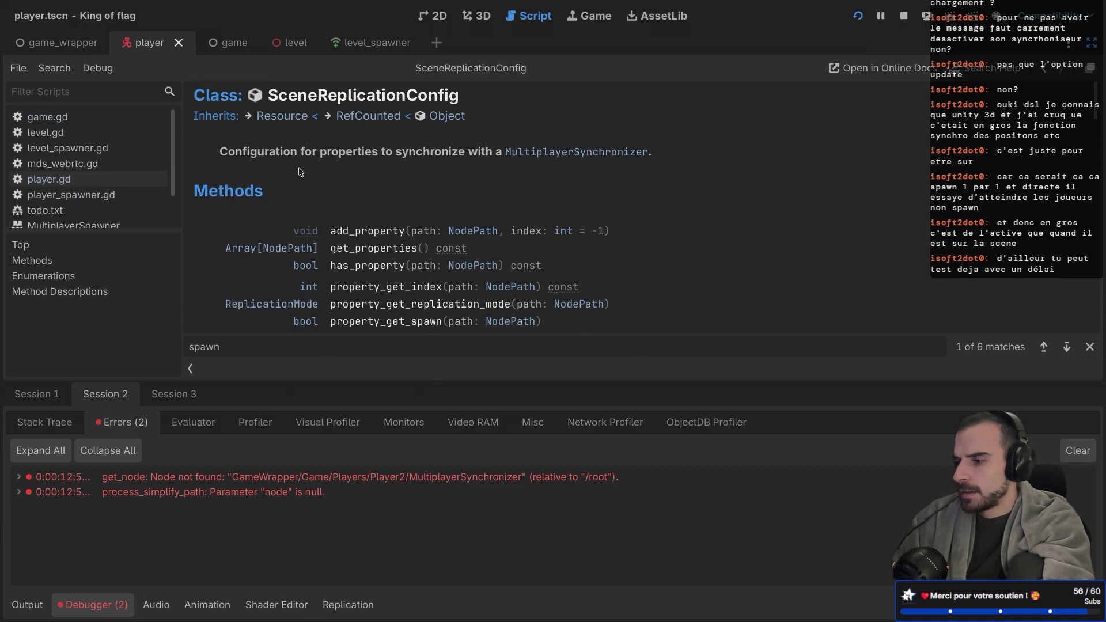
scroll(144, 185, "down", 2)
Read the MultiplayerSynchronizer docs down to Enumerations and Property Descriptions, then expand the first error
left_click(109, 199)
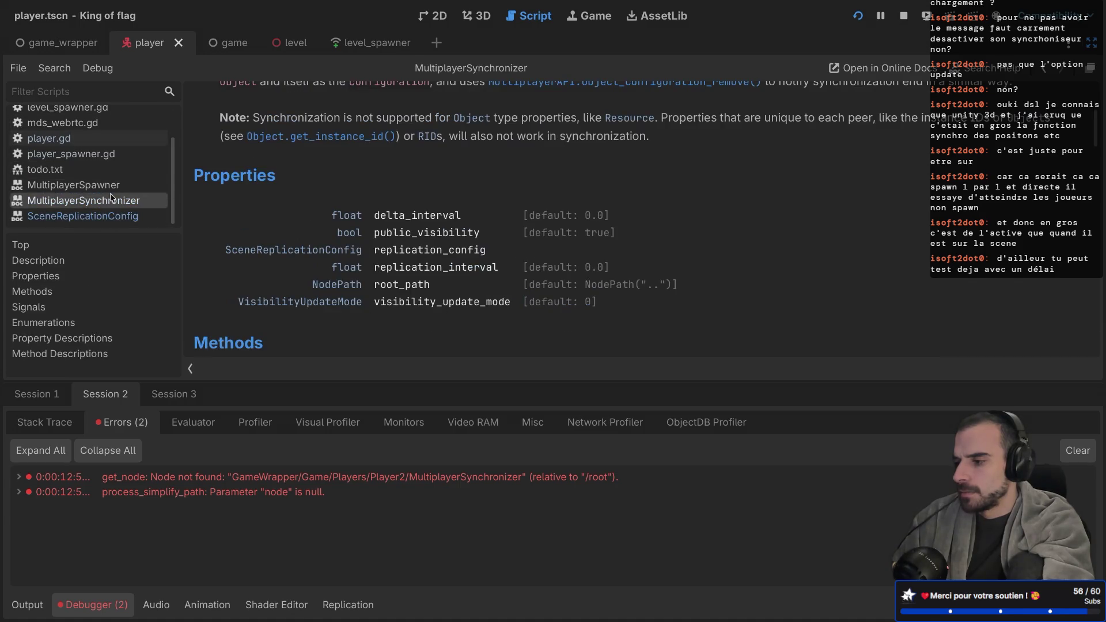
scroll(250, 258, "down", 5)
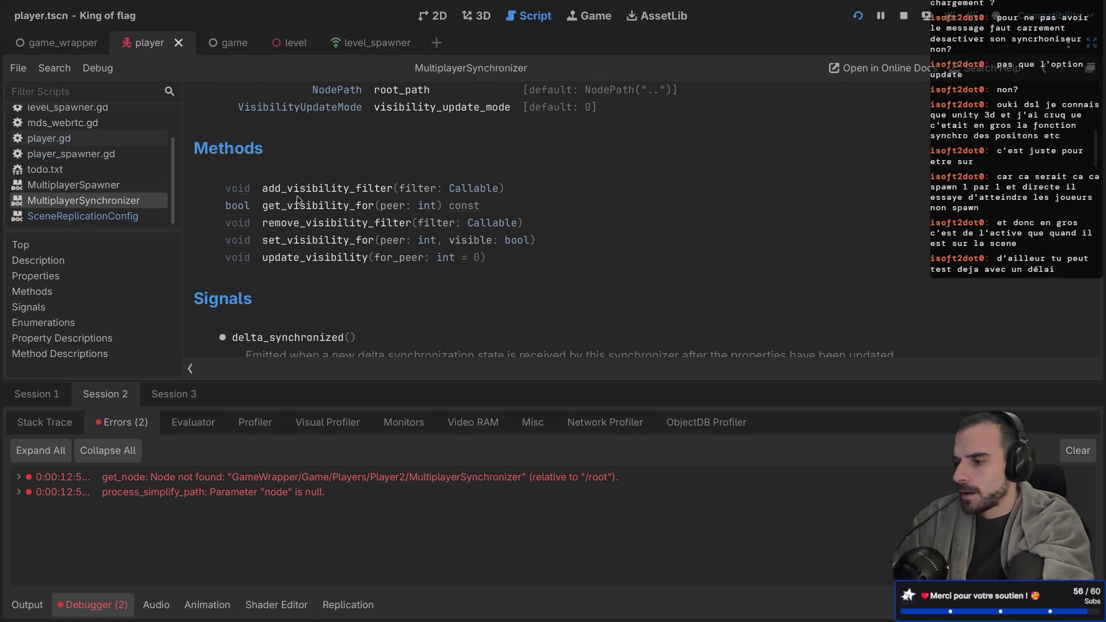
scroll(309, 180, "down", 3)
scroll(309, 180, "down", 3)
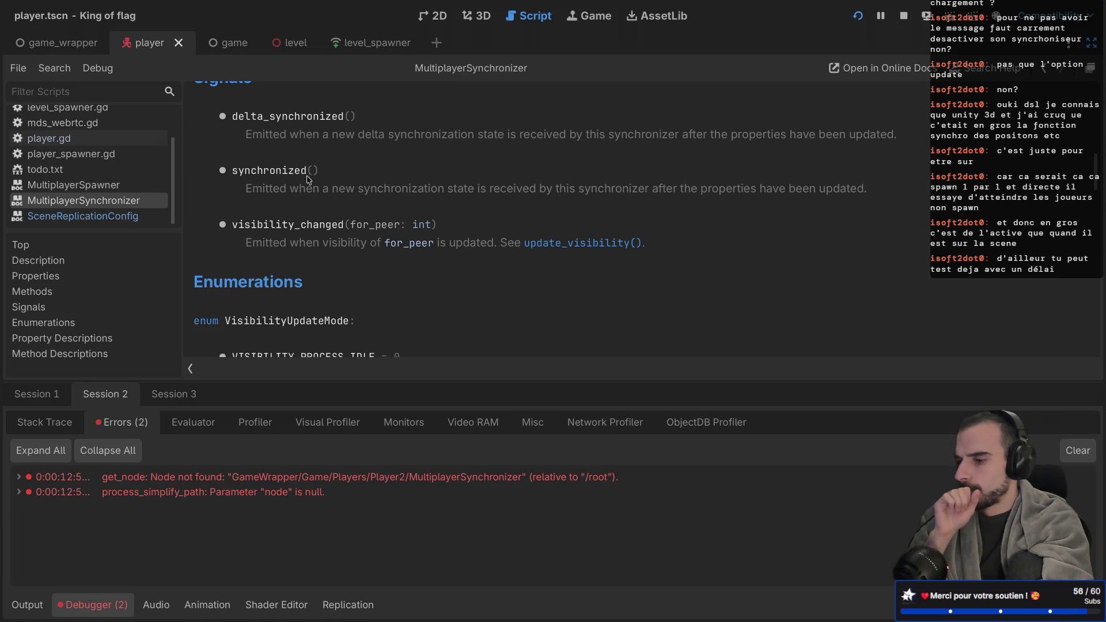
scroll(308, 179, "down", 5)
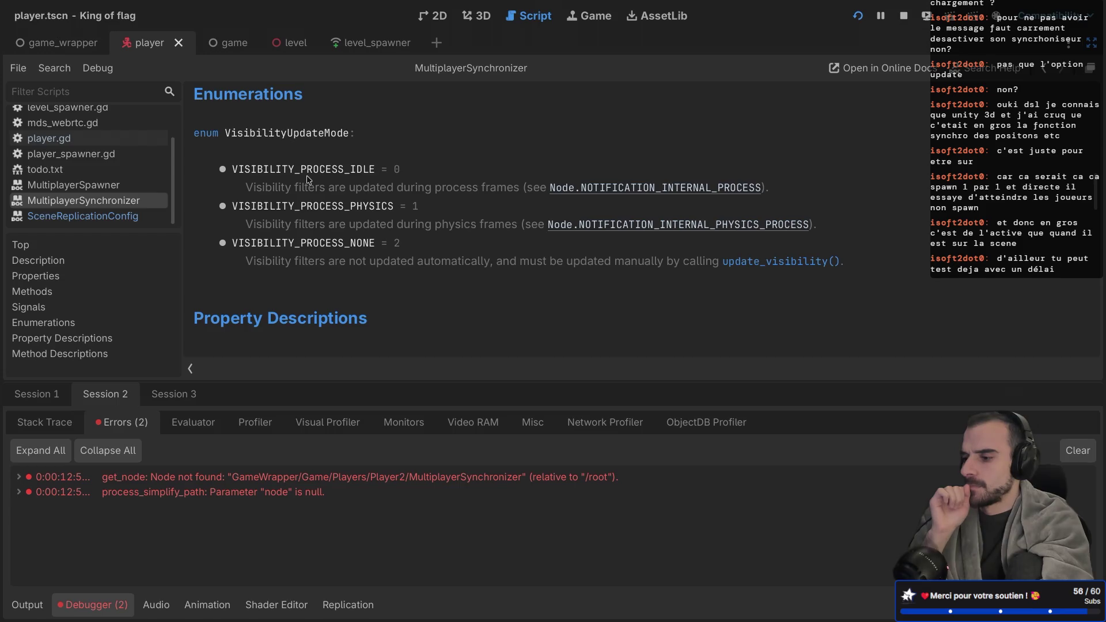
scroll(307, 180, "down", 3)
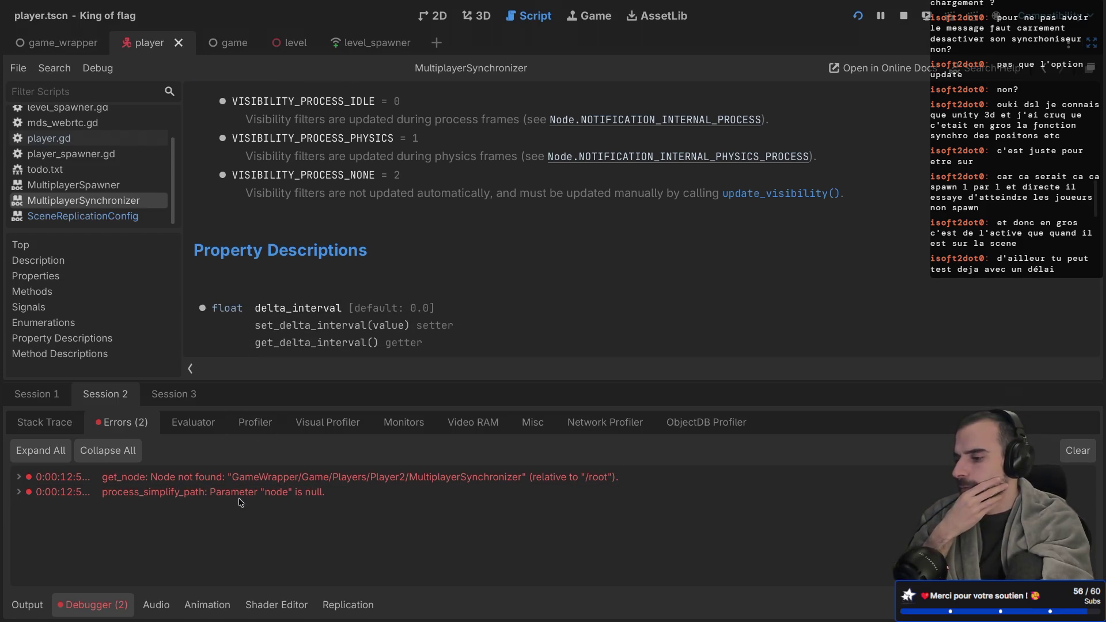
mouse_move(225, 482)
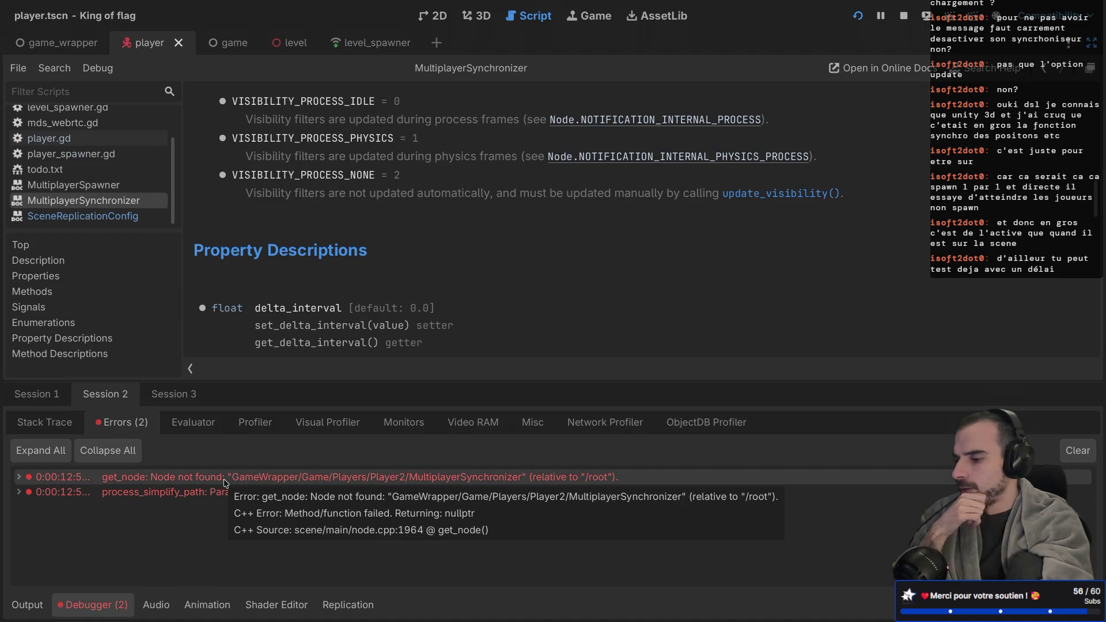
mouse_move(344, 496)
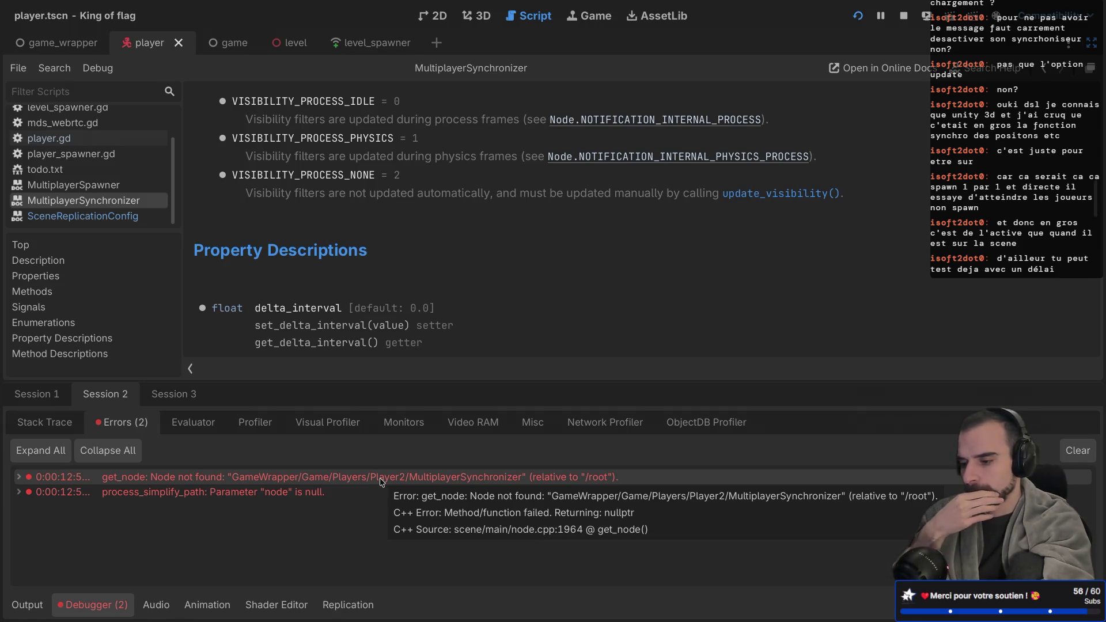
left_click(18, 477)
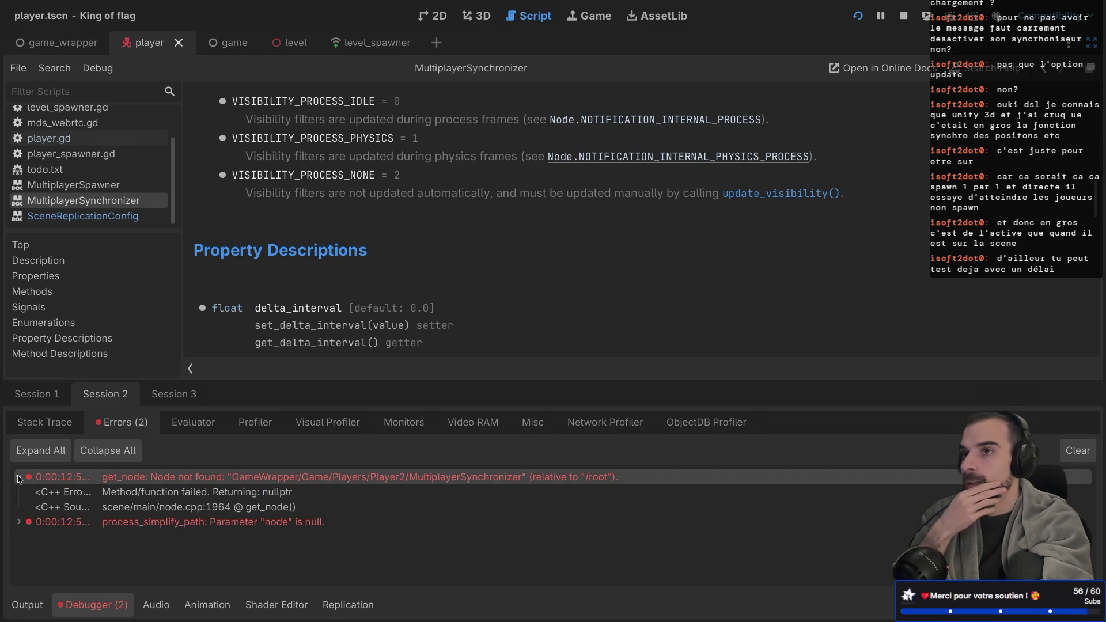
Inspect the error's node.cpp:1964 source line and stack trace, then restore the side docks
left_click(185, 507)
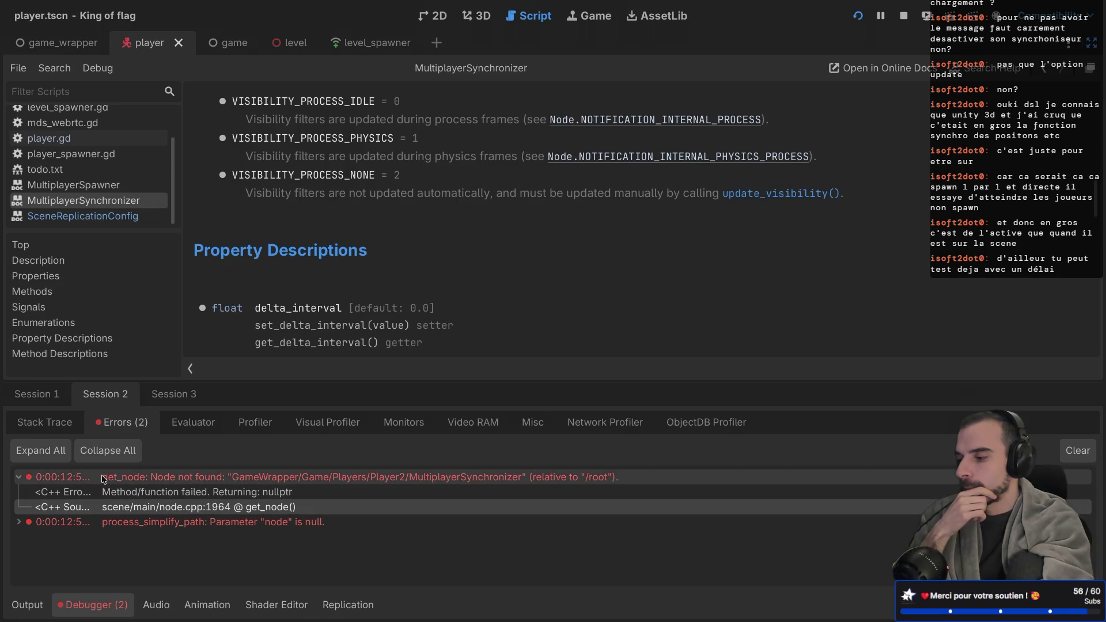
left_click(65, 417)
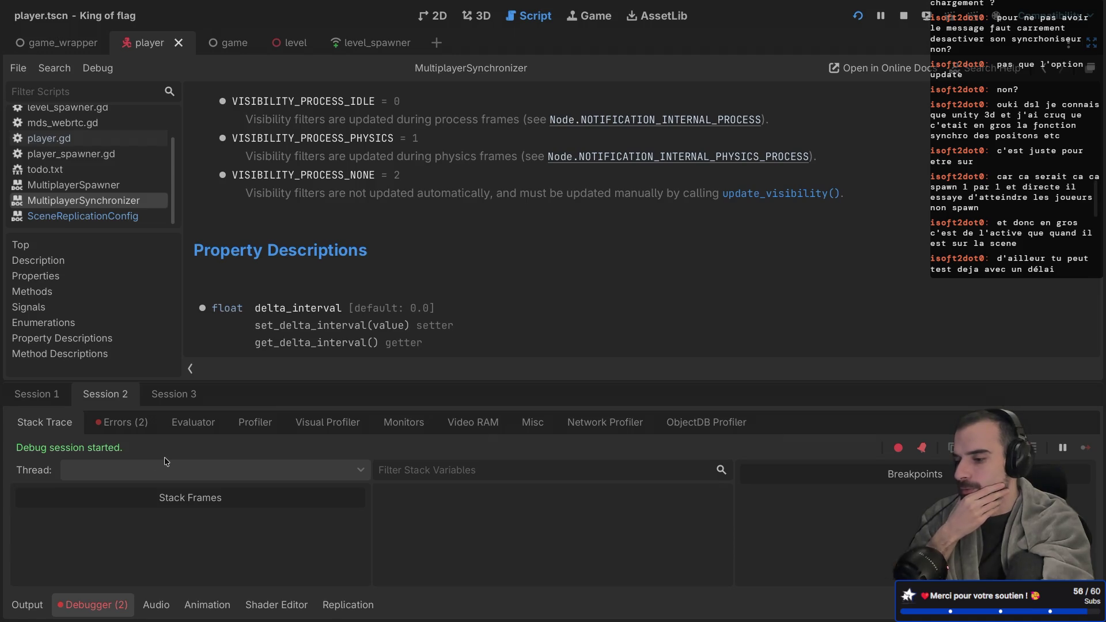
left_click(145, 424)
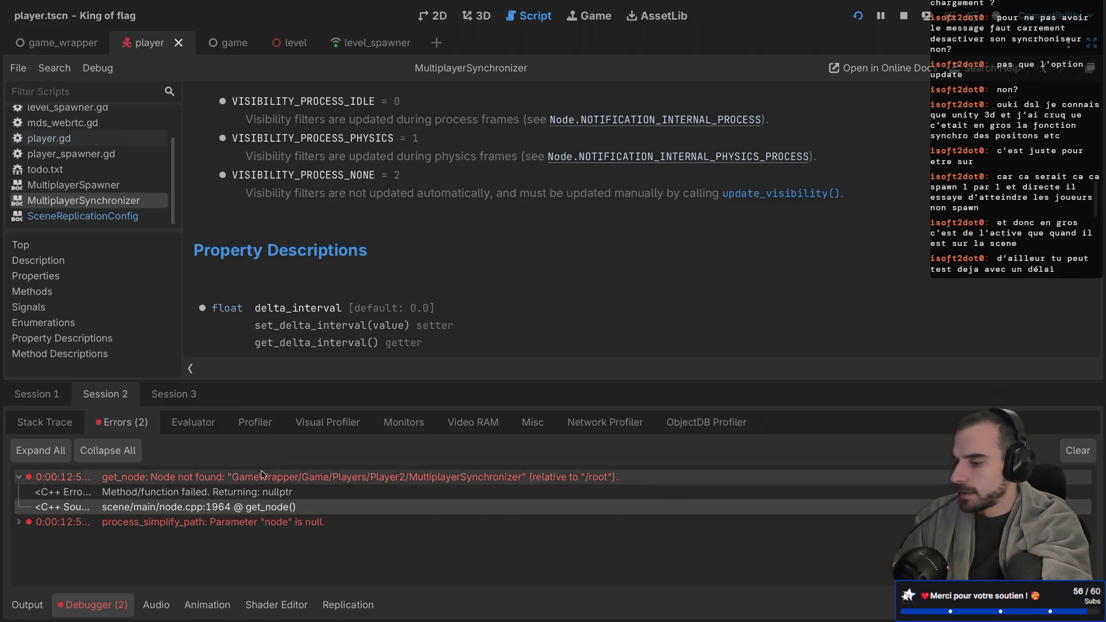
key("ctrl+shift+F11")
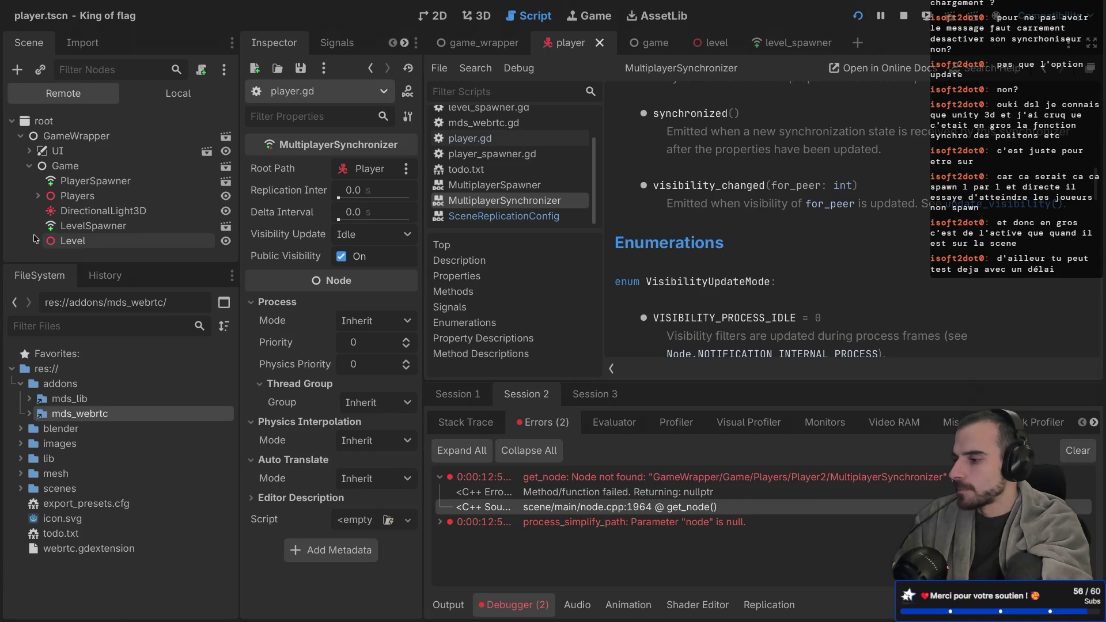
Check Level and Players in the remote tree and cycle through the game, level and level_spawner scenes
left_click(37, 240)
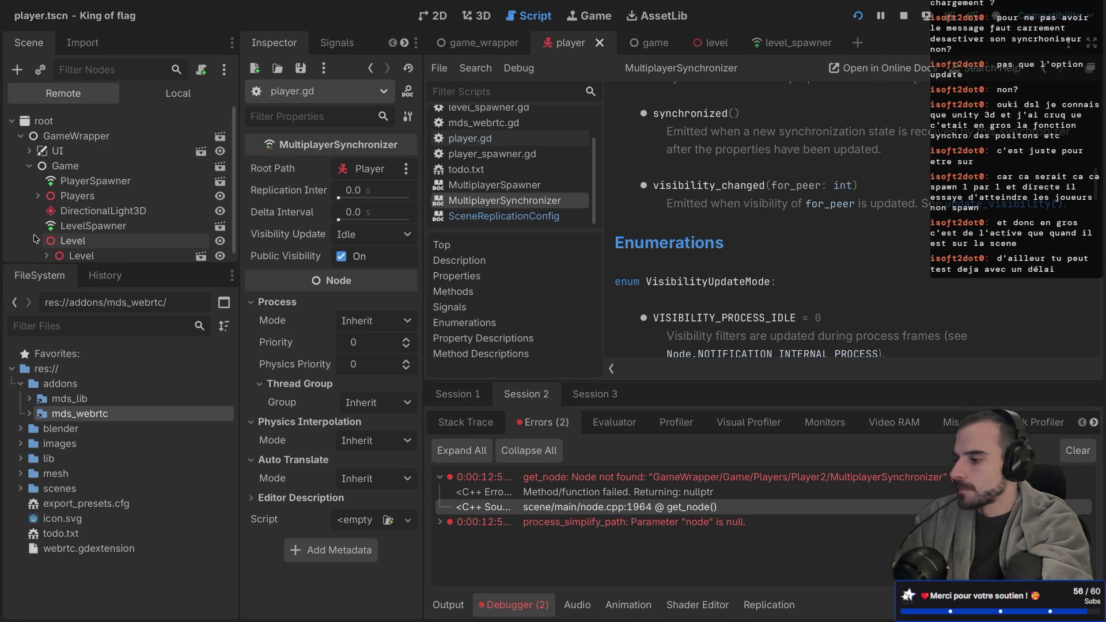
left_click(37, 197)
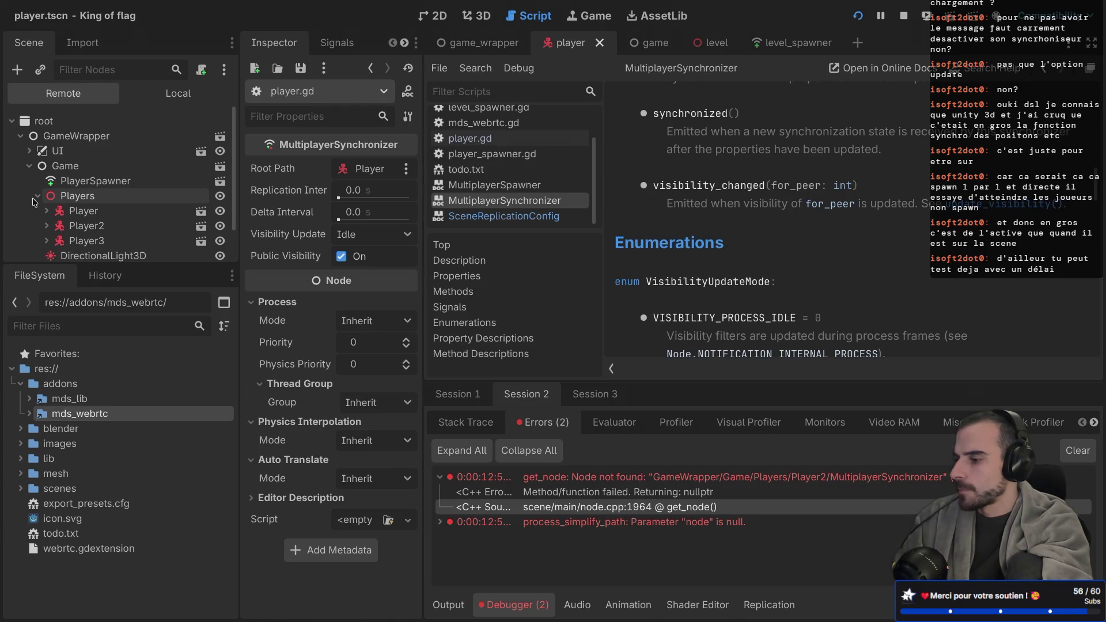
left_click(36, 196)
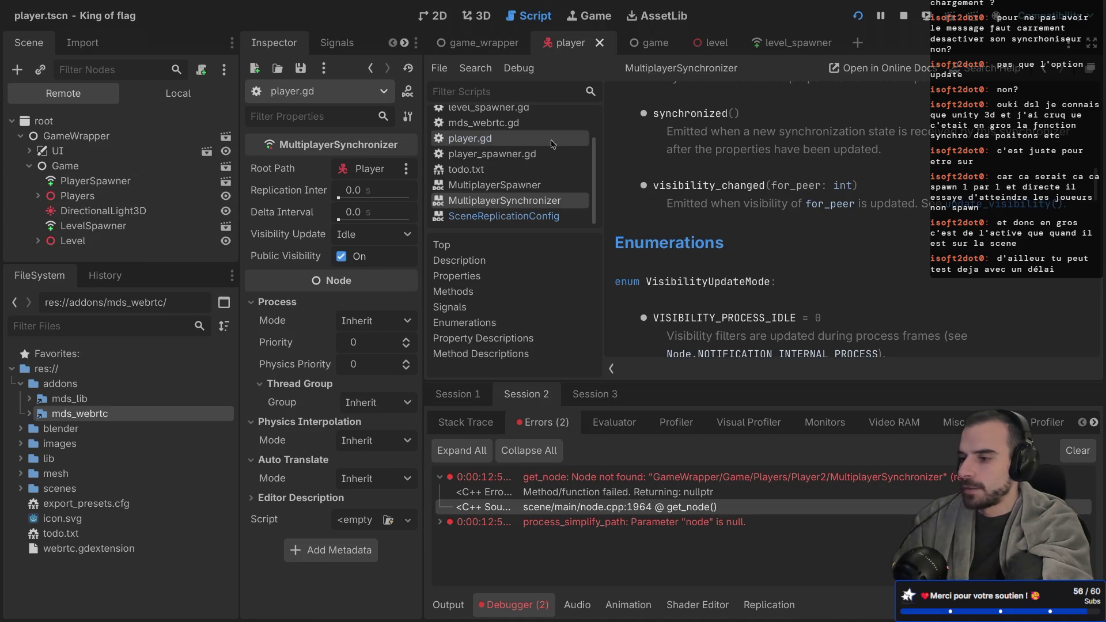
left_click(642, 43)
left_click(711, 43)
left_click(773, 44)
left_click(719, 48)
left_click(634, 46)
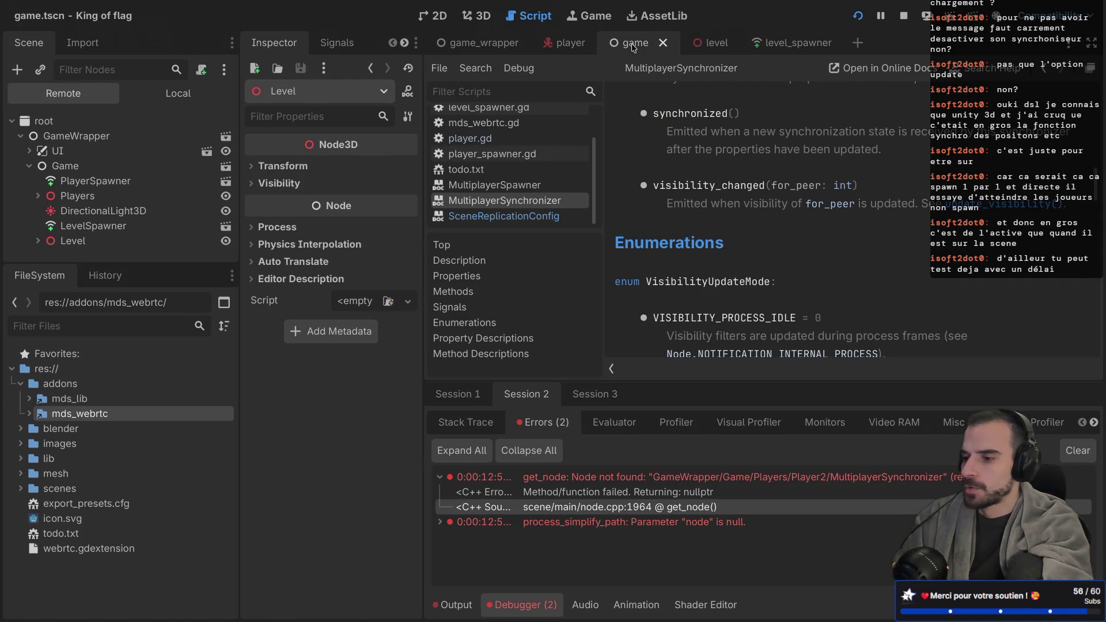
left_click(496, 50)
Open the Game node's scene and its game.gd script
scroll(507, 138, "up", 3)
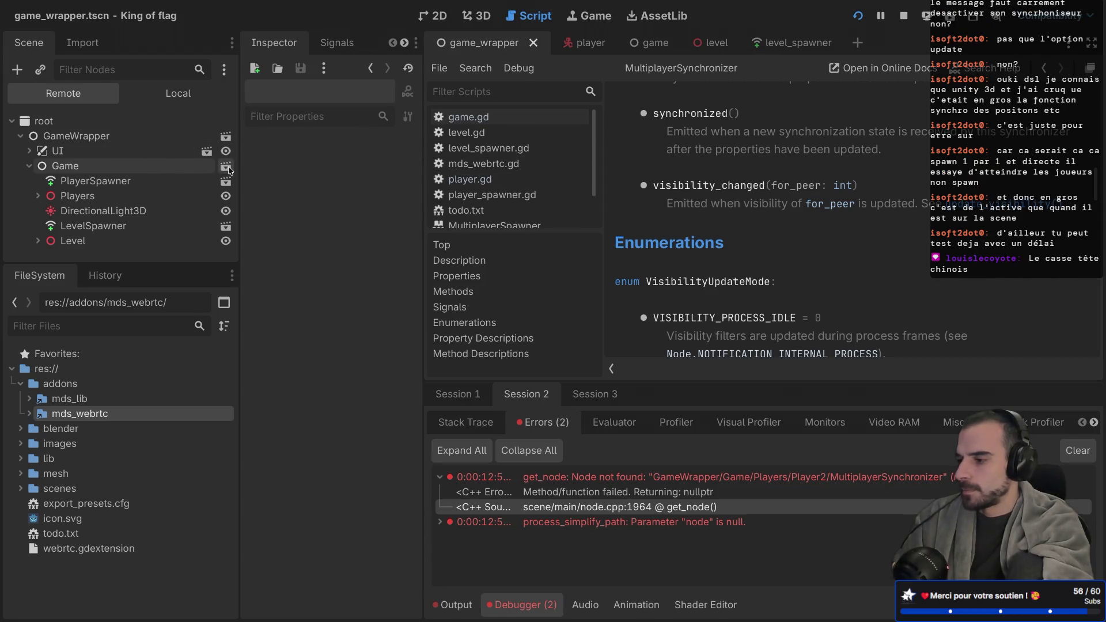
left_click(226, 165)
left_click(228, 125)
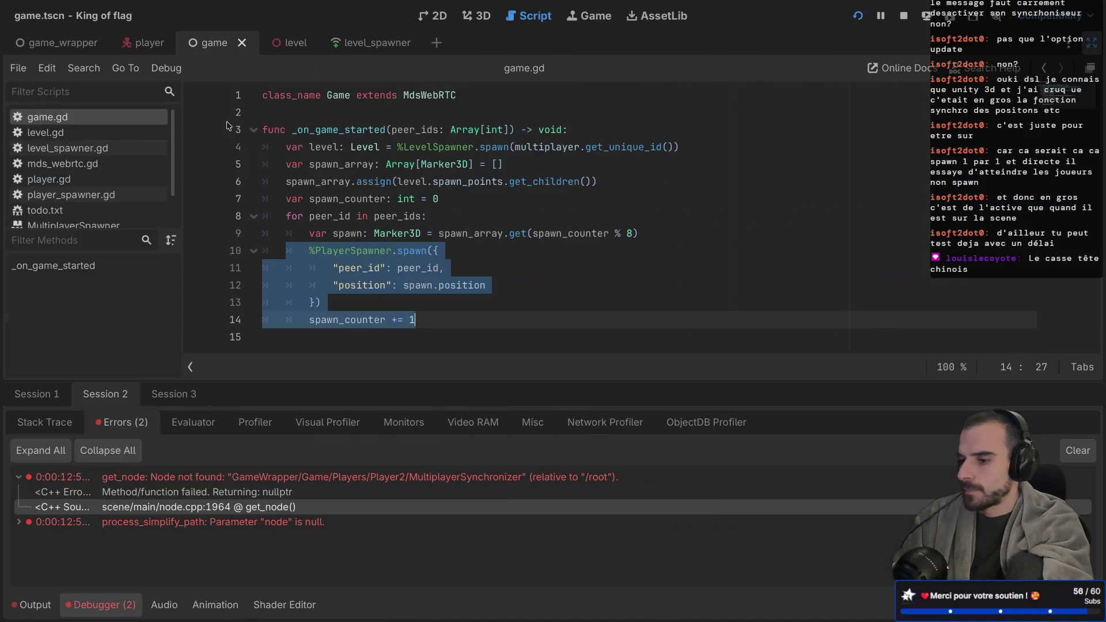
Add 'await get_tree().create_timer(1)' after 'spawn_counter += 1' and save game.gd
right_click(336, 218)
left_click(352, 223)
left_click(442, 320)
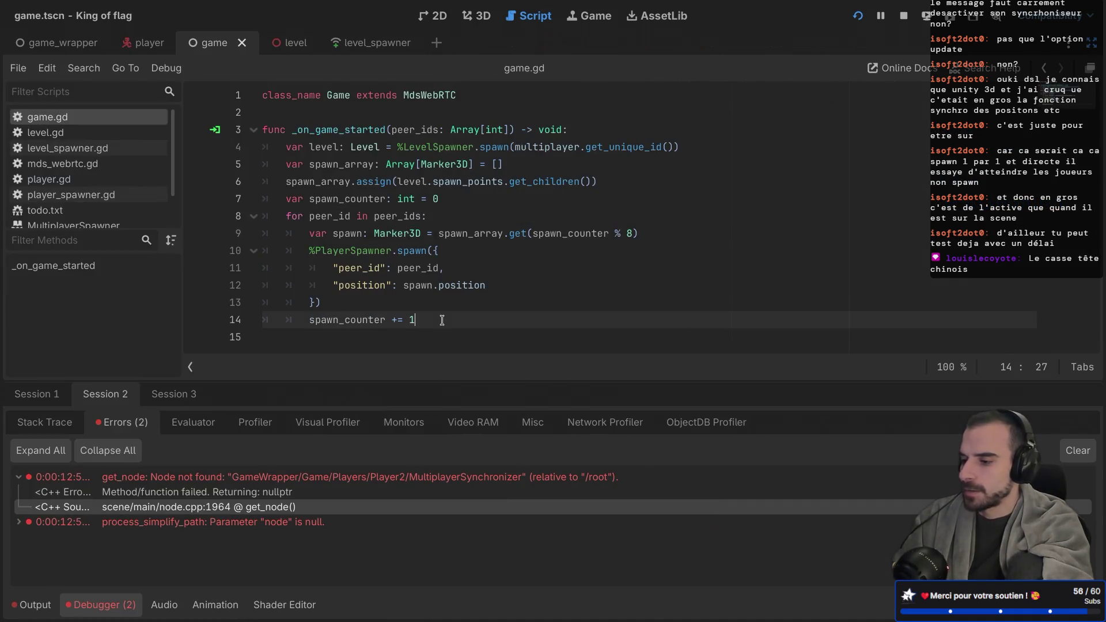
key("Return")
type("awai")
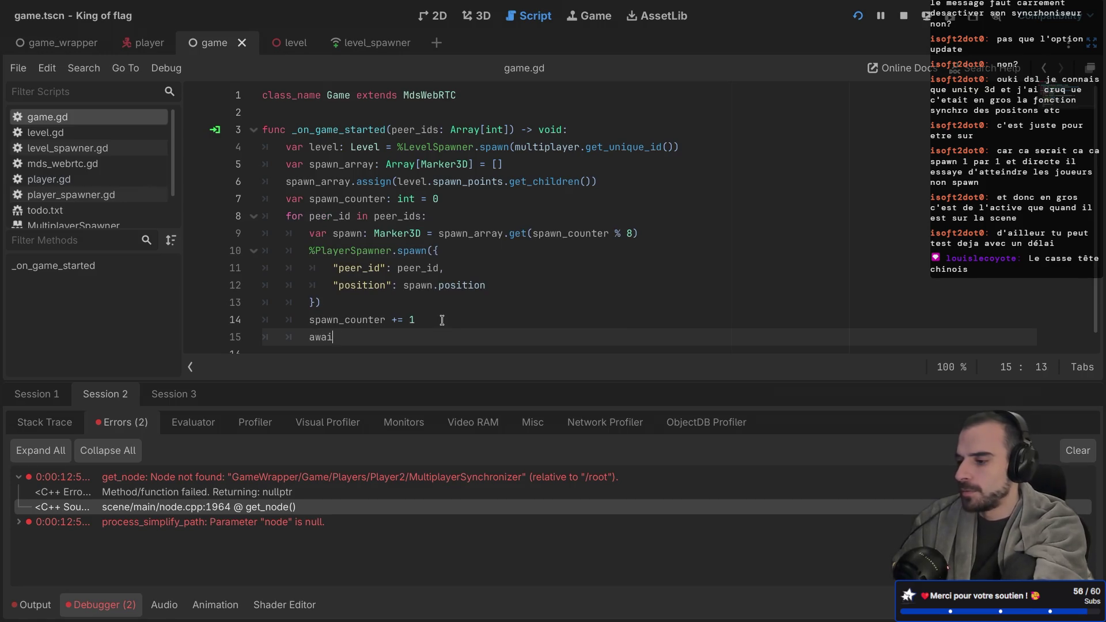
type("t get")
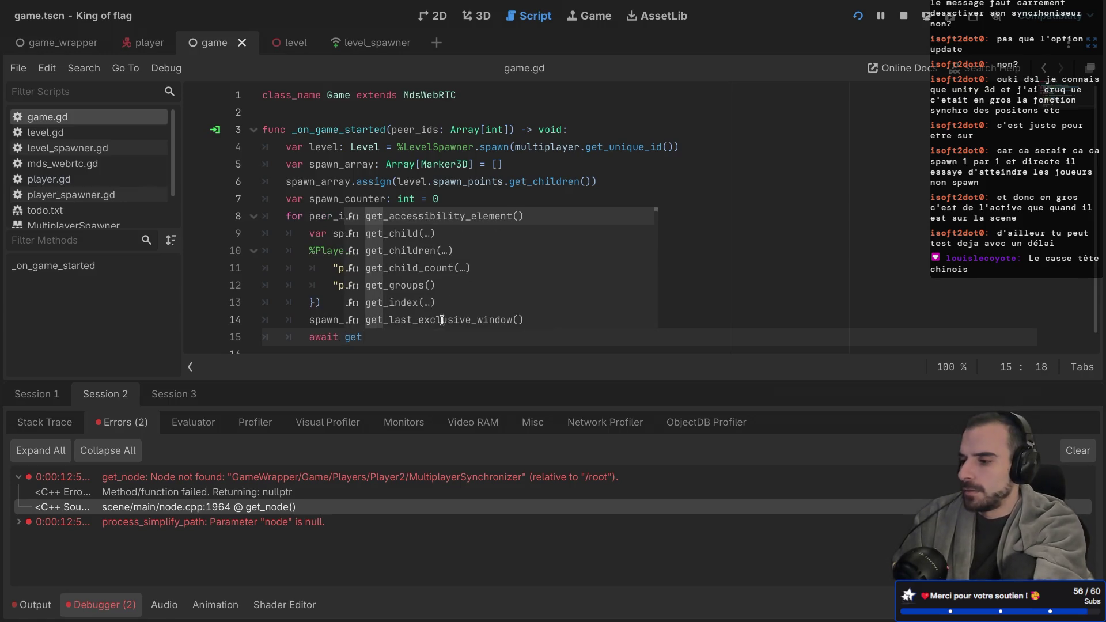
type("_tree().crea")
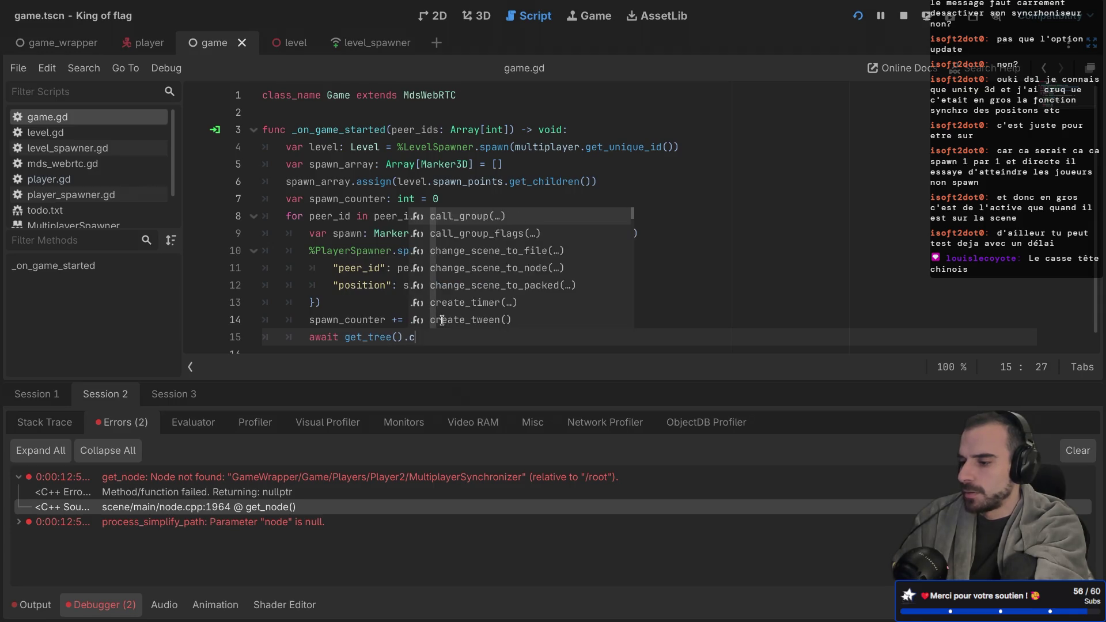
key("Return")
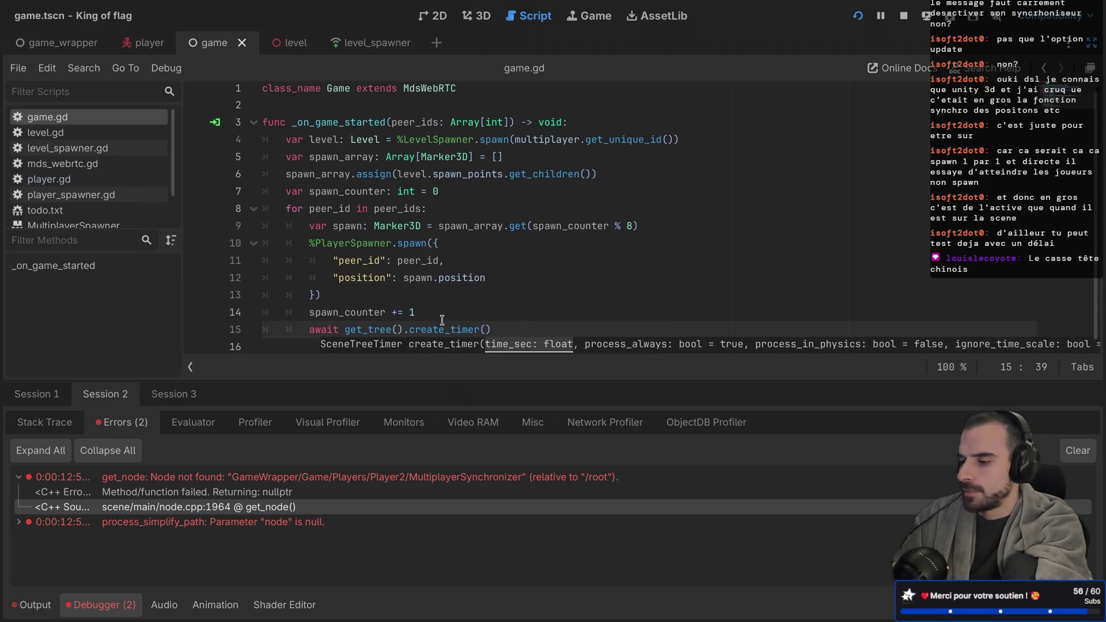
type(".")
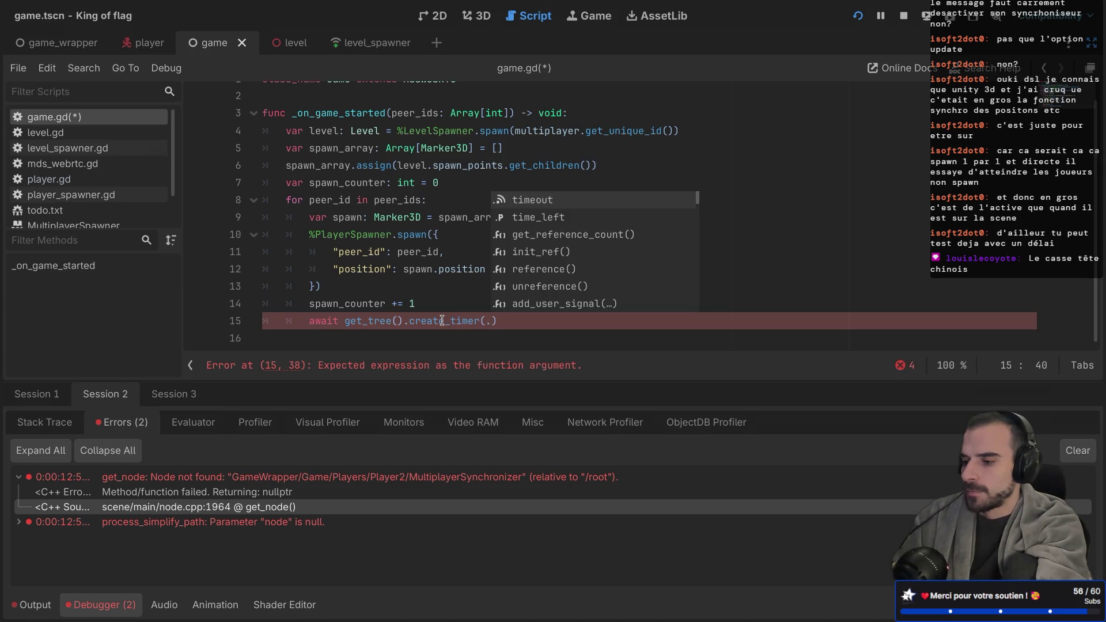
key("BackSpace")
type("1")
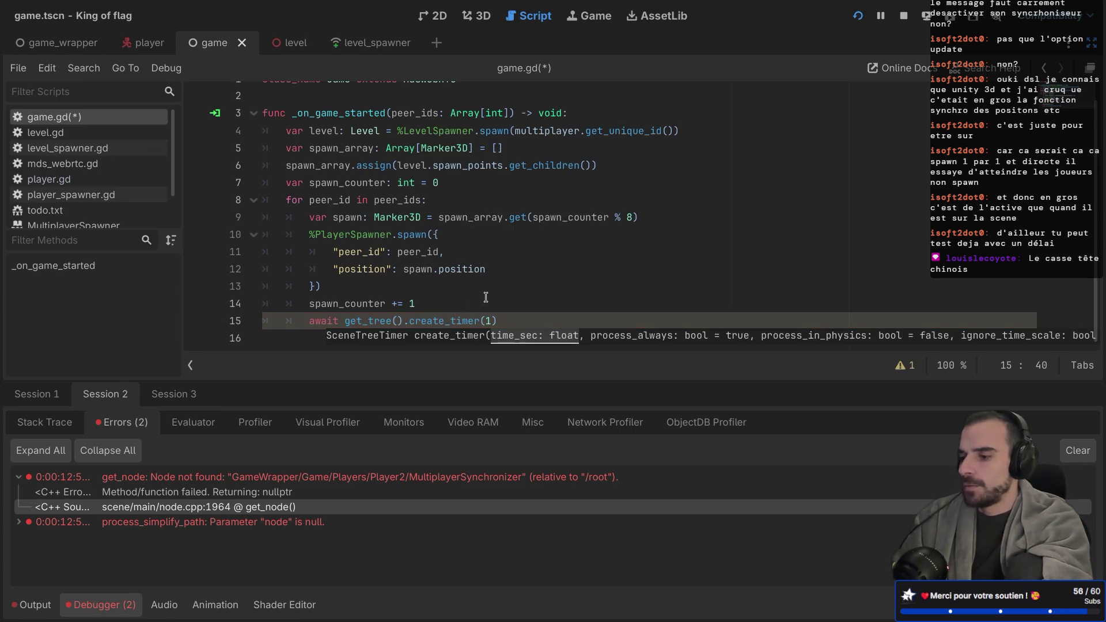
left_click(488, 295)
key("ctrl+s")
Finish the await line with '.timeout' and stop the running game
left_click(525, 315)
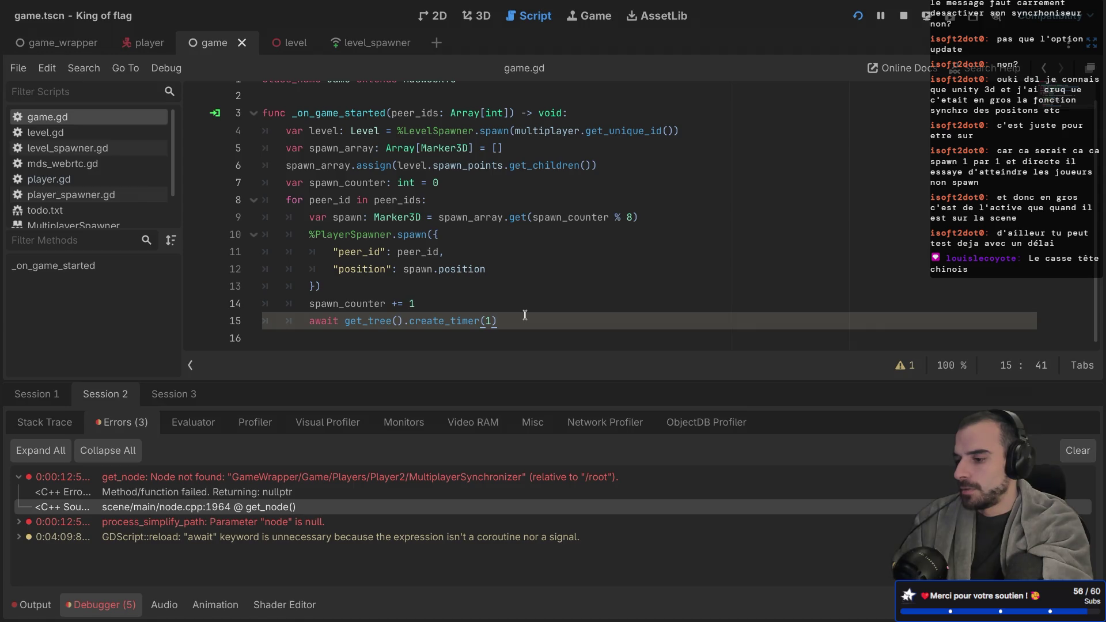
type(".te")
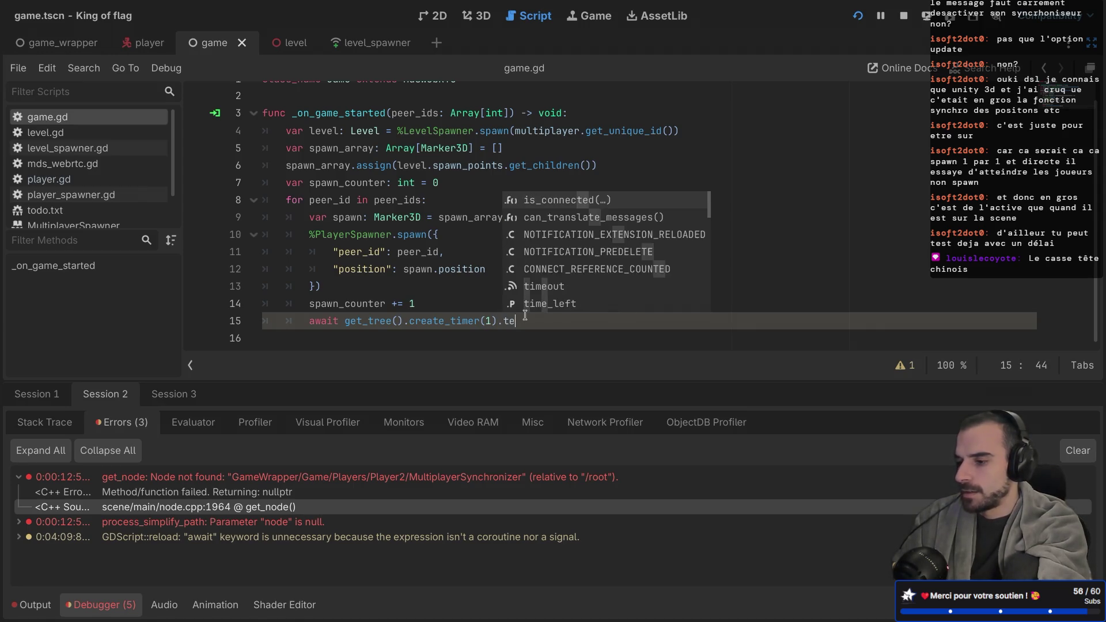
key("Return")
key("BackSpace")
key("BackSpace")
key("BackSpace")
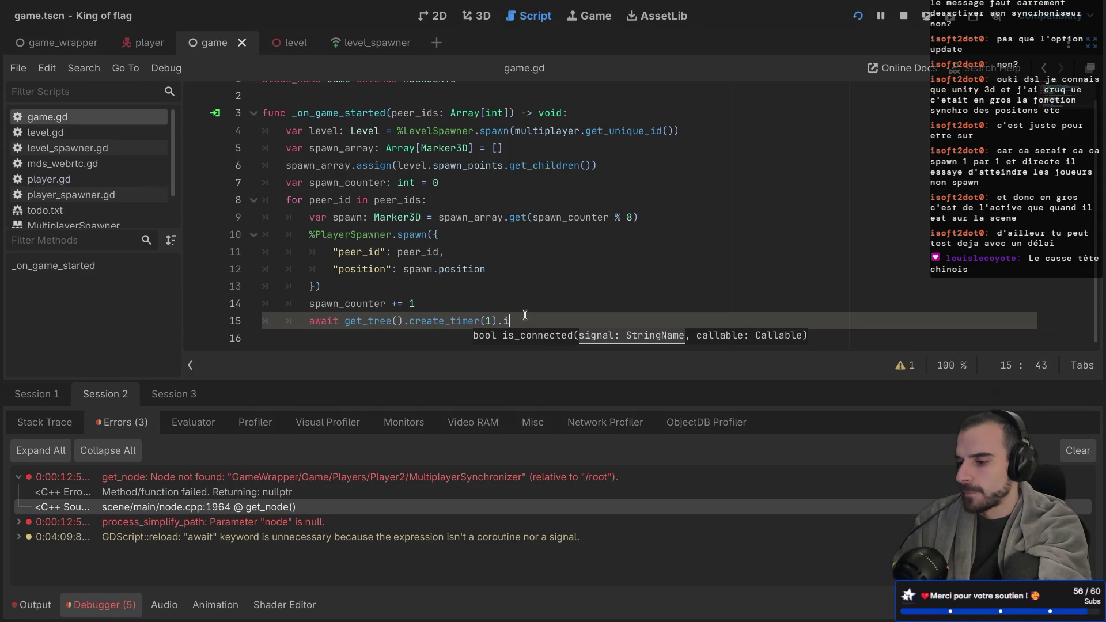
type("time")
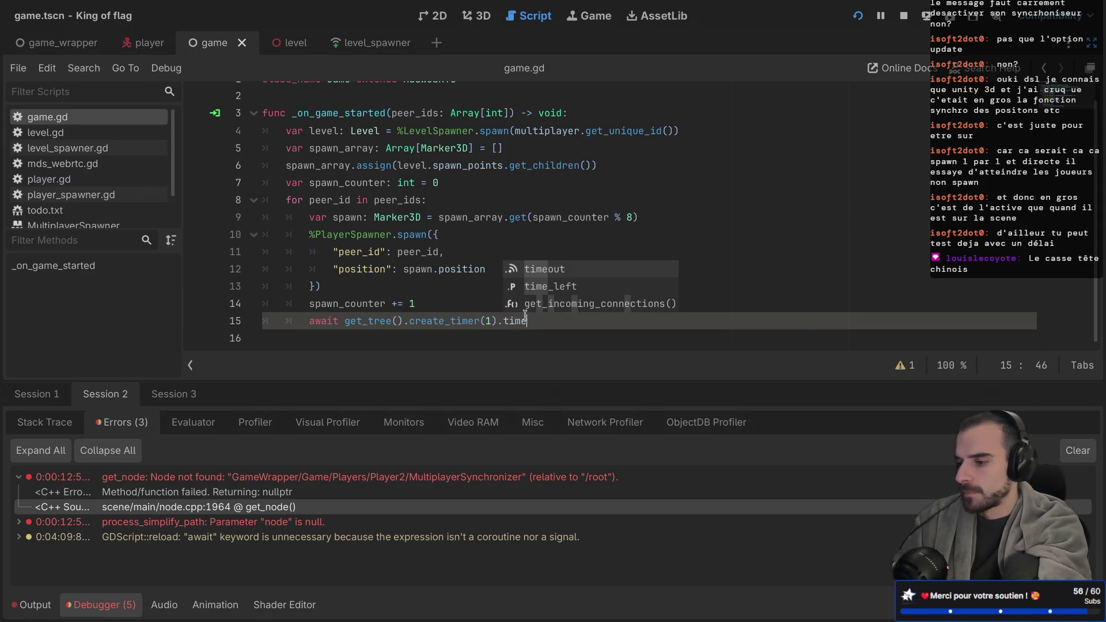
key("Return")
left_click(612, 268)
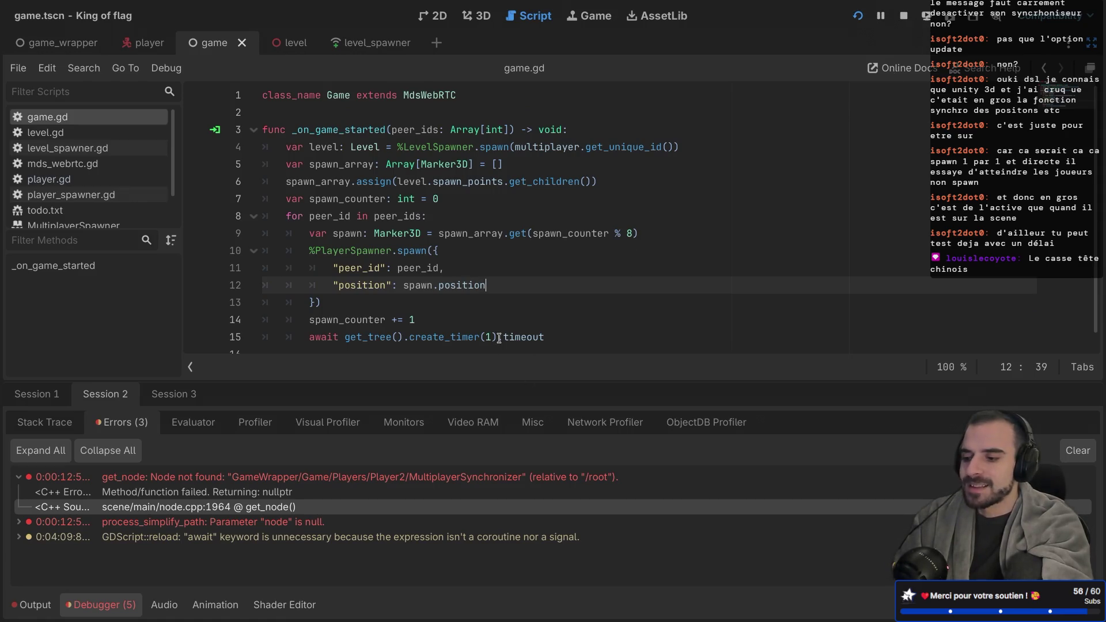
left_click(908, 19)
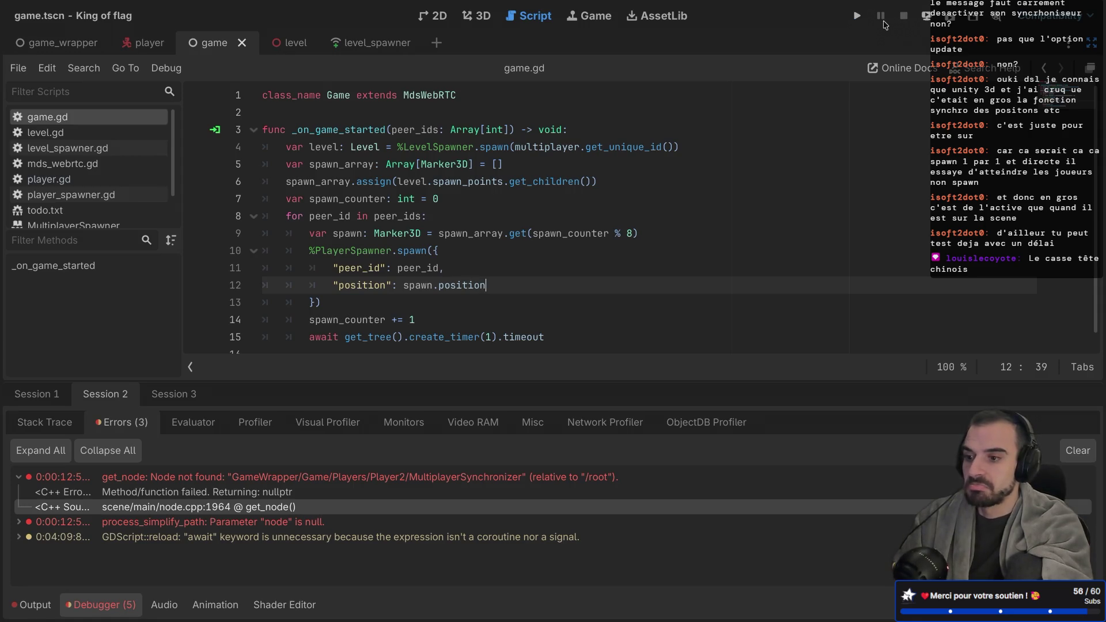
Relaunch the game, create a lobby, join it from another instance, and start the match
left_click(857, 15)
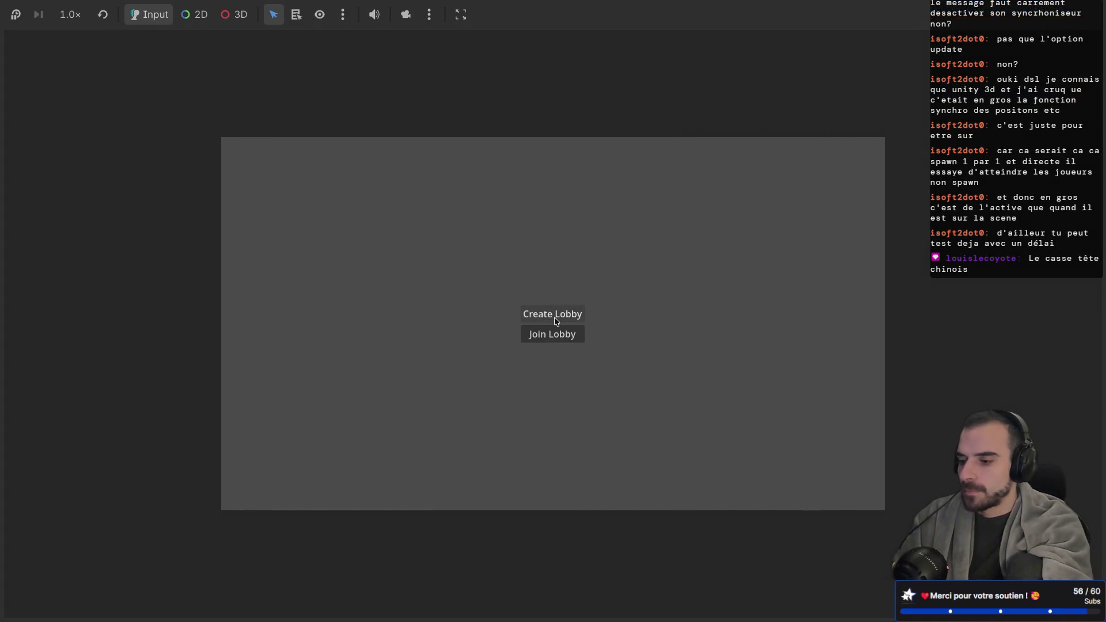
left_click(554, 317)
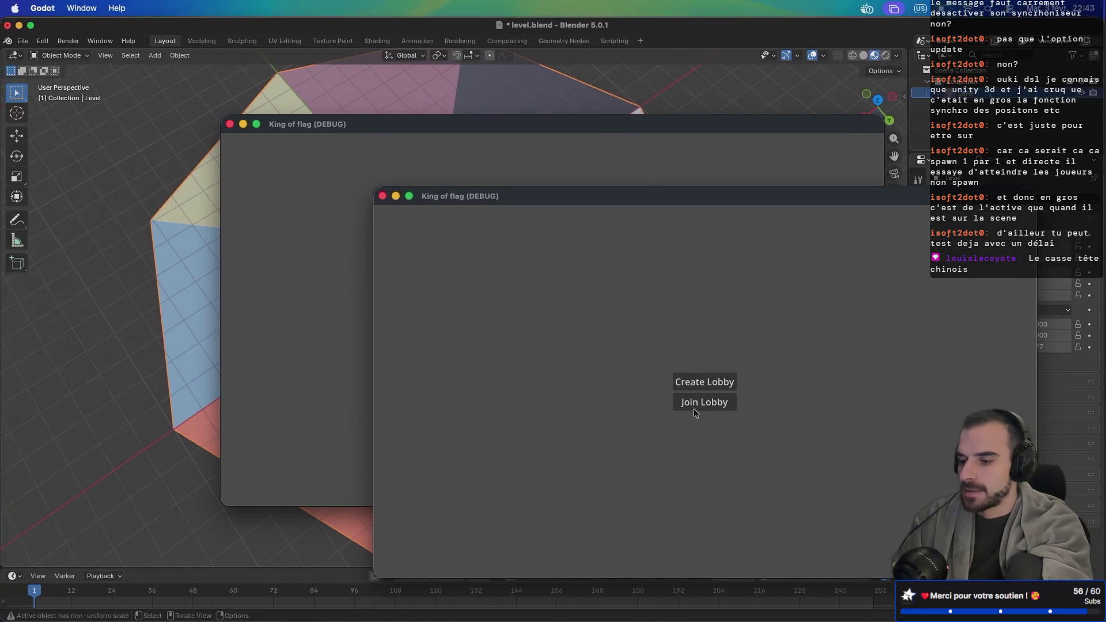
left_click(695, 403)
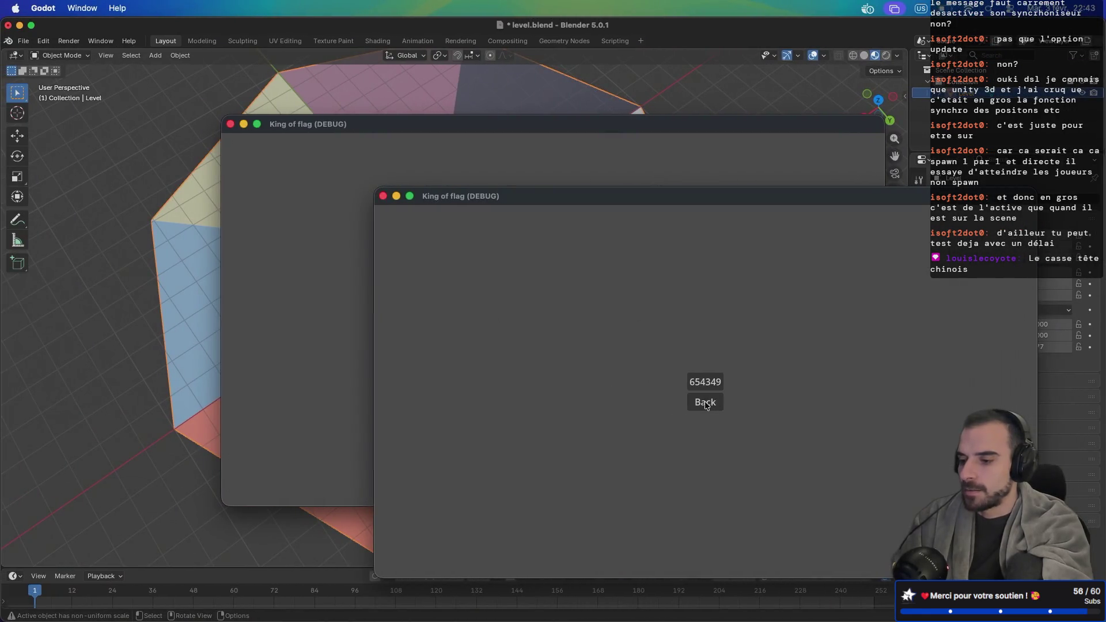
left_click(354, 299)
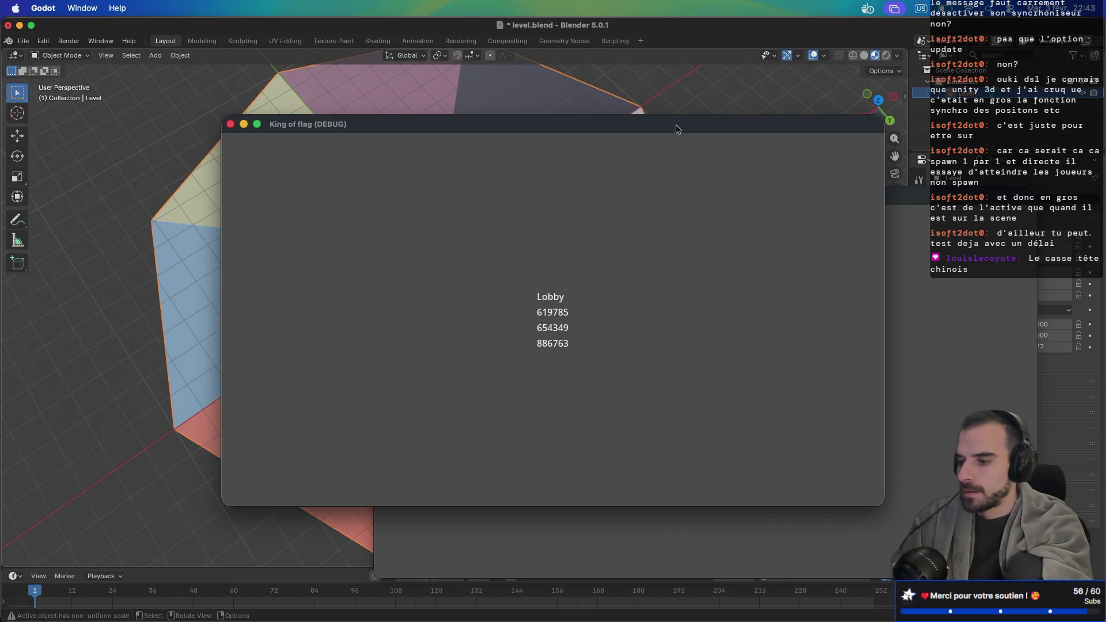
left_click_drag(677, 128, 467, 38)
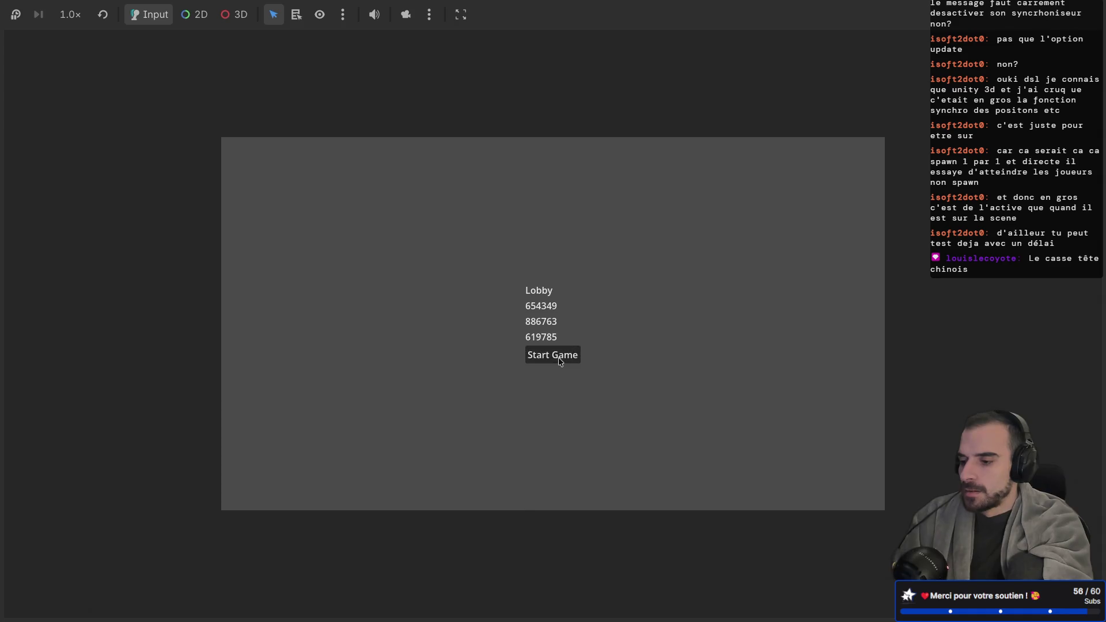
left_click(558, 357)
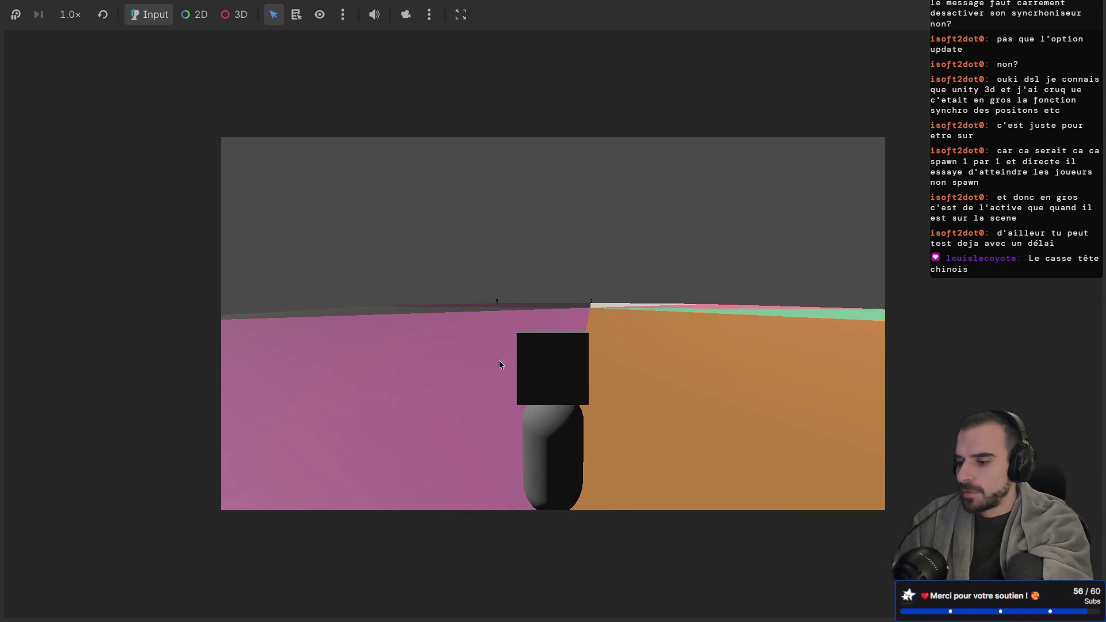
Review game.gd, then check both game windows to confirm the players spawned
key("ctrl+F3")
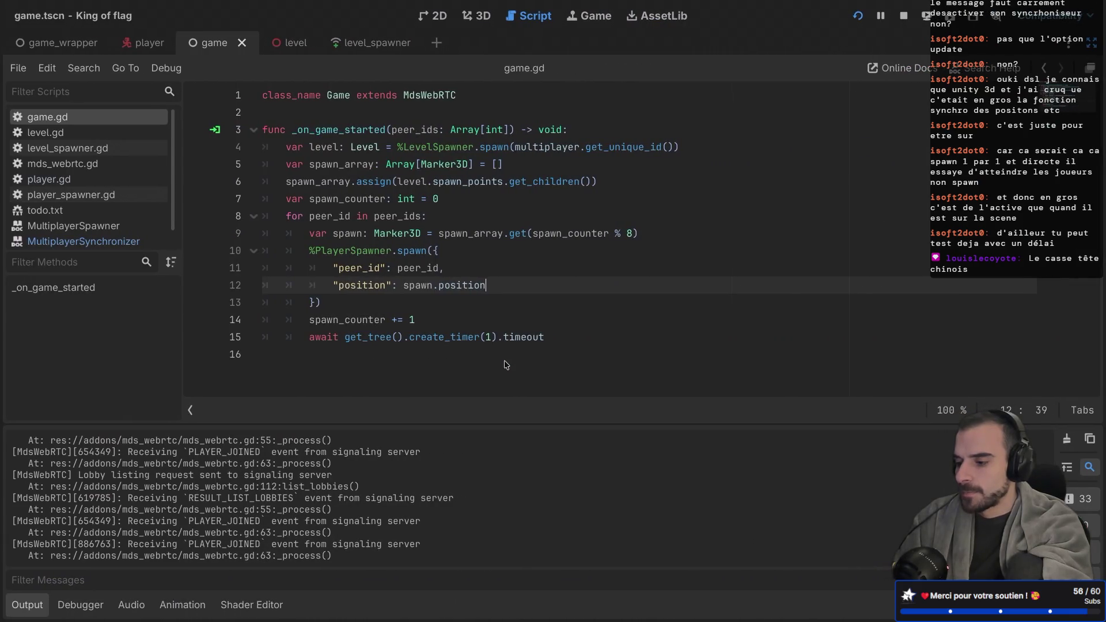
scroll(384, 502, "up", 1)
scroll(384, 503, "up", 10)
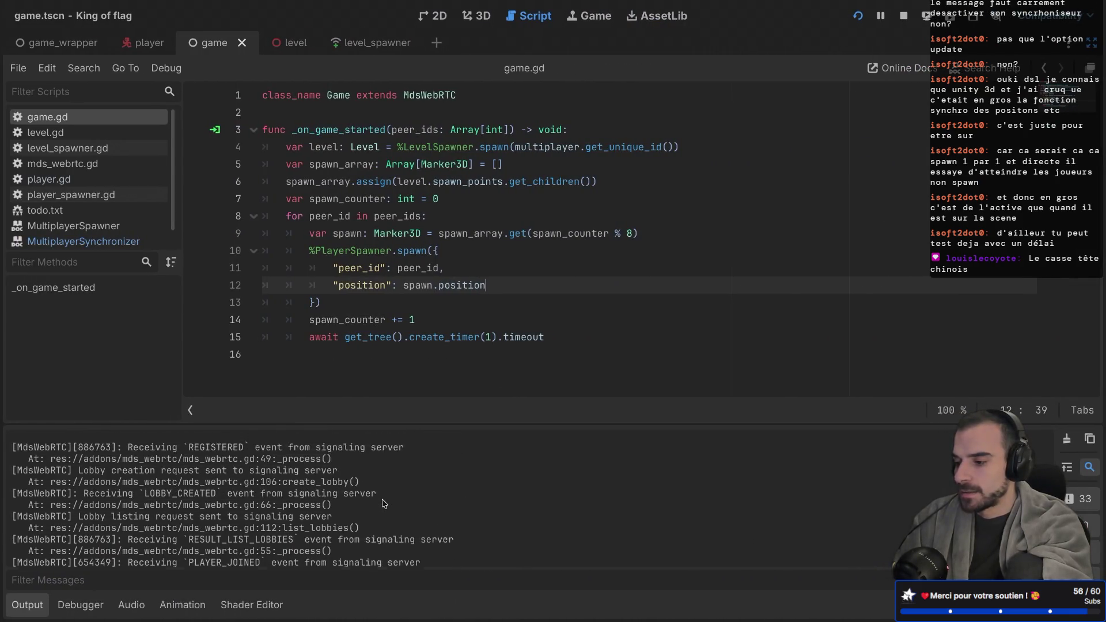
scroll(384, 503, "down", 10)
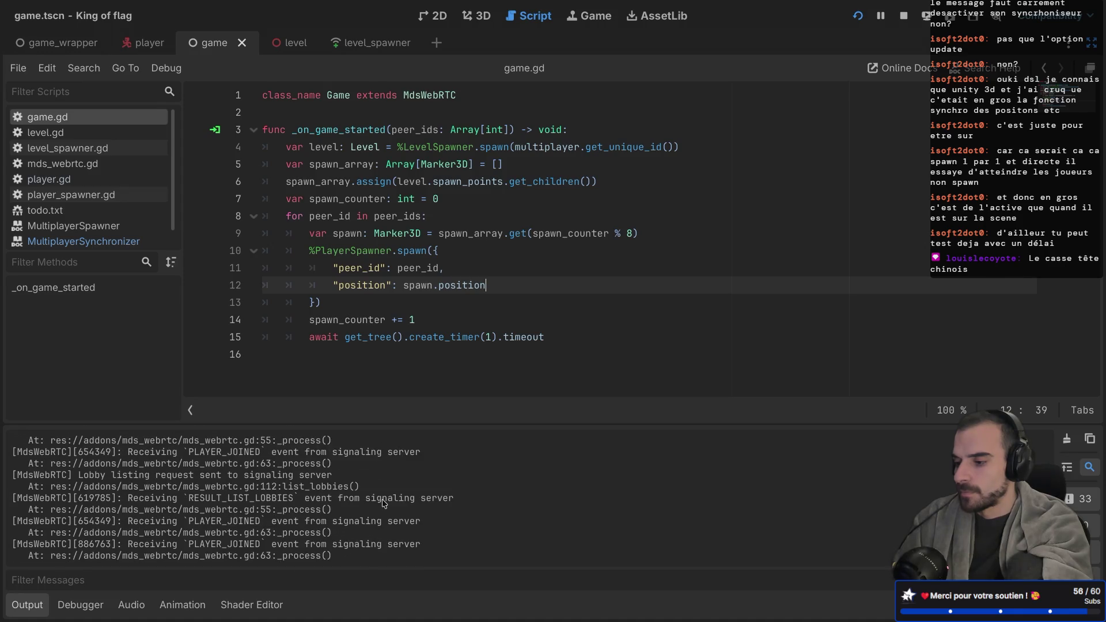
scroll(384, 503, "up", 10)
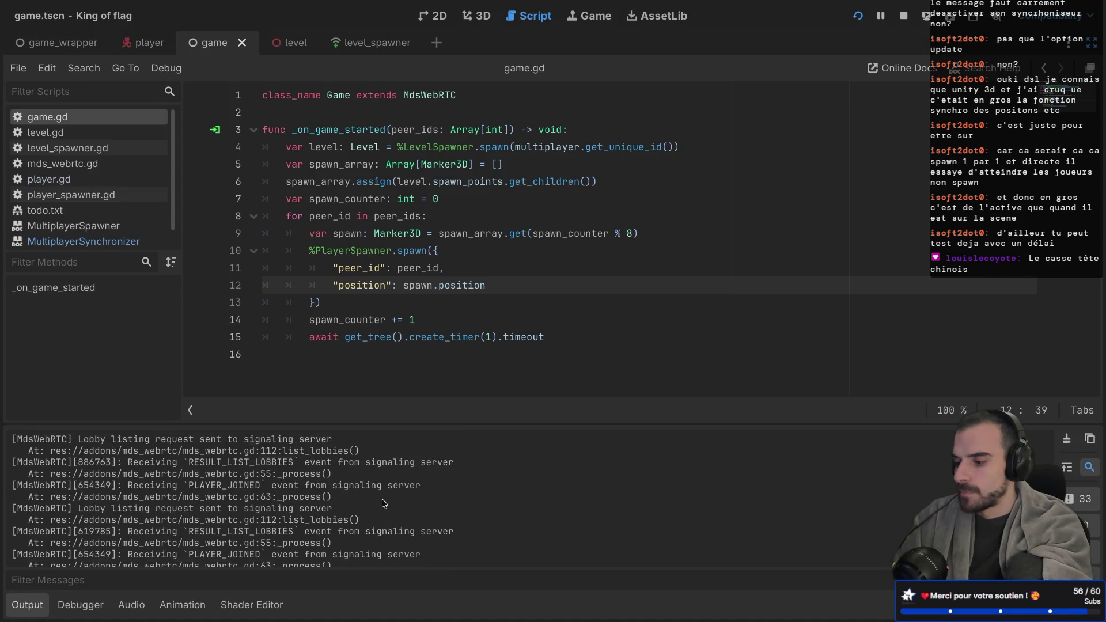
scroll(384, 503, "down", 10)
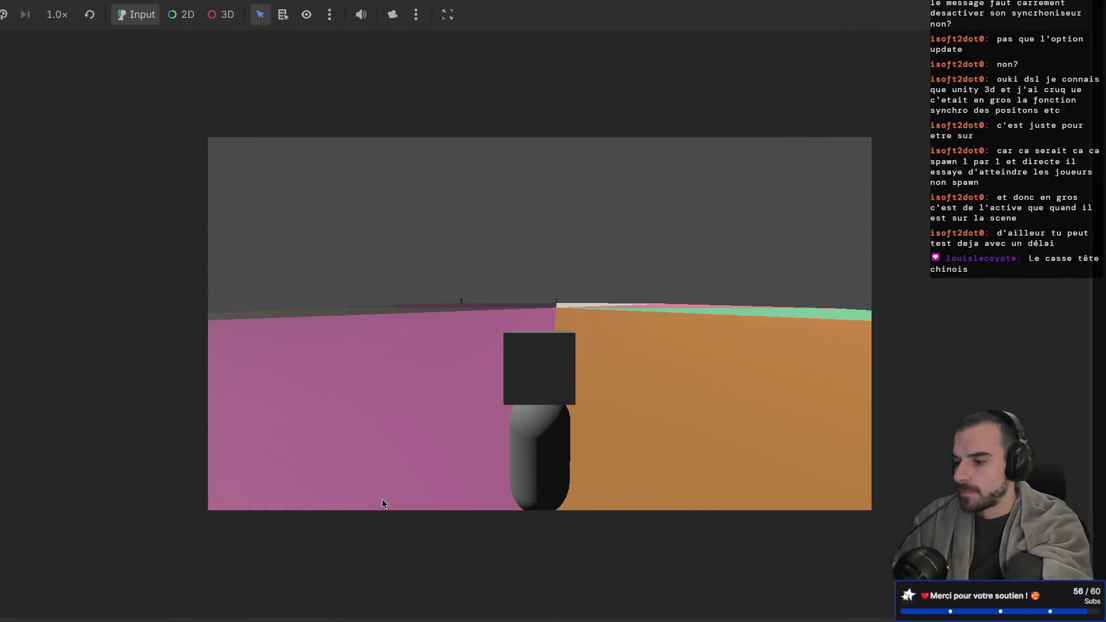
key("ctrl+Left")
left_click(514, 506)
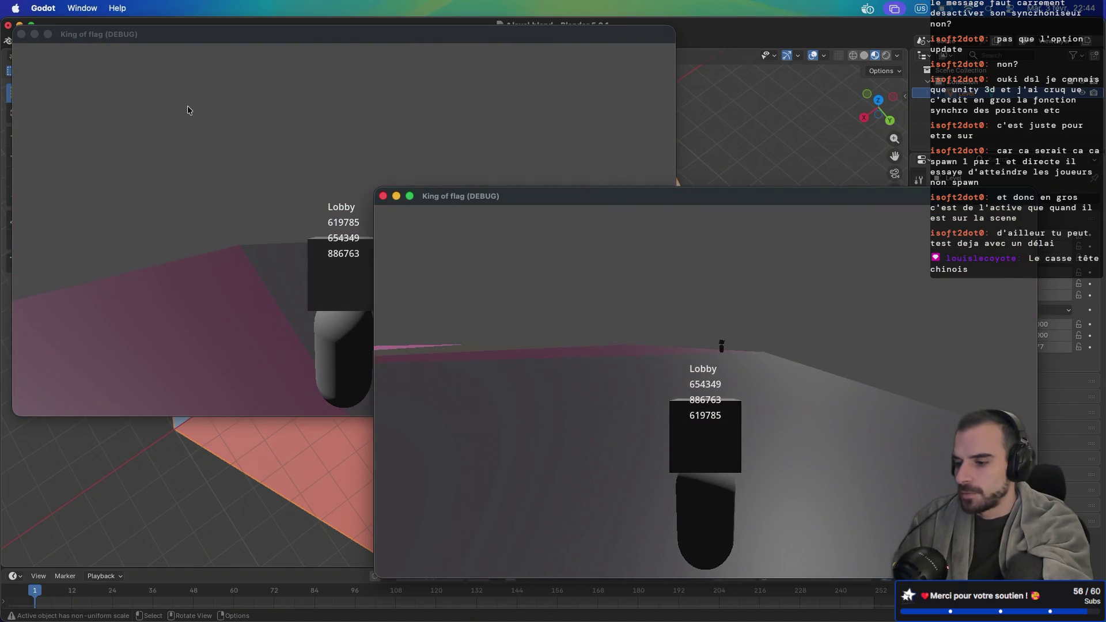
left_click(192, 108)
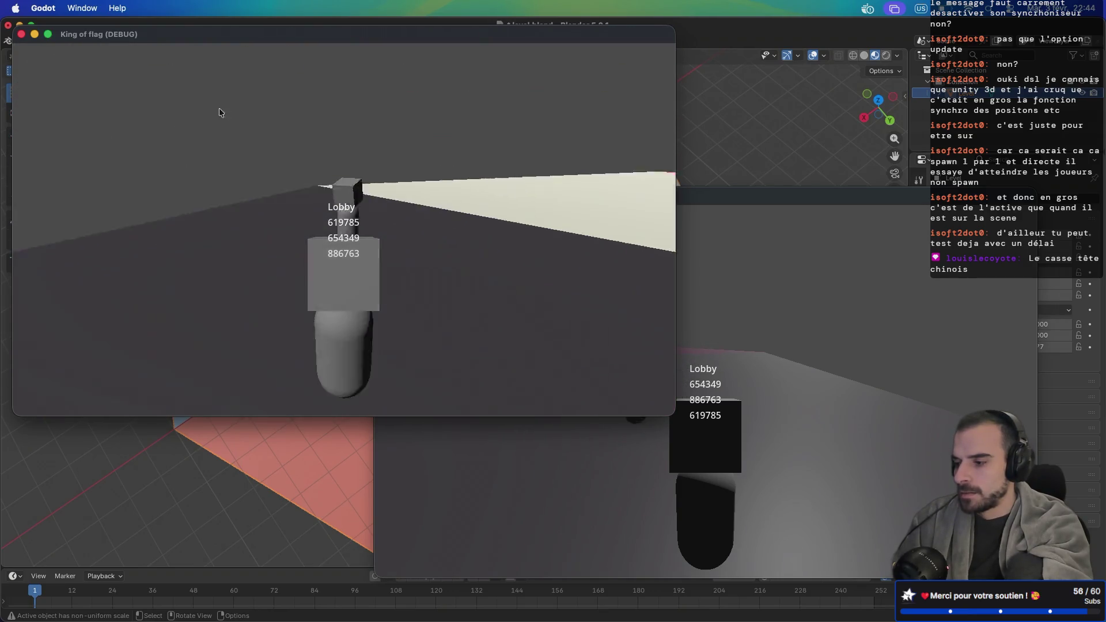
key("ctrl+Right")
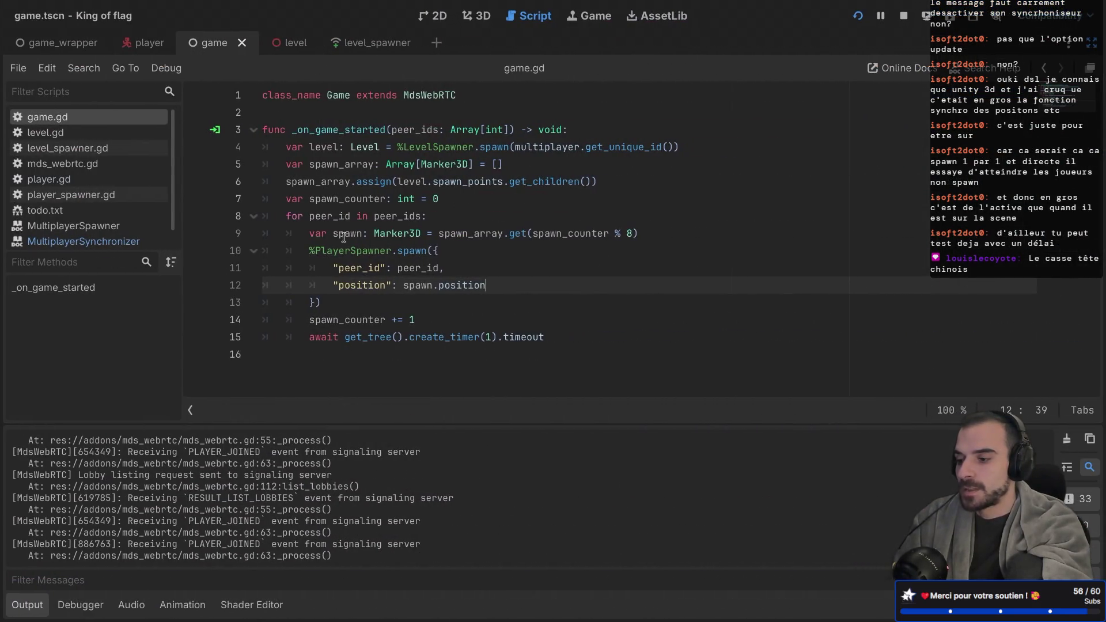
Select the PlayerSpawner.spawn call on lines 10–13 in game.gd, then run the project
left_click(491, 337)
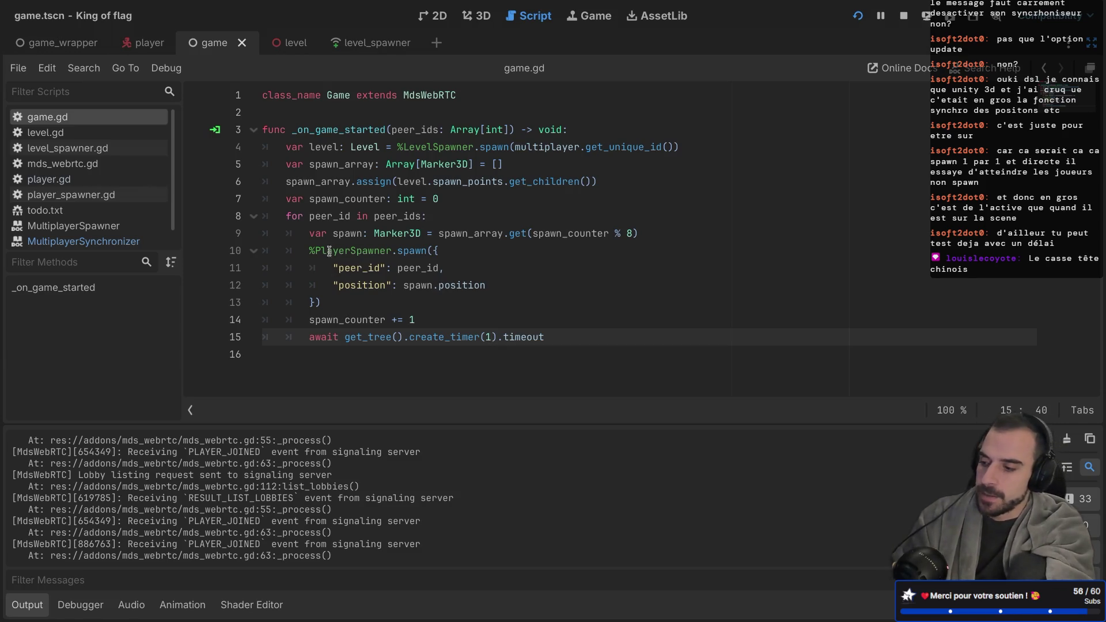
mouse_move(334, 305)
left_mouse_down()
mouse_move(300, 288)
mouse_move(294, 252)
left_mouse_up()
mouse_move(303, 129)
left_mouse_down()
mouse_move(339, 336)
mouse_move(404, 190)
mouse_move(371, 336)
left_mouse_up()
left_click(372, 337)
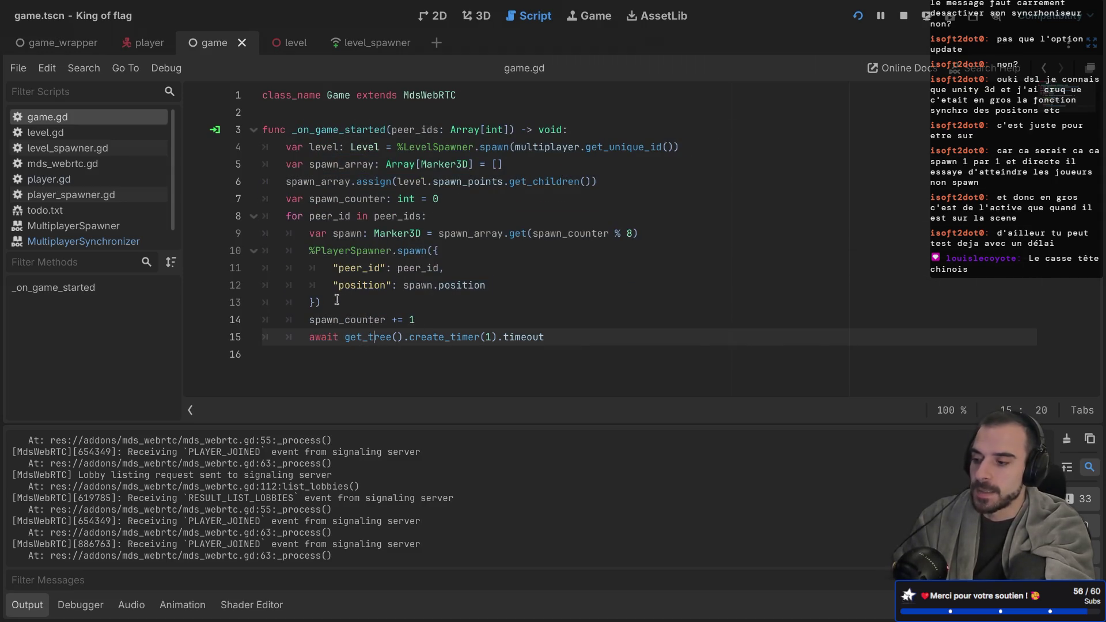
mouse_move(337, 308)
left_mouse_down()
mouse_move(264, 232)
mouse_move(264, 255)
left_mouse_up()
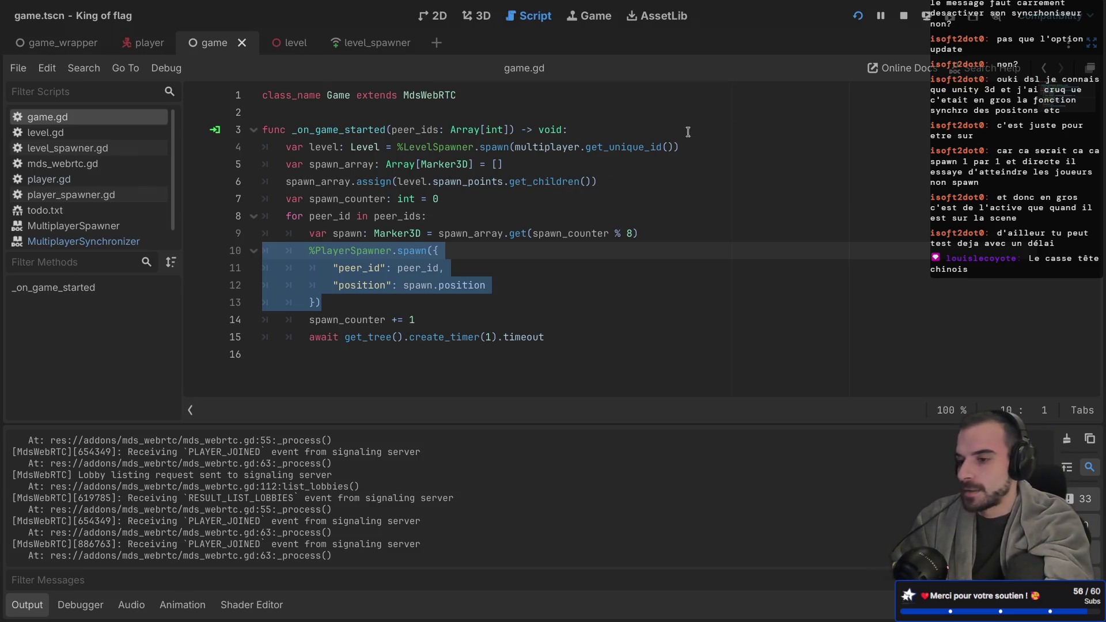
left_click(857, 15)
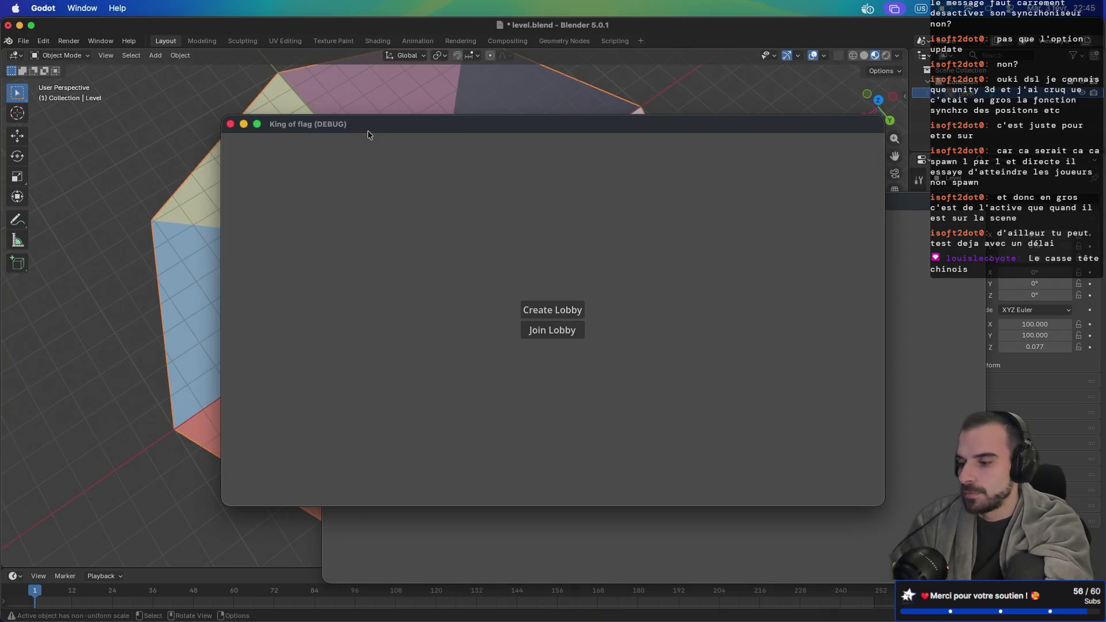
Maximize the host window, create a lobby, and join it from the second instance with the pasted code
double_click(370, 124)
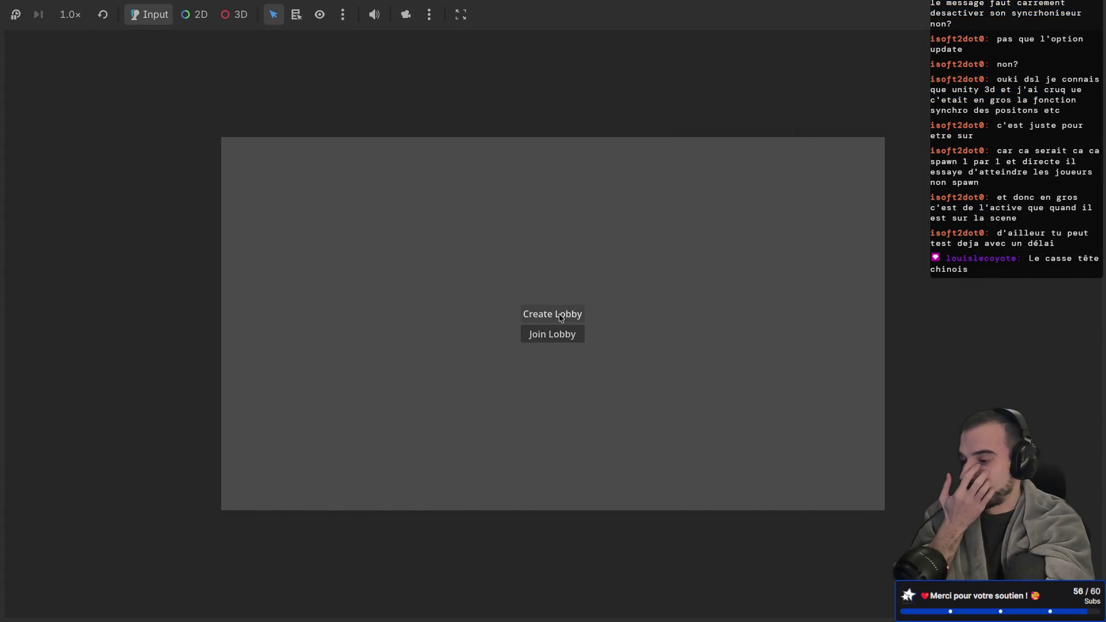
left_click(561, 318)
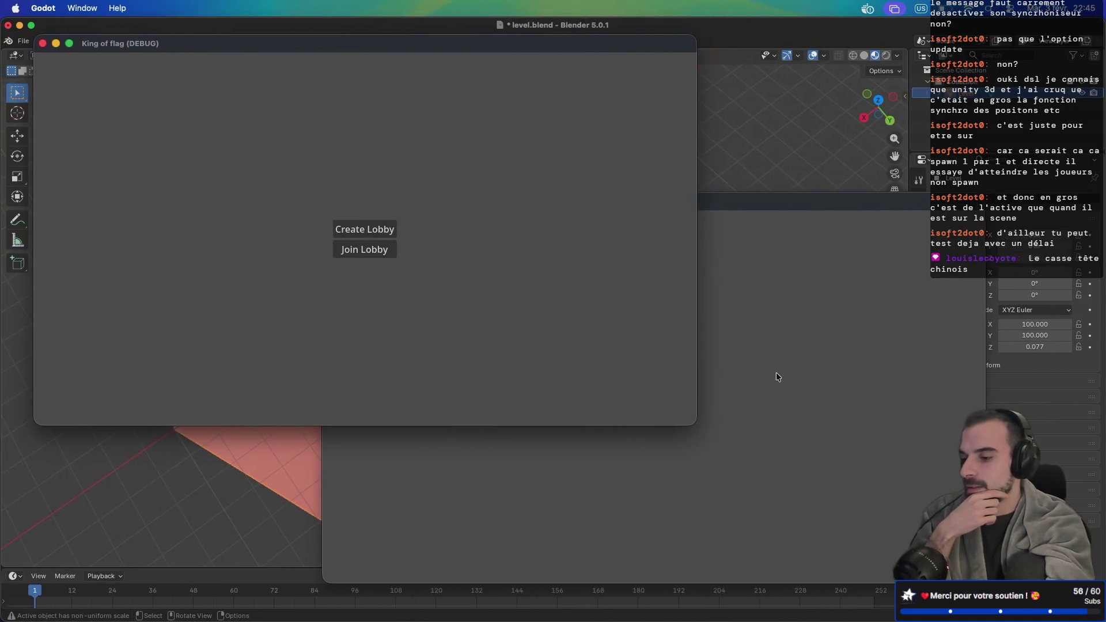
left_click(654, 410)
left_click(659, 392)
key("super+v")
key("Return")
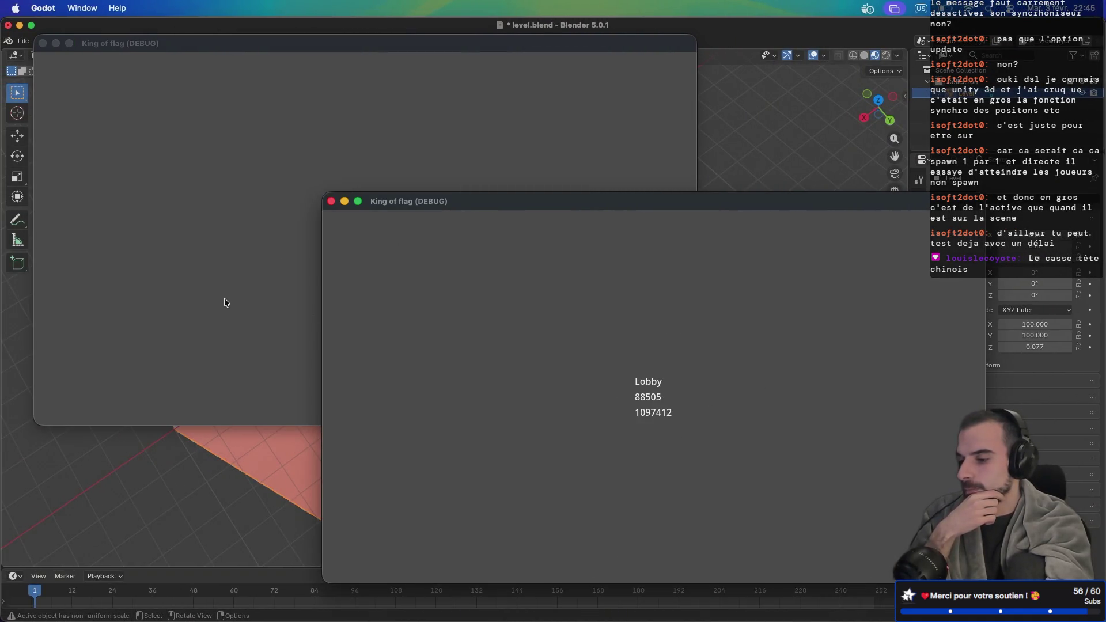
Join the lobby from the third instance with the pasted code and start the match
left_click(247, 296)
left_click(365, 246)
left_click(370, 229)
key("super+v")
key("Return")
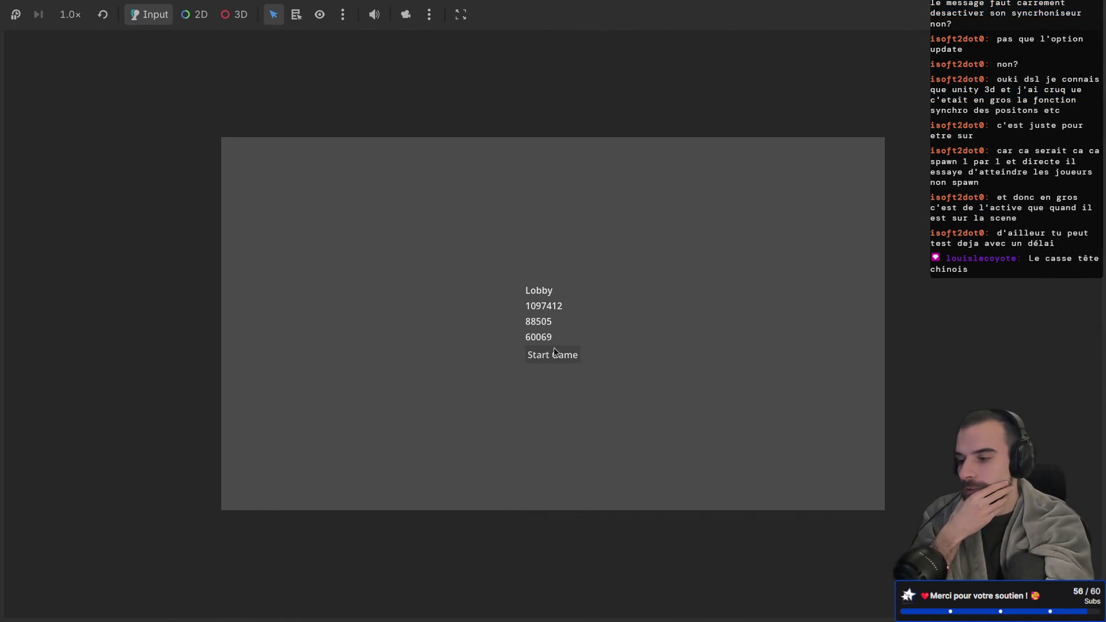
left_click(554, 349)
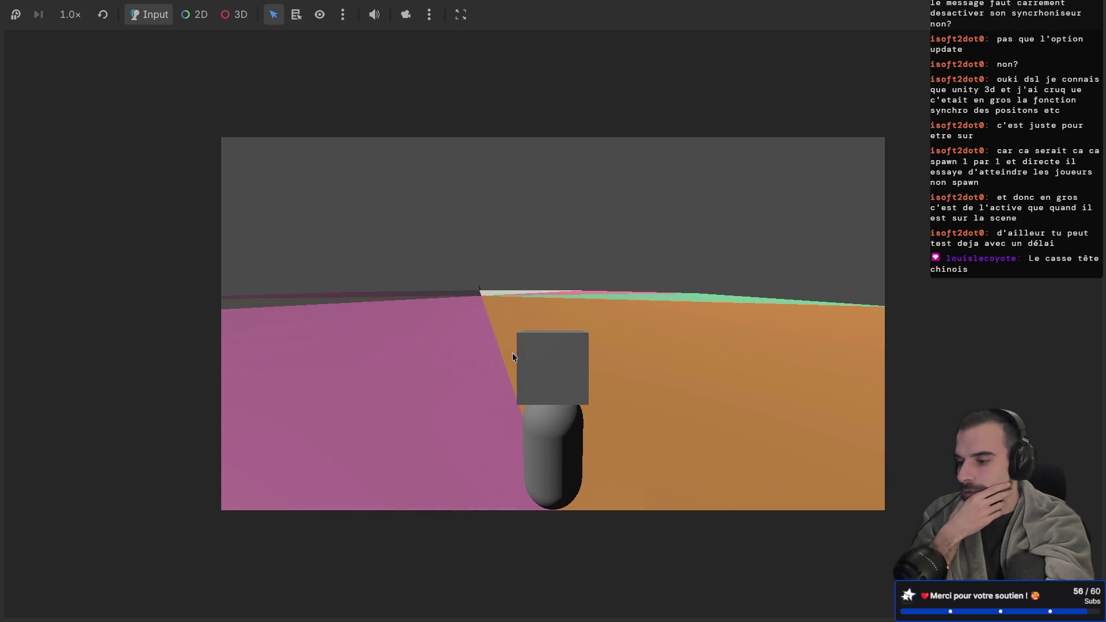
Return to the script editor, rerun the project, and close the debug game windows
key("super+Right")
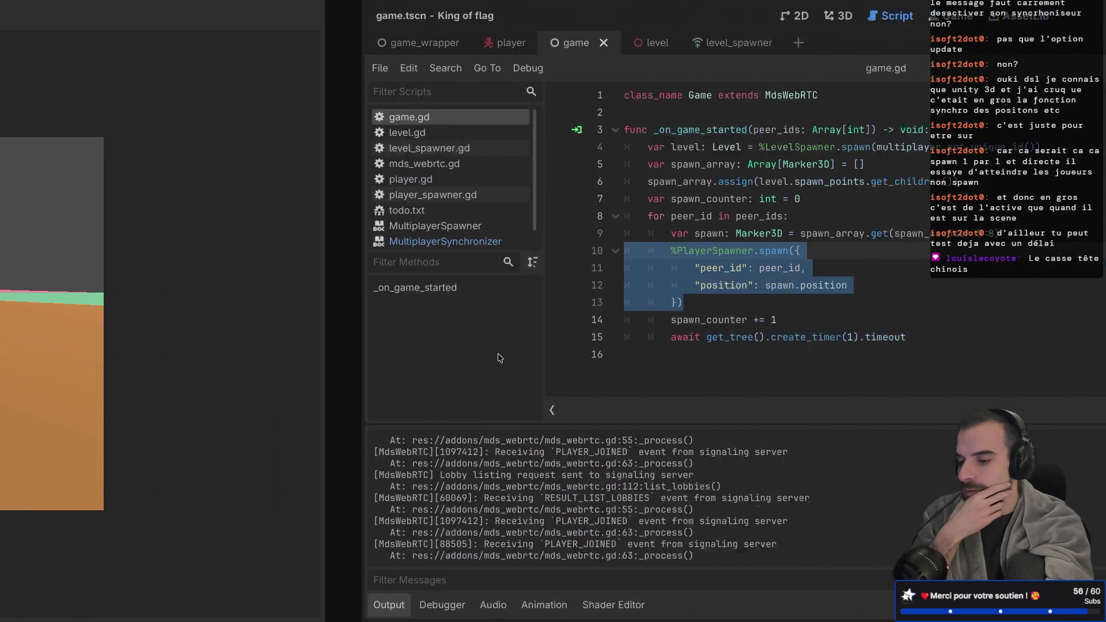
key("super+Left")
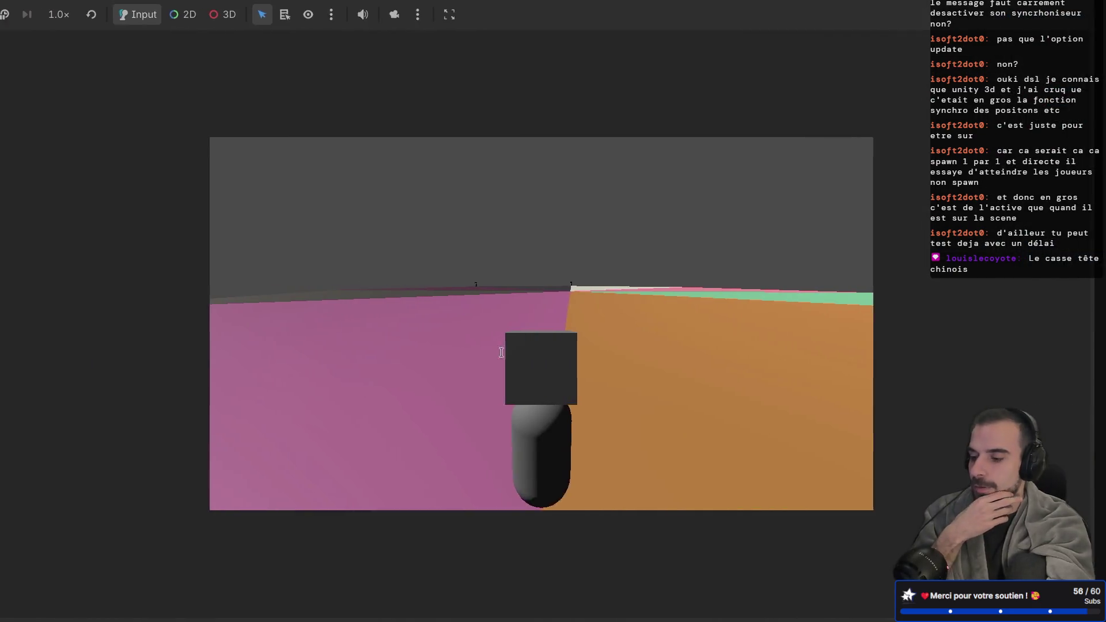
key("super+Right")
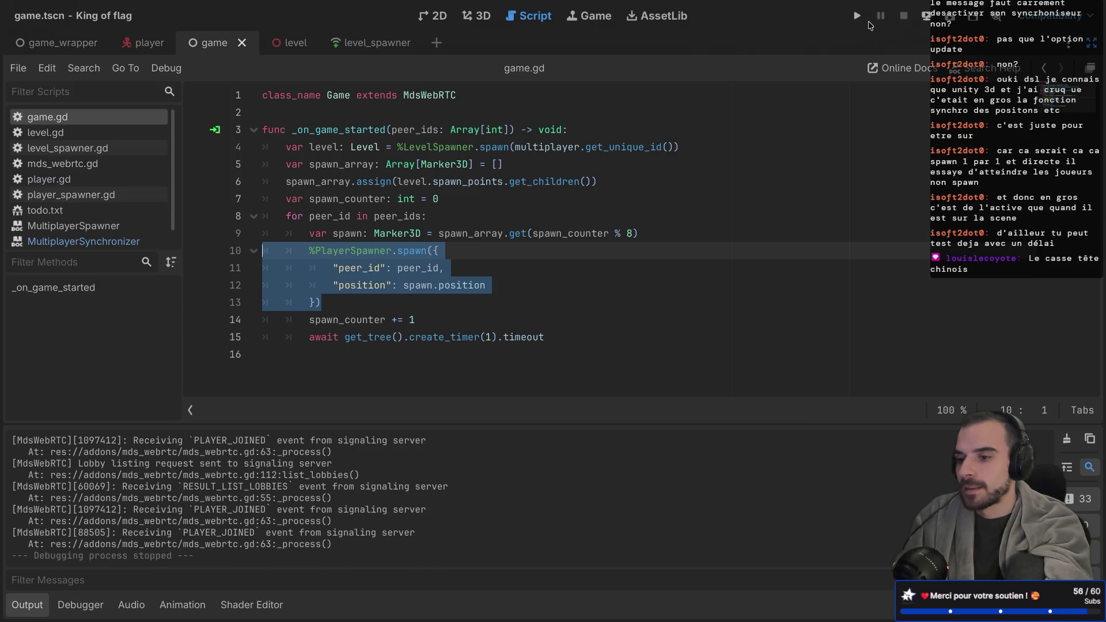
left_click(857, 16)
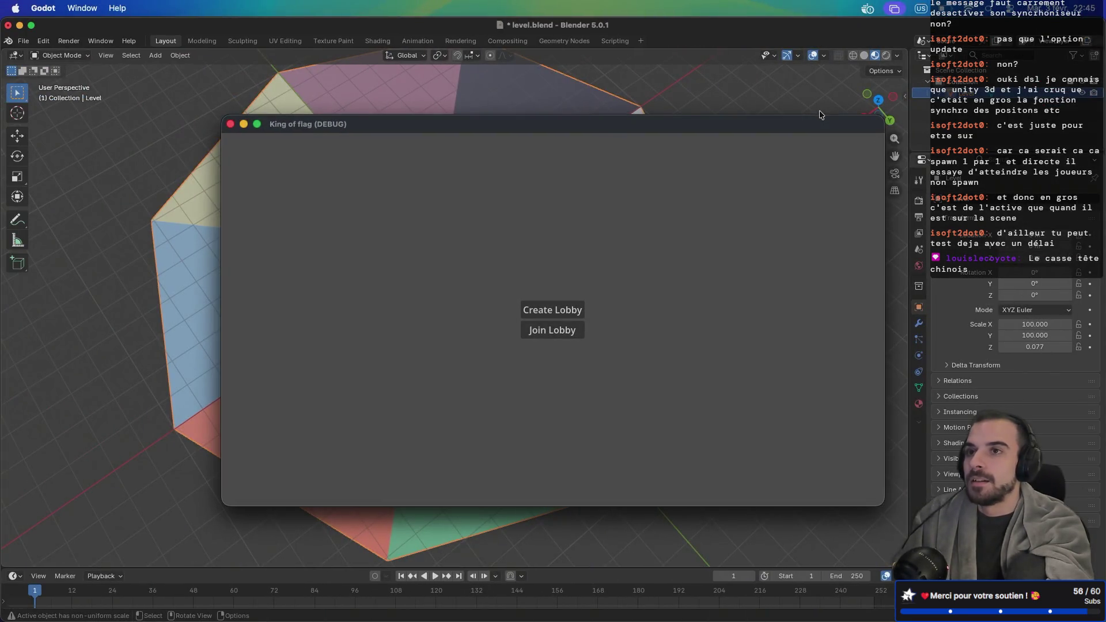
left_click(230, 125)
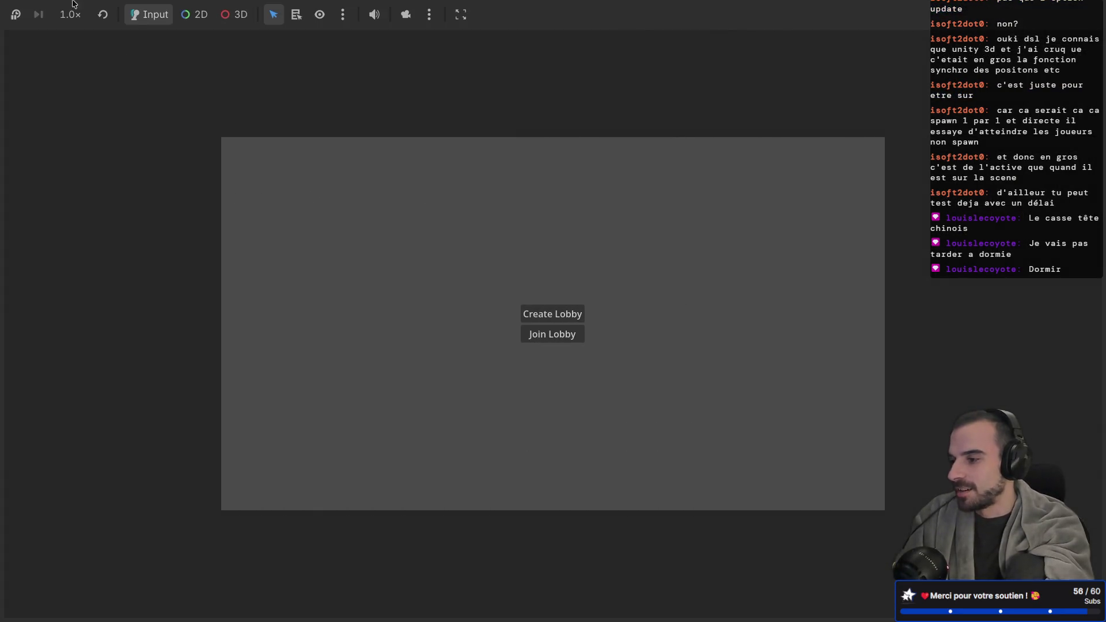
left_click(11, 30)
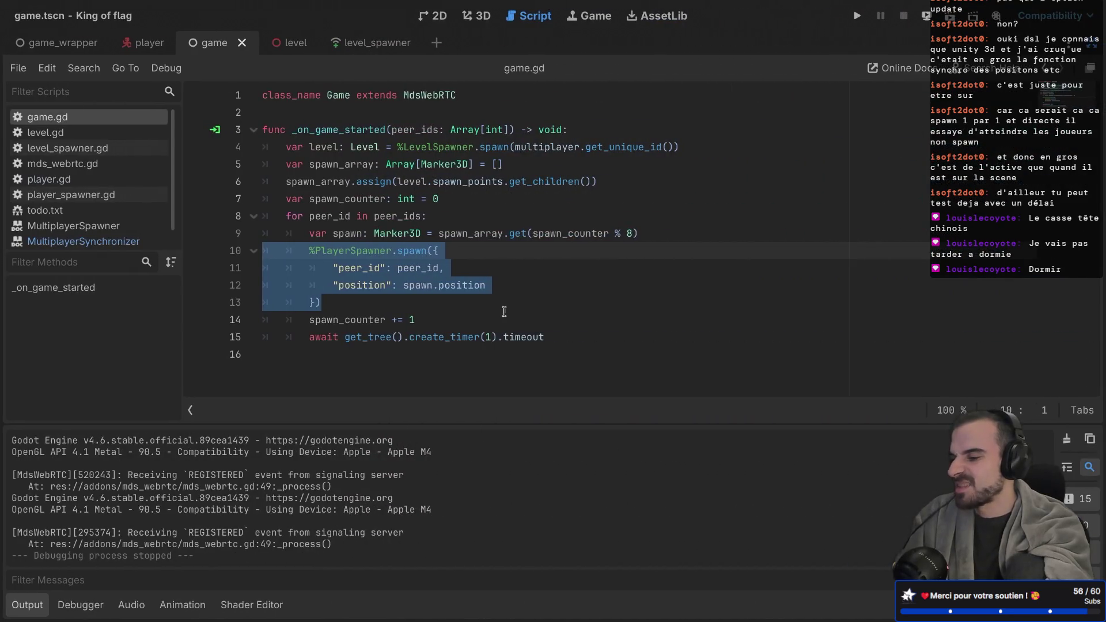
Close the last debug window and the level_spawner, level and game scene tabs
left_click(504, 314)
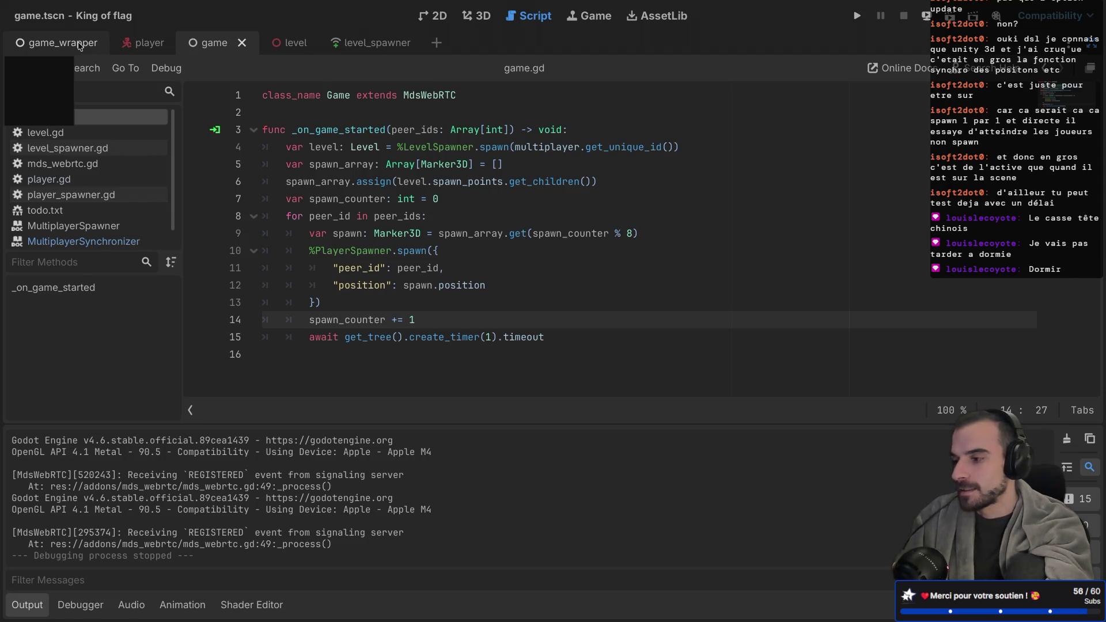
left_click(160, 47)
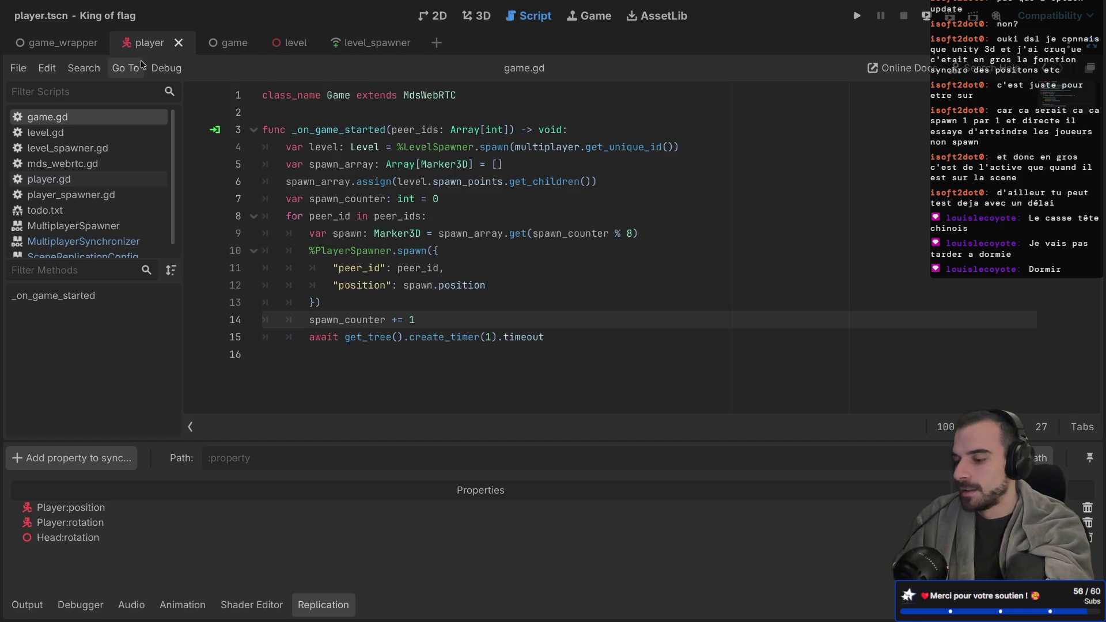
left_click(366, 44)
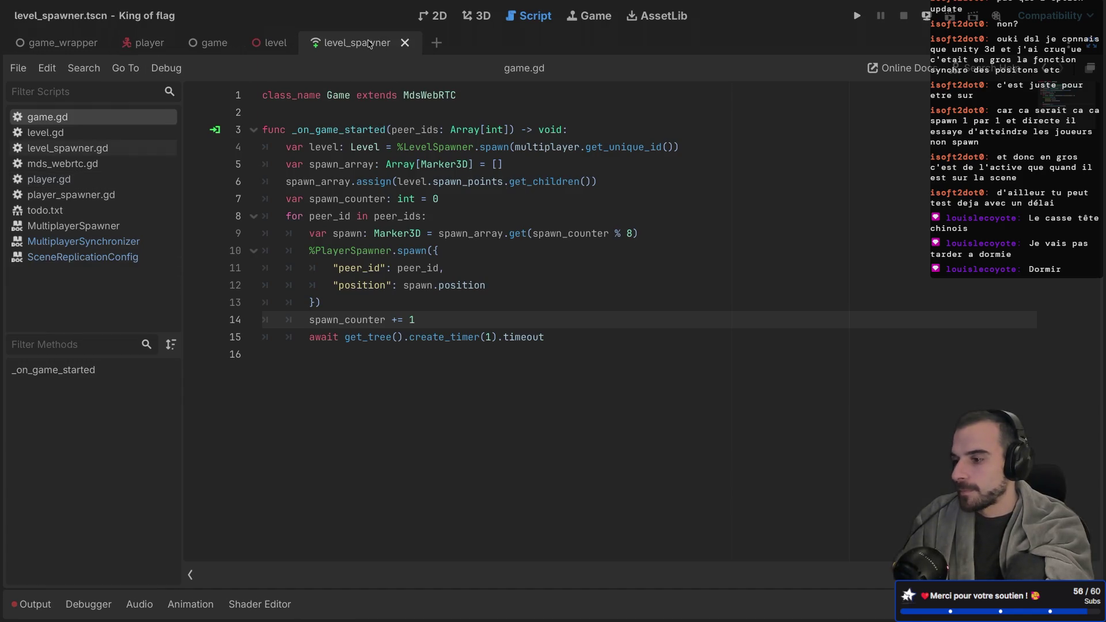
left_click(406, 45)
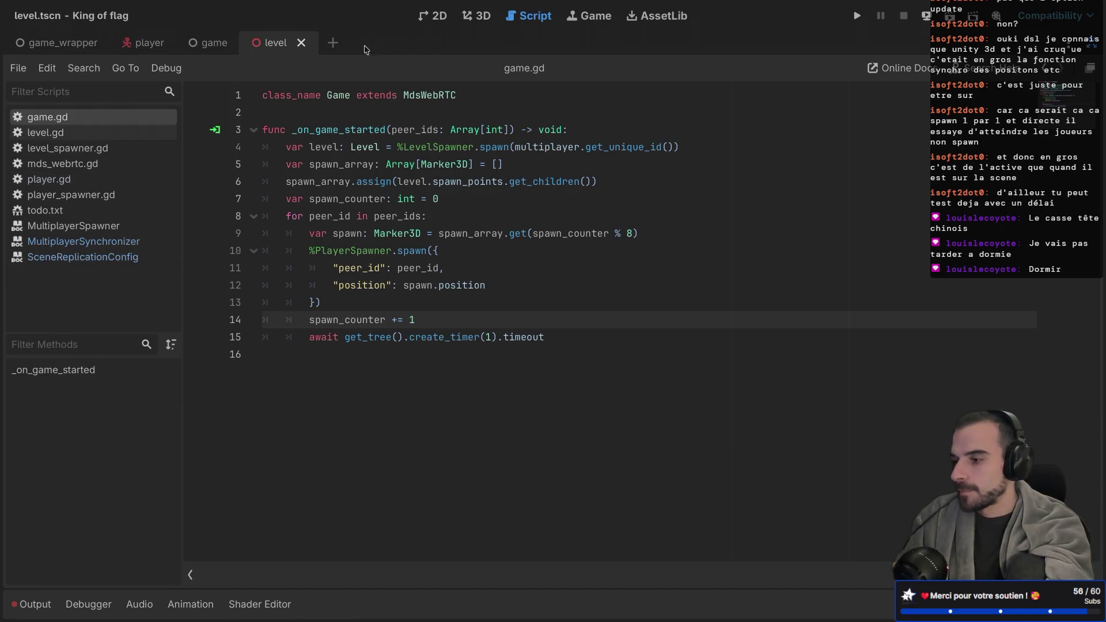
left_click(301, 43)
left_click(243, 44)
Close the player and game_wrapper scenes and restore the side docks with Ctrl+Shift+F11
left_click(176, 45)
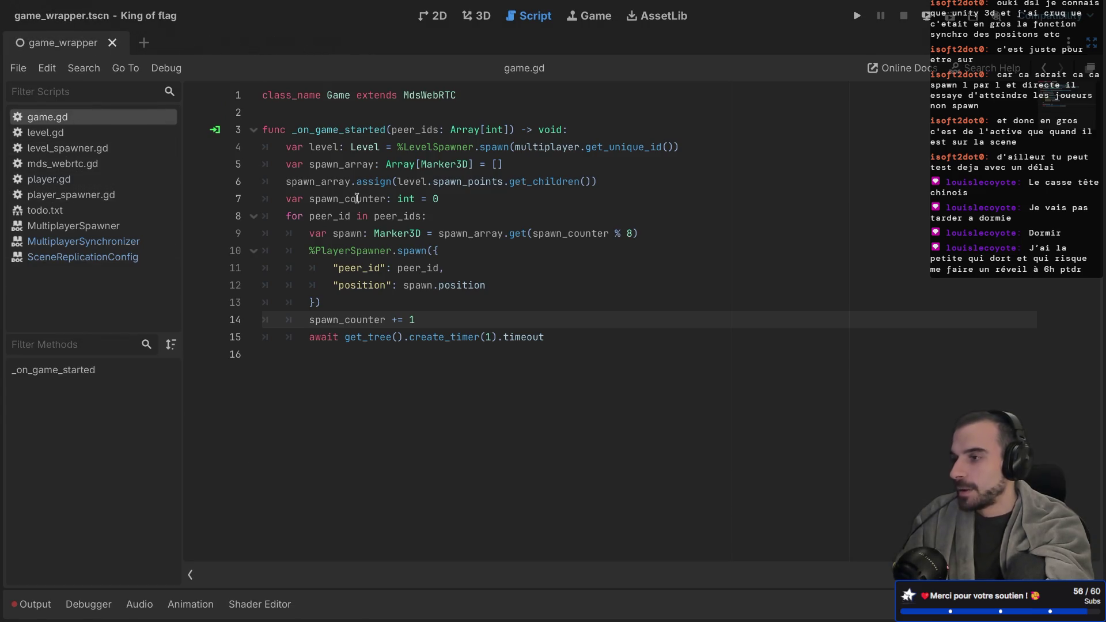
key("ctrl+shift+w")
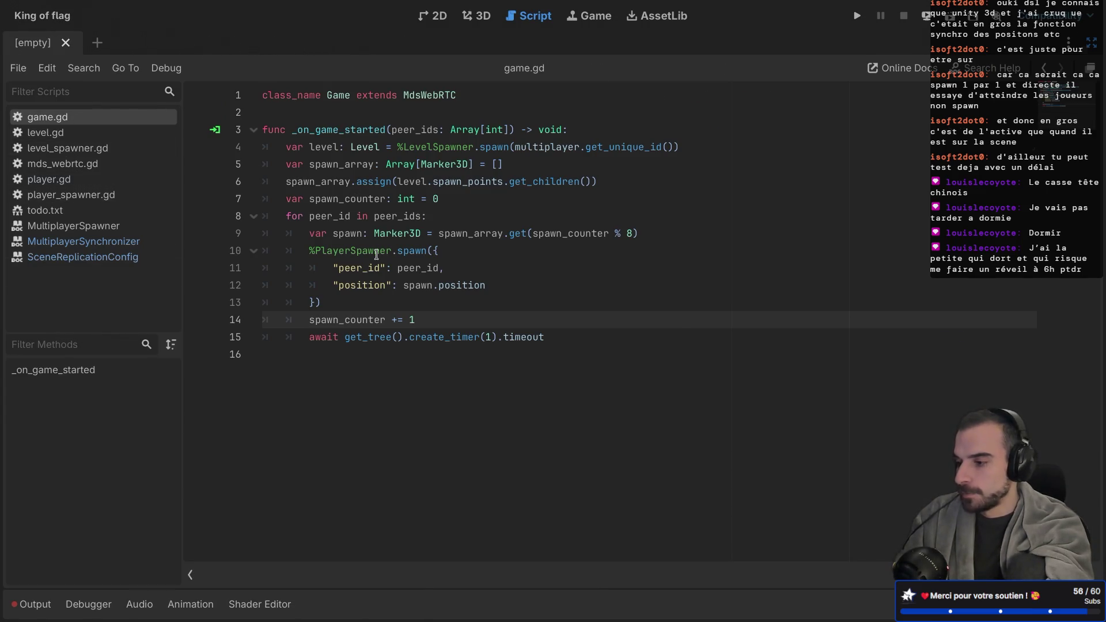
key("ctrl+shift+F11")
left_click(79, 8)
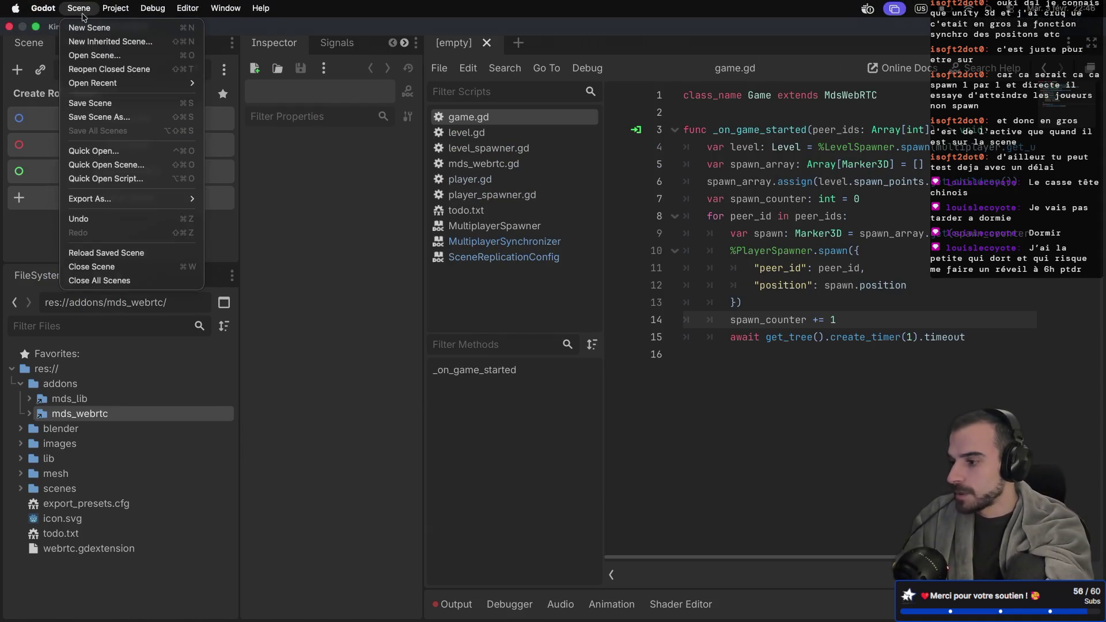
Export the Web (Runnable) preset as index.html and close the export settings
mouse_move(129, 91)
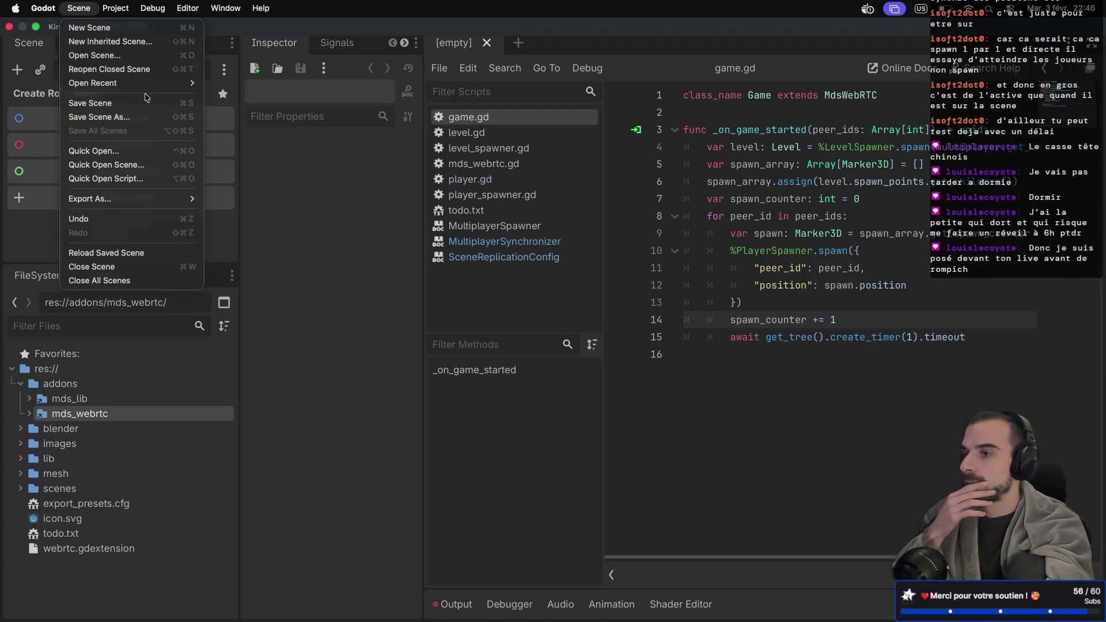
mouse_move(134, 197)
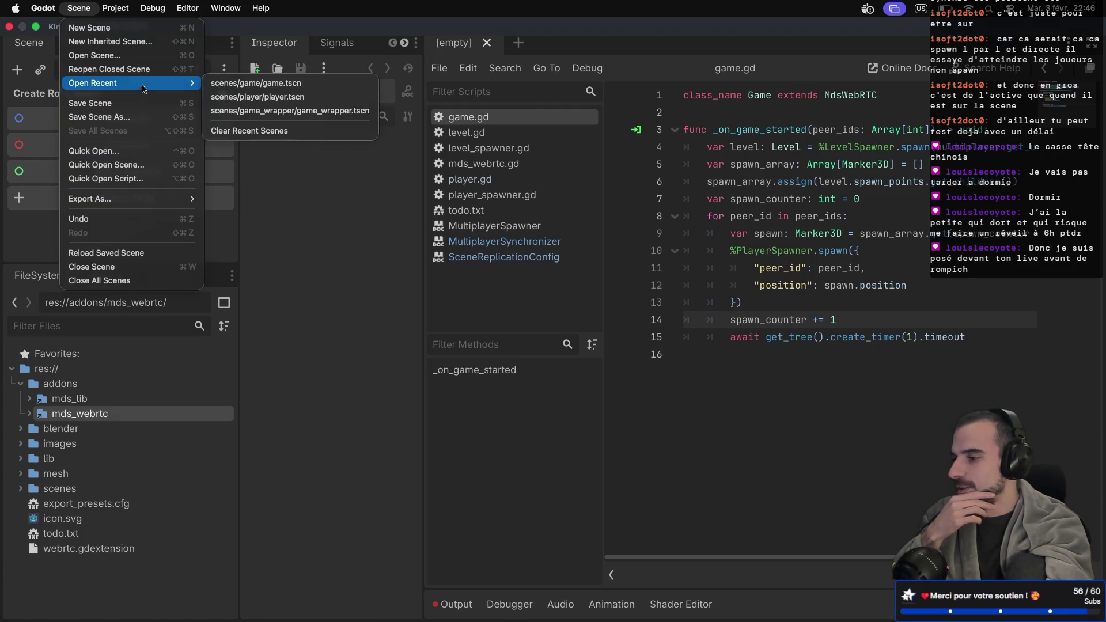
mouse_move(126, 13)
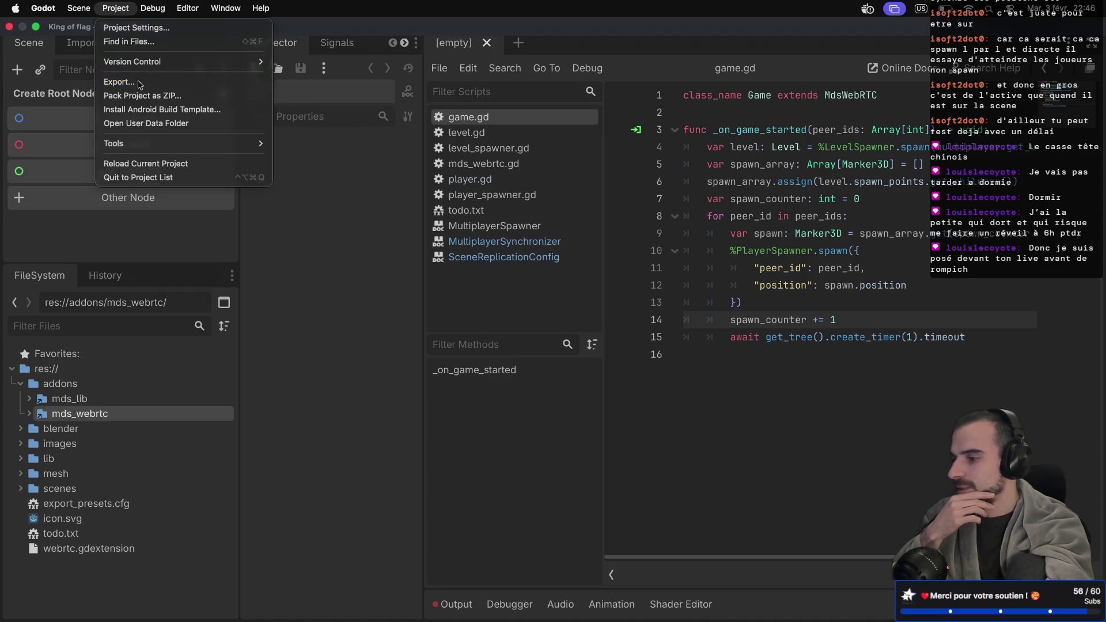
left_click(119, 82)
left_click(321, 186)
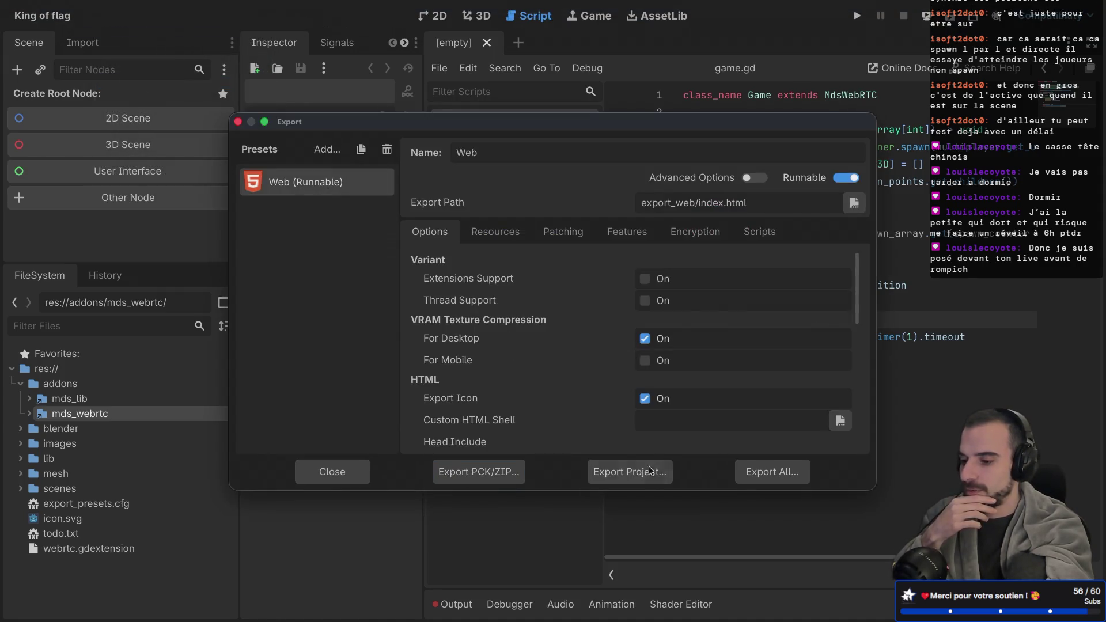
left_click(629, 472)
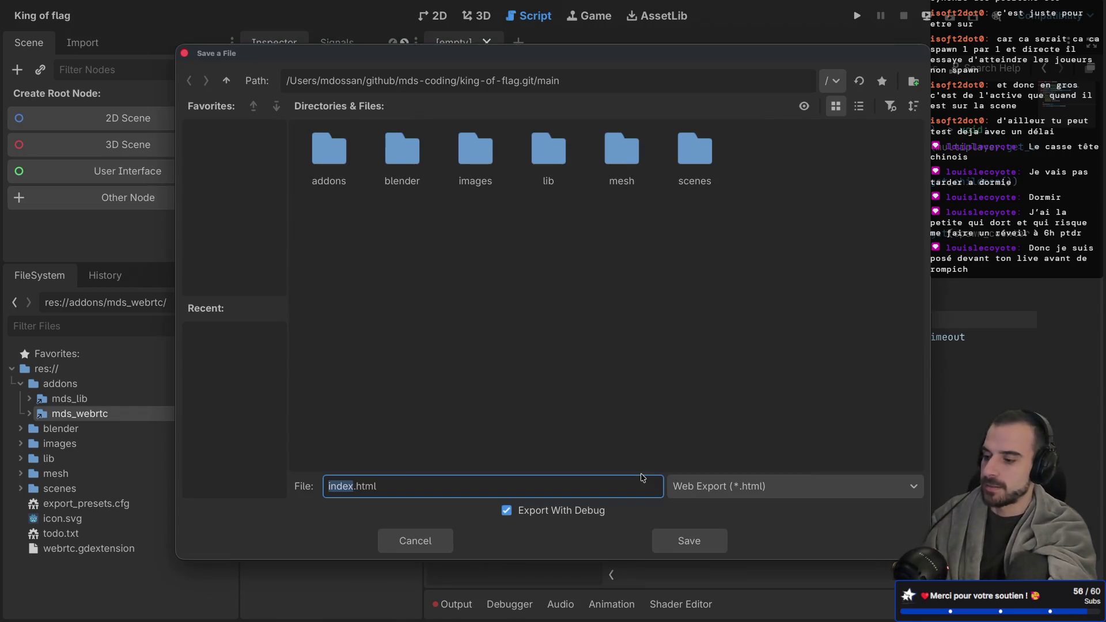
left_click(689, 544)
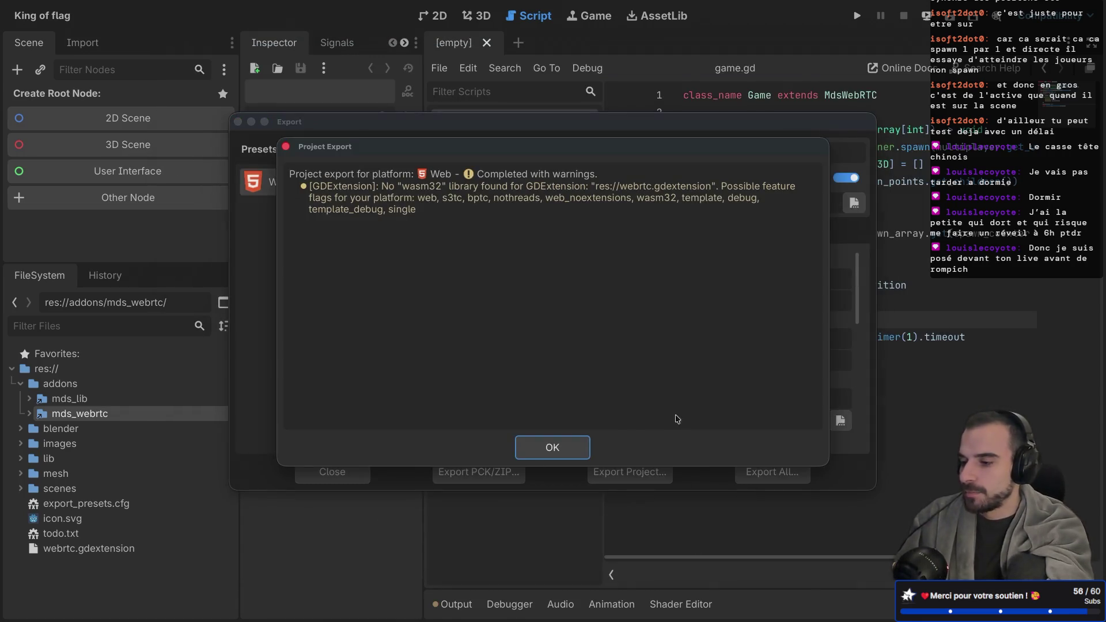
left_click(551, 448)
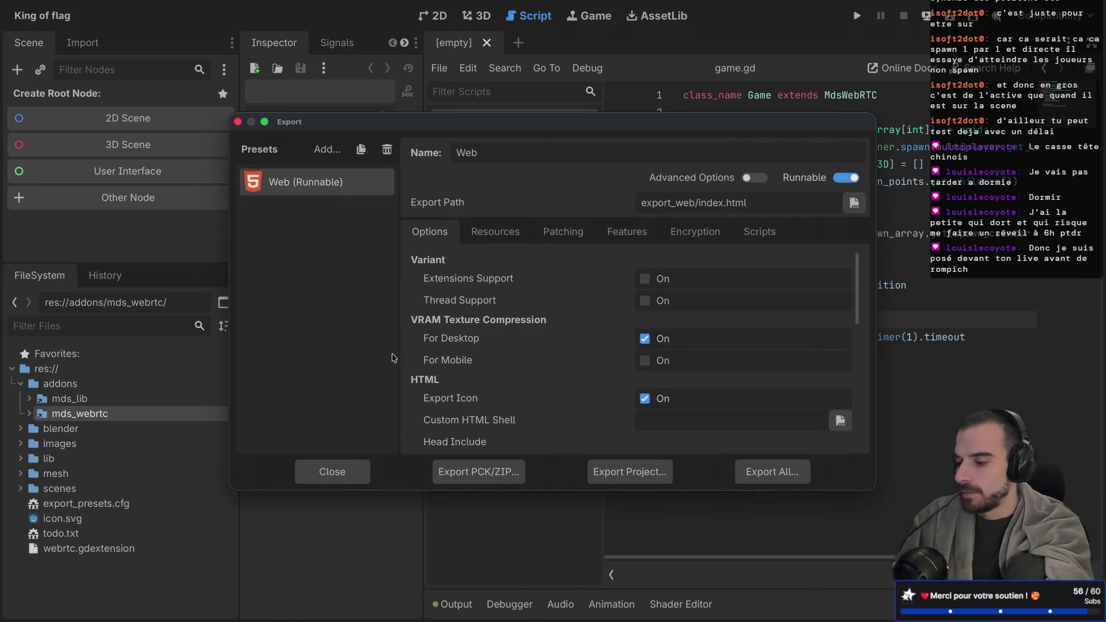
left_click(332, 472)
Check the terminal's session and window list, then return to the Godot editor
key("super+Right")
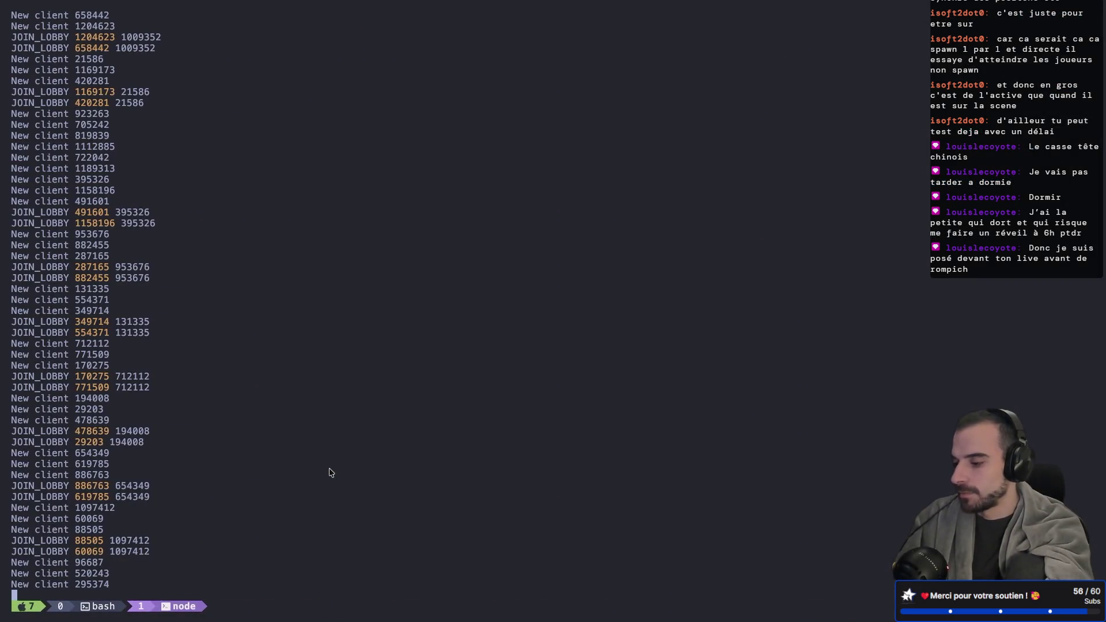
key("ctrl+b")
key("w")
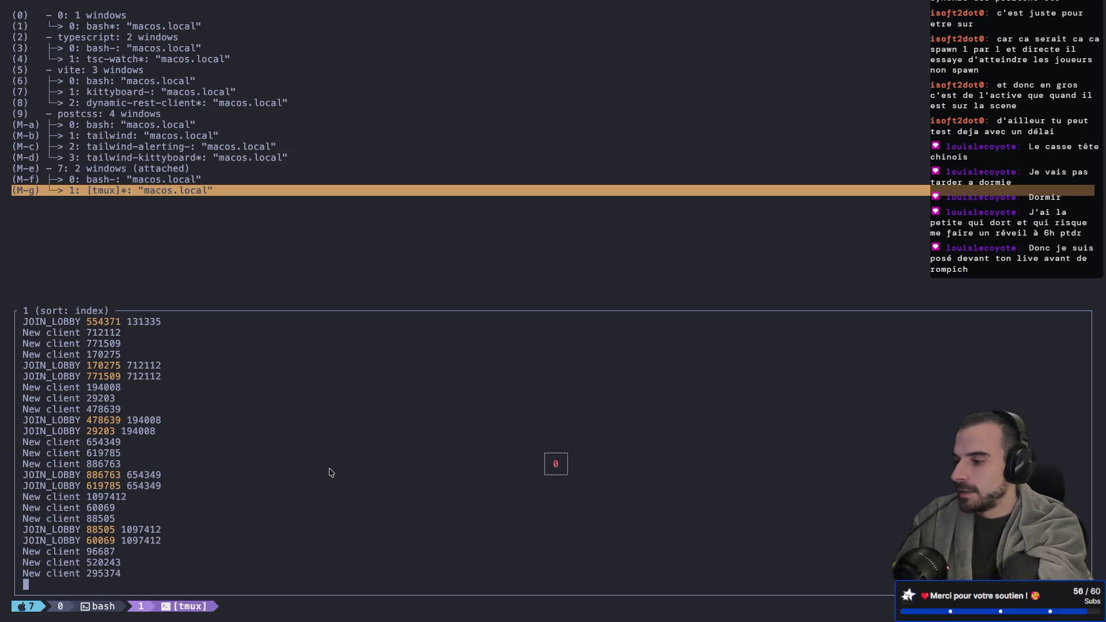
key("Return")
key("super+Left")
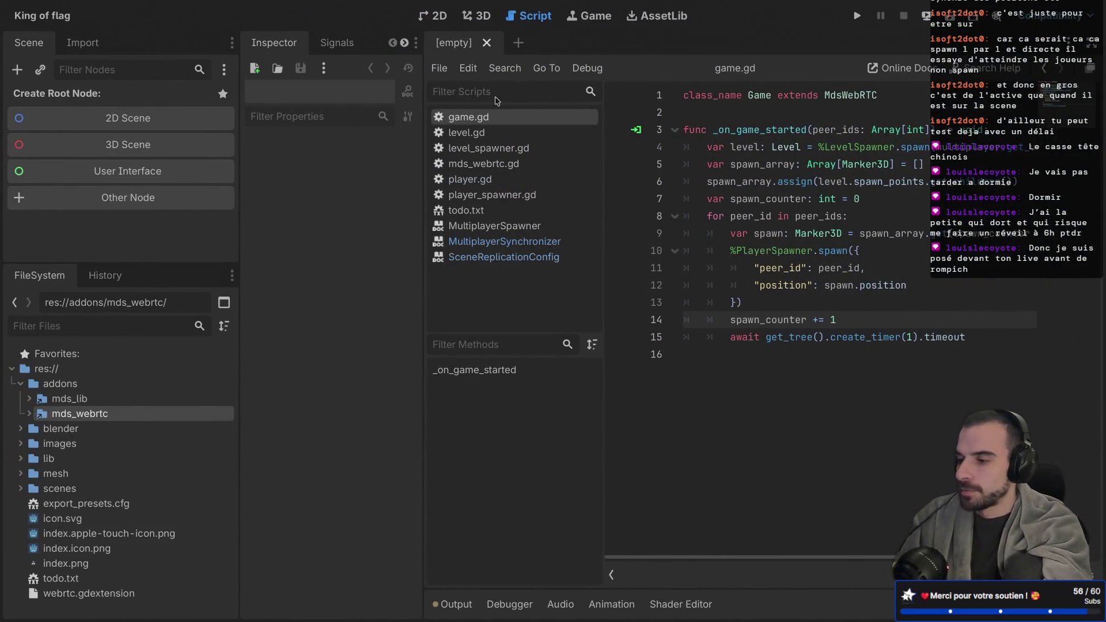
Filter the FileSystem for 'game' and open game_wrapper.tscn
left_click(104, 326)
type("game")
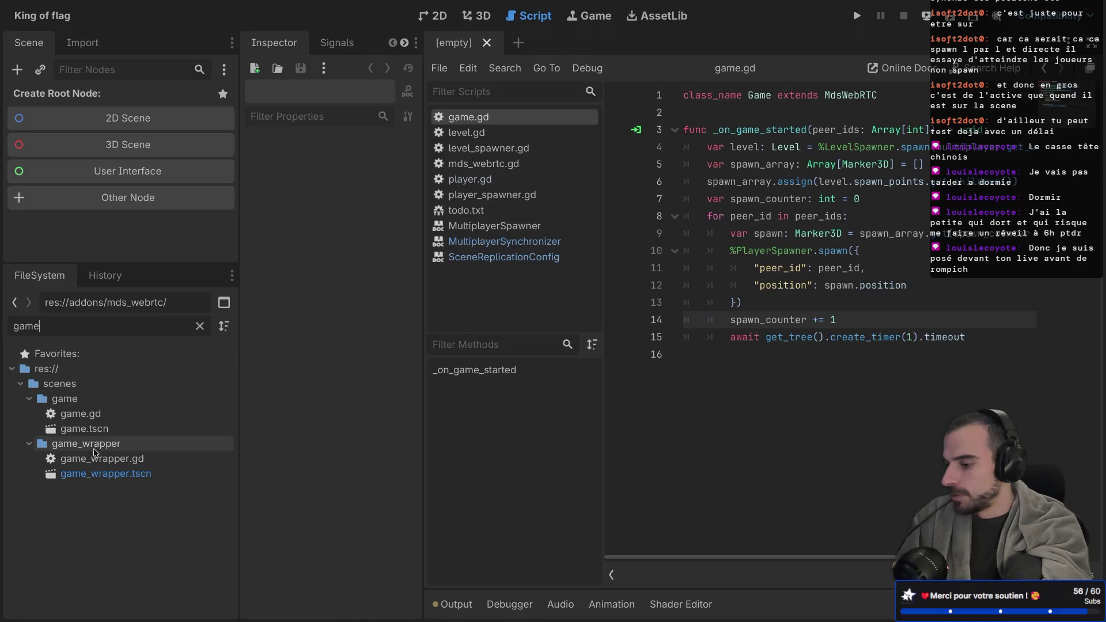
double_click(86, 468)
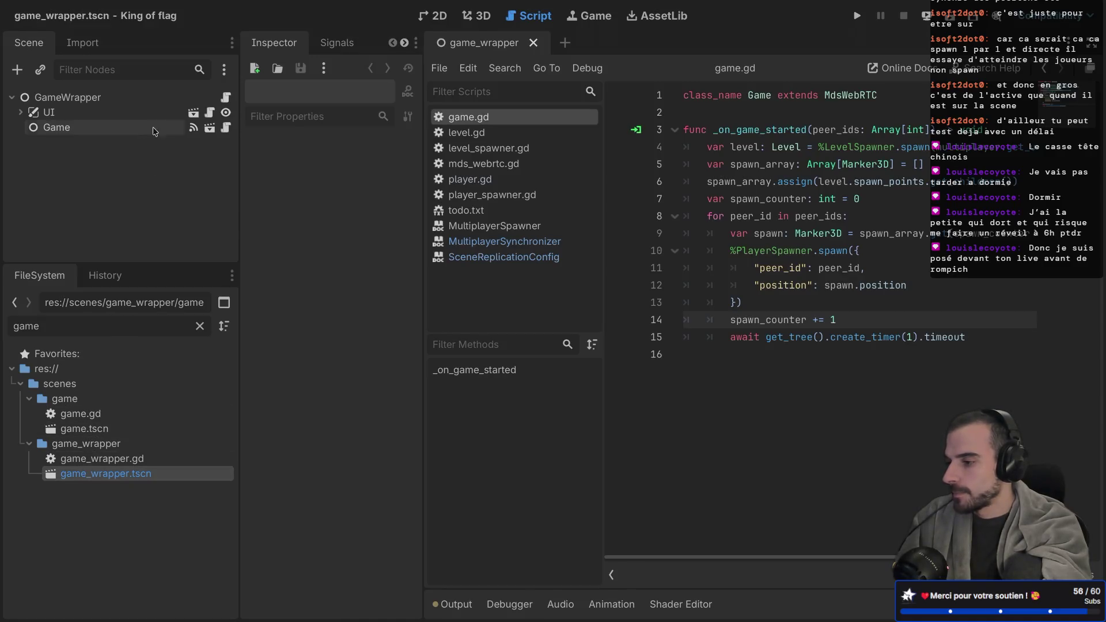
Set the Game node's WebSocket URL to wss://signaling.mdossan.dev, save the scene, and run the project
left_click(124, 124)
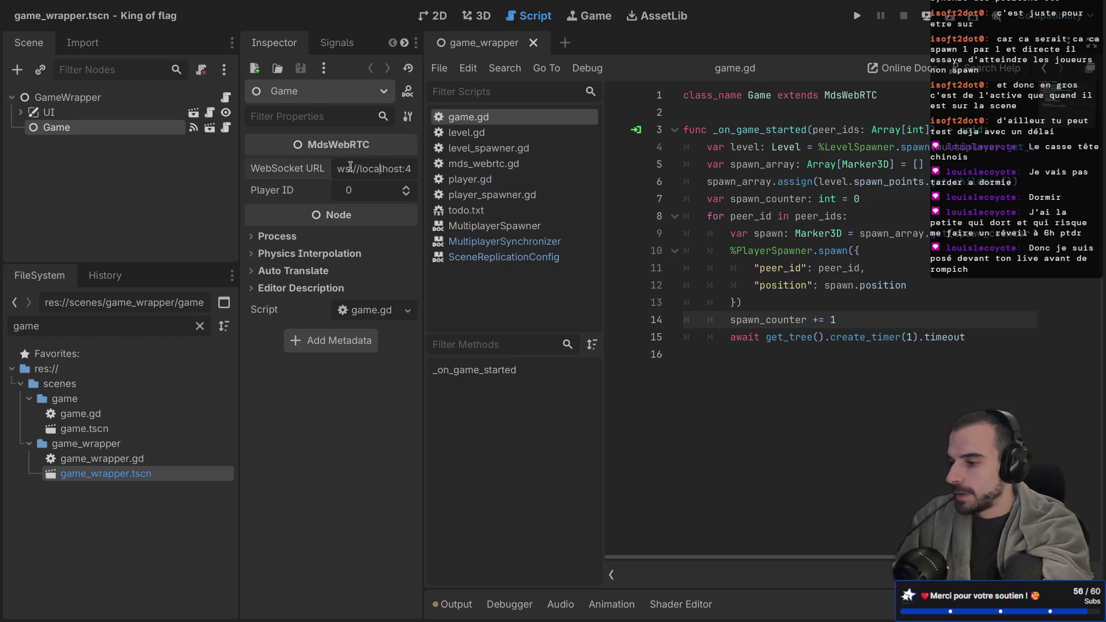
type("s")
double_click(391, 162)
type("signal:424")
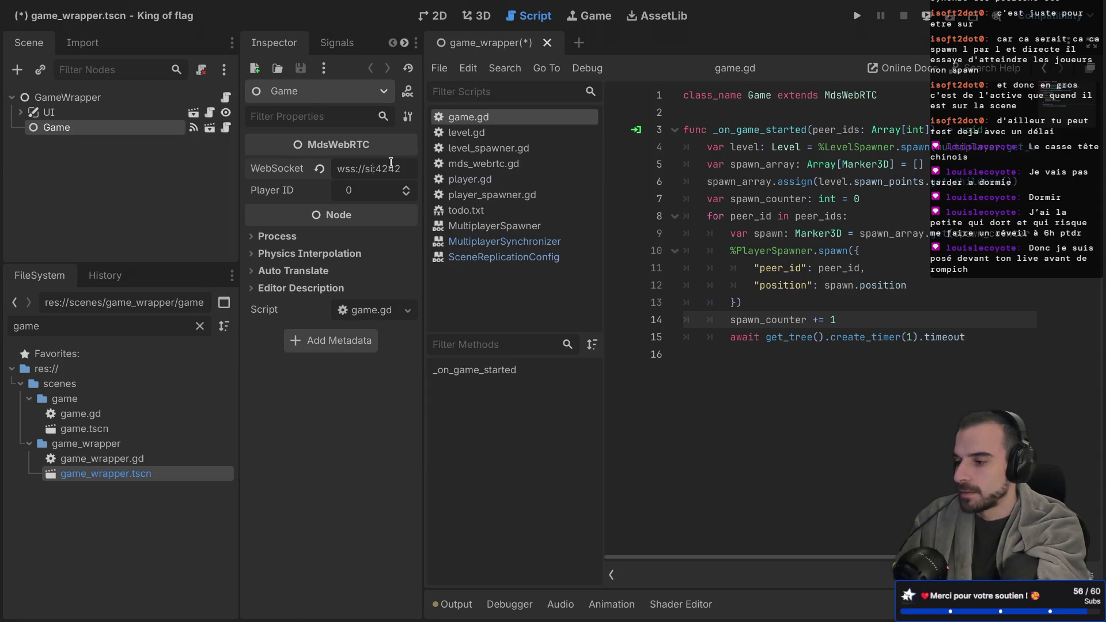
type("ling:")
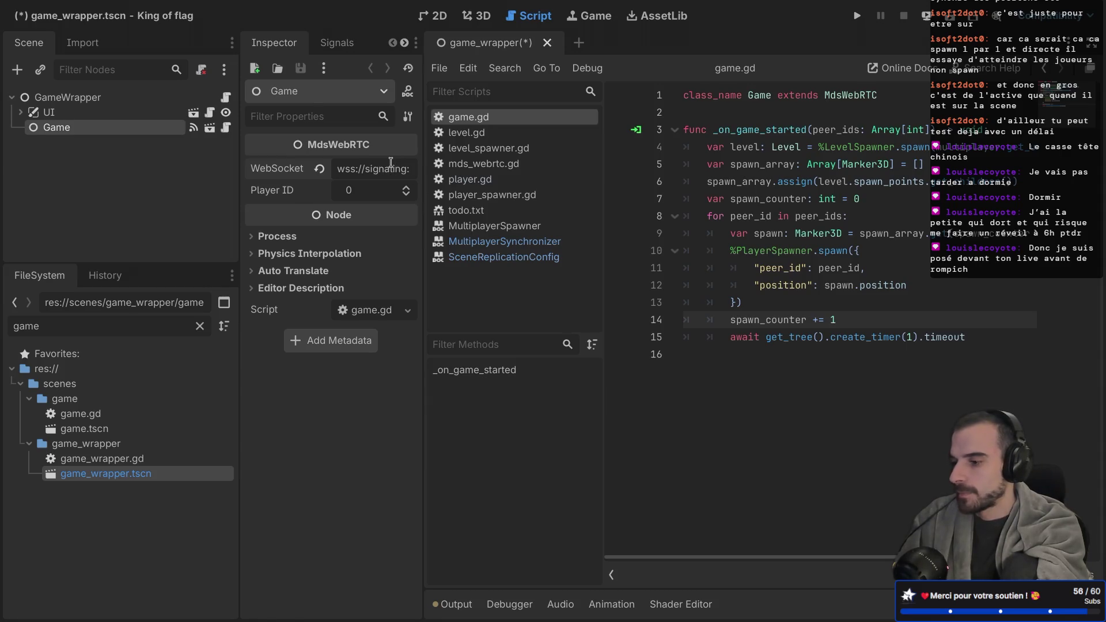
type("g.mdossan.dev")
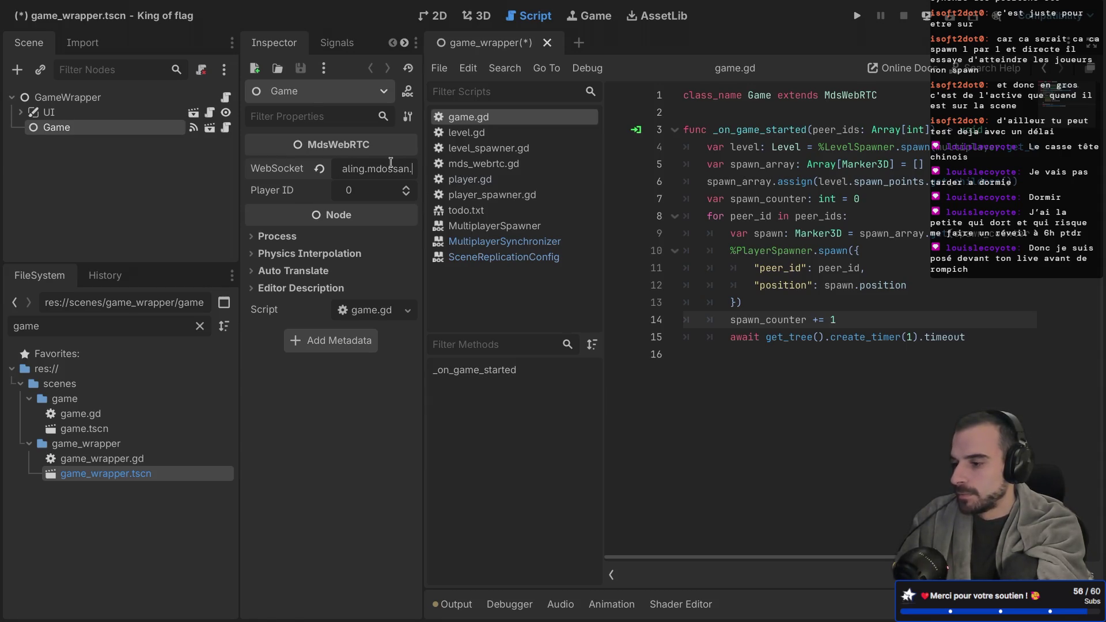
key("super+s")
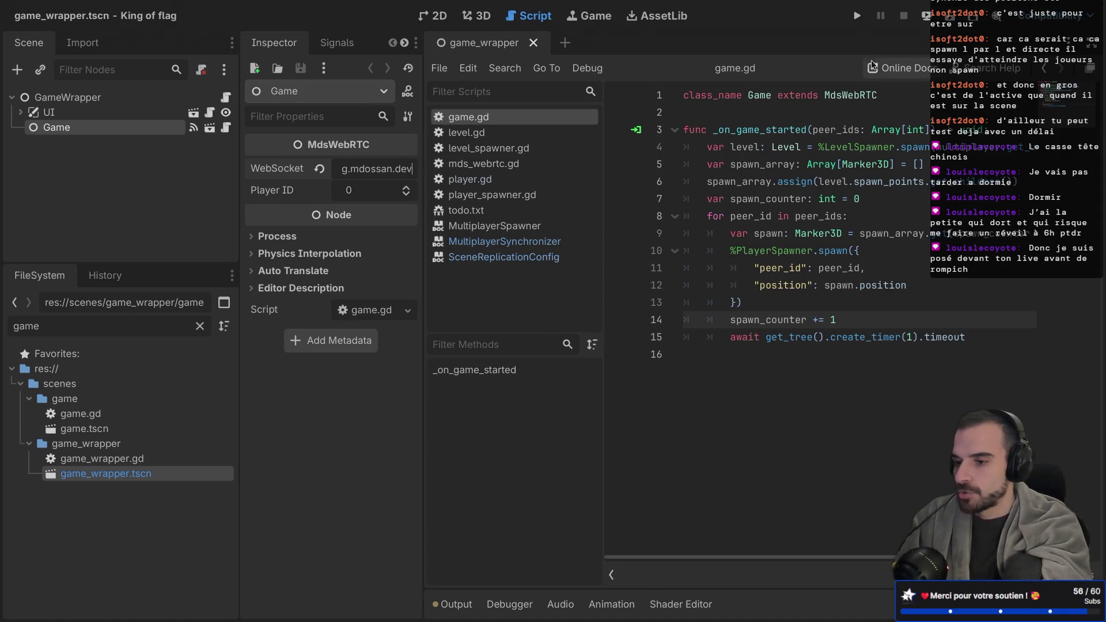
left_click(858, 14)
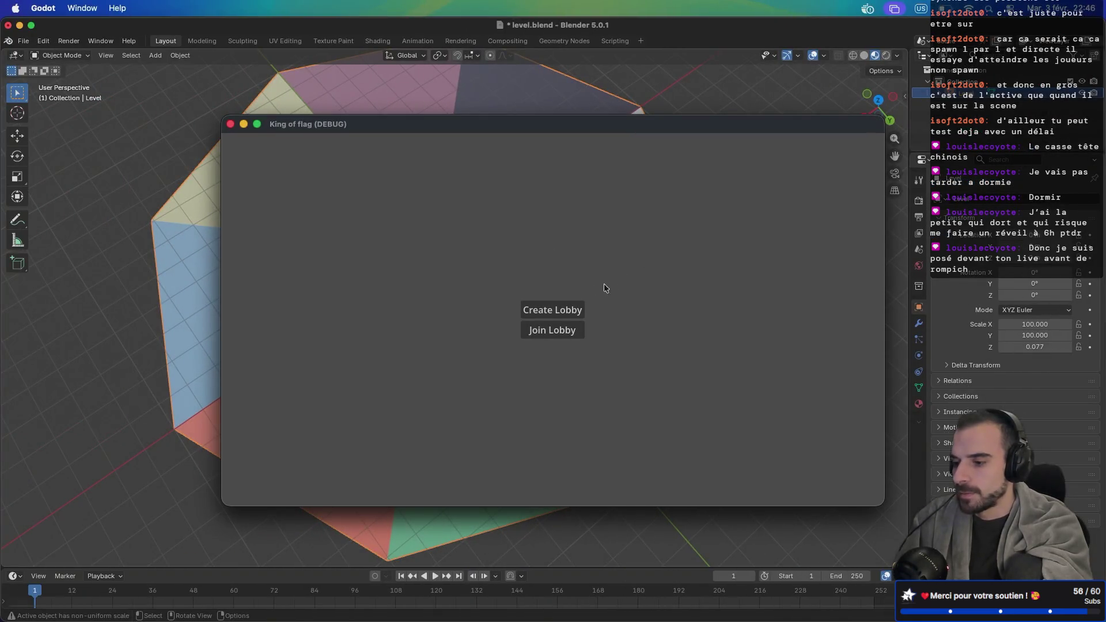
Create a lobby, join lobby 784696 from the second window, start the match, and return to the editor
left_click(556, 310)
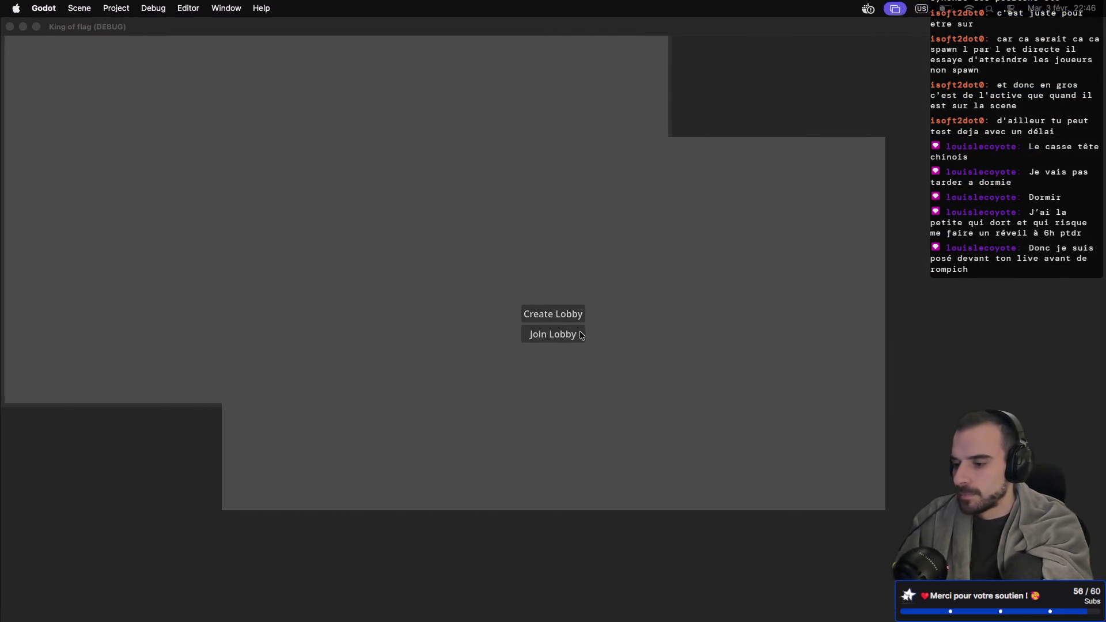
left_click(557, 333)
left_click(552, 314)
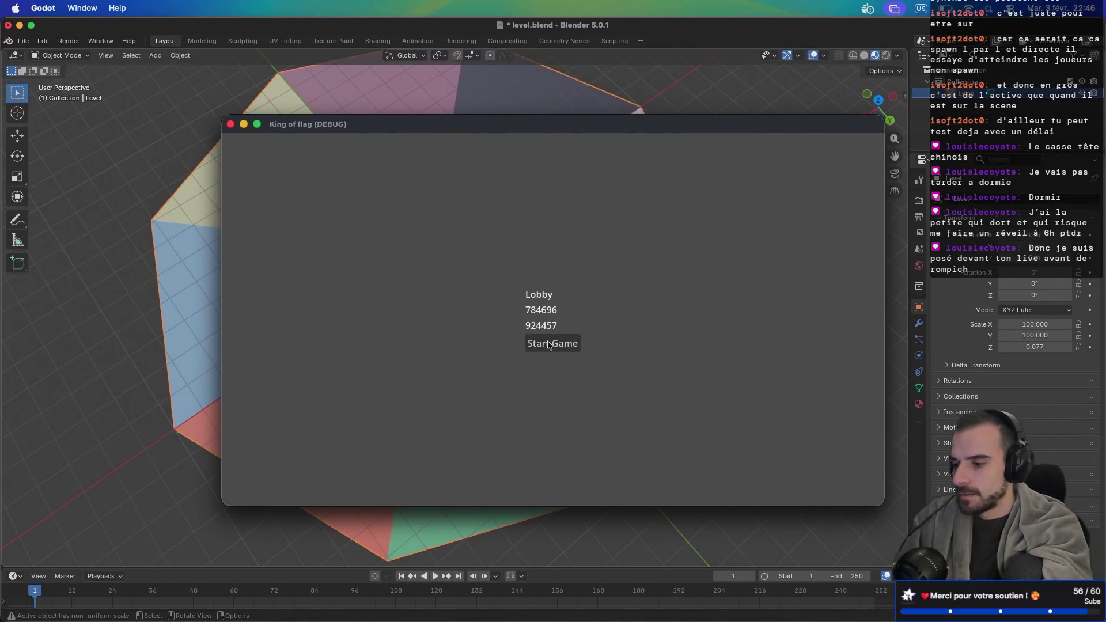
left_click(549, 344)
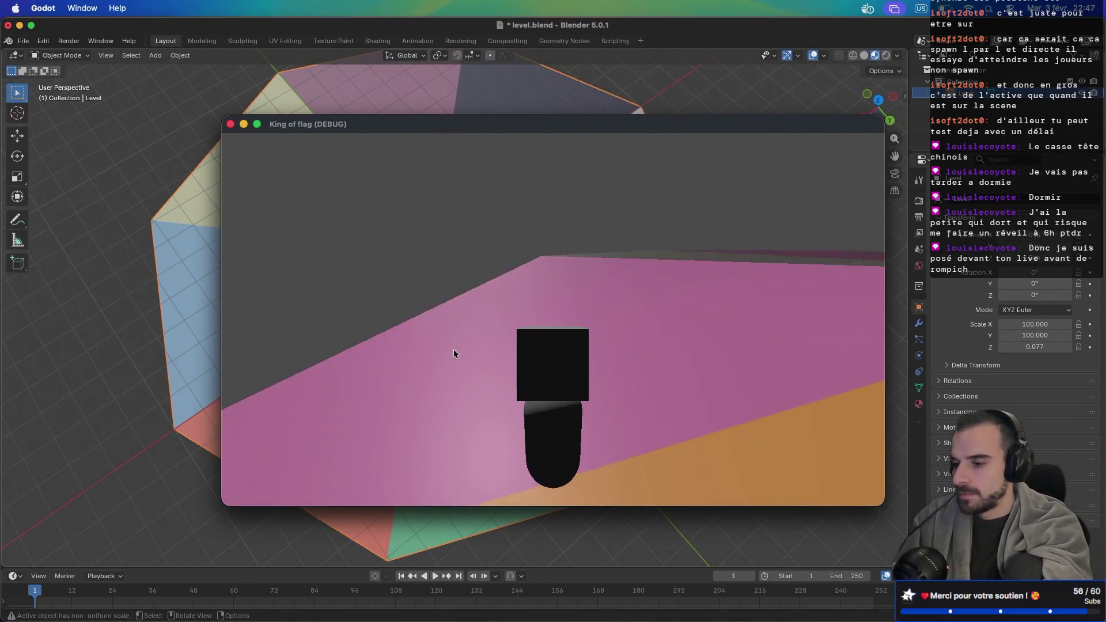
key("ctrl+Right")
key("ctrl+Right")
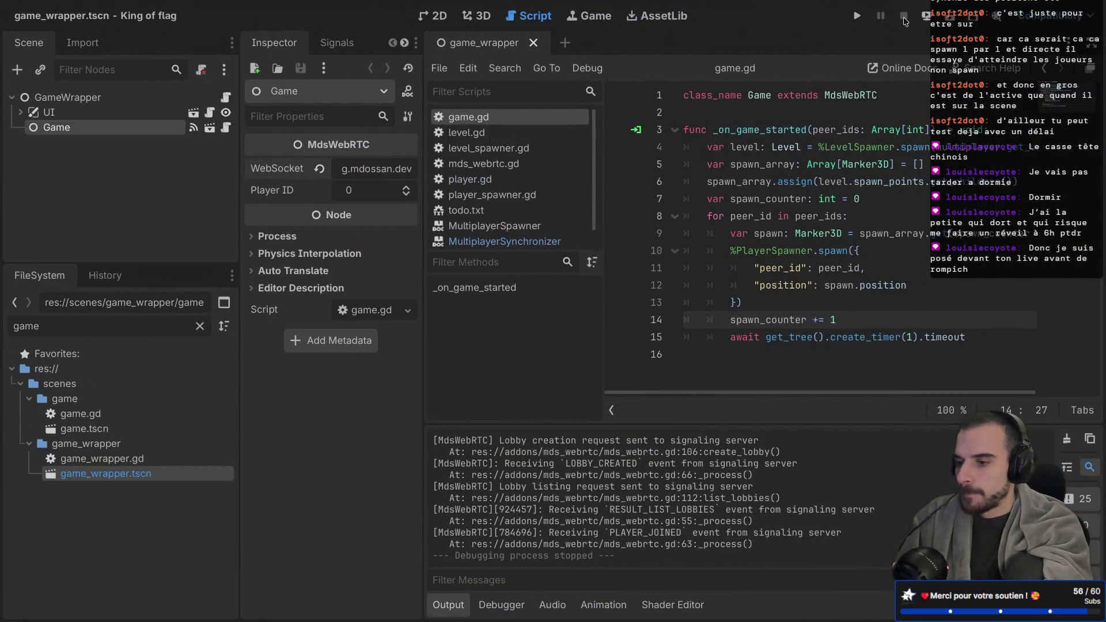
Open the Web export settings and start Export Project with the file selection cleared
mouse_move(271, 5)
left_click(115, 8)
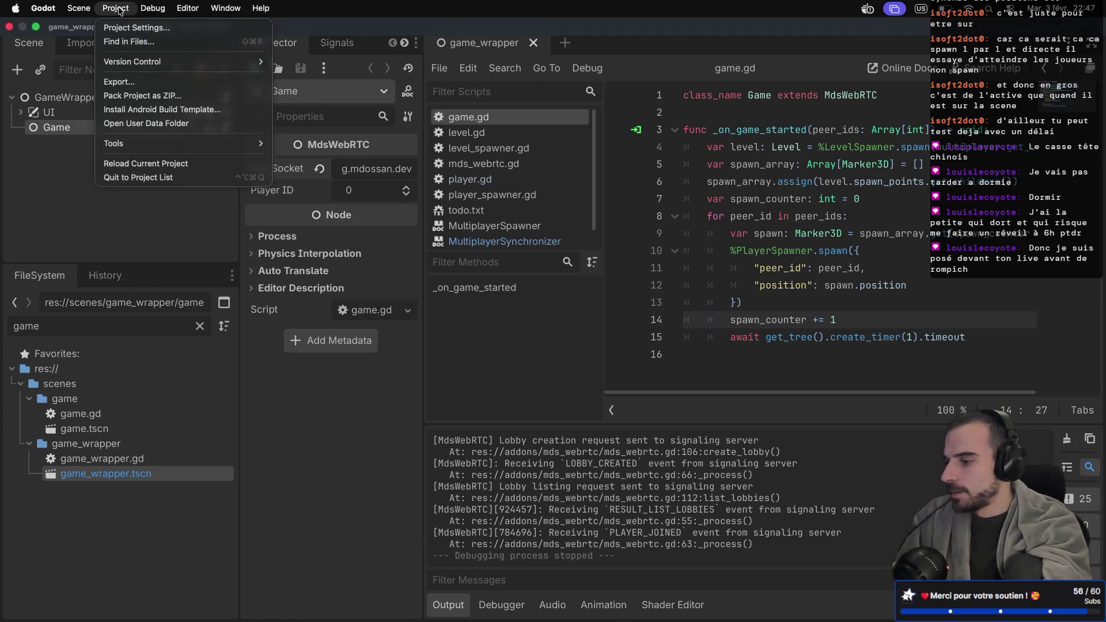
left_click(144, 89)
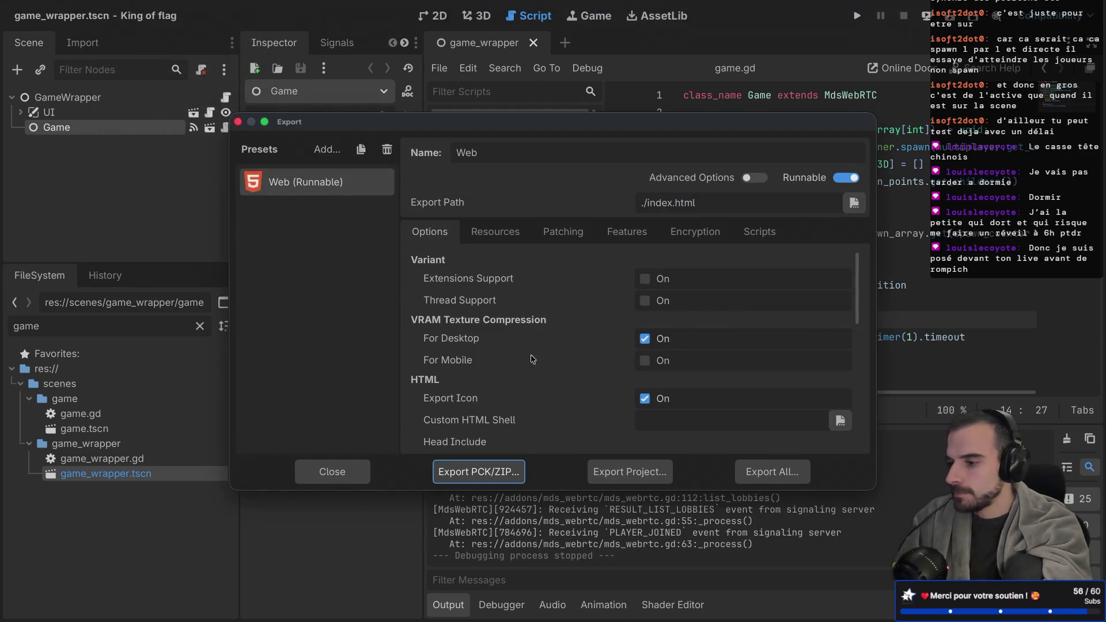
left_click(651, 472)
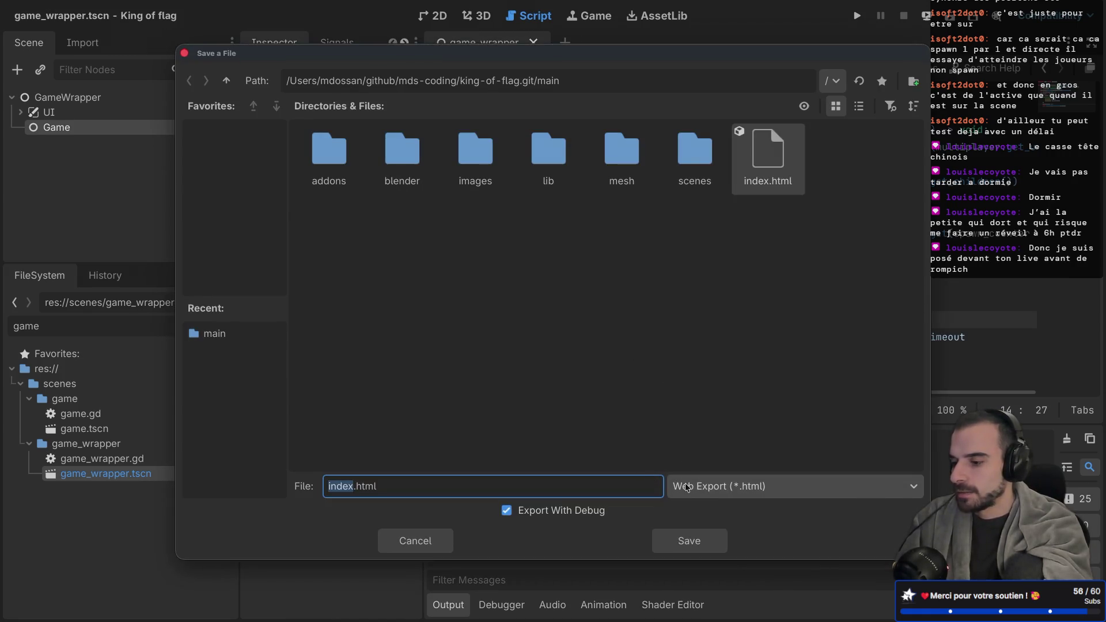
left_click(745, 353)
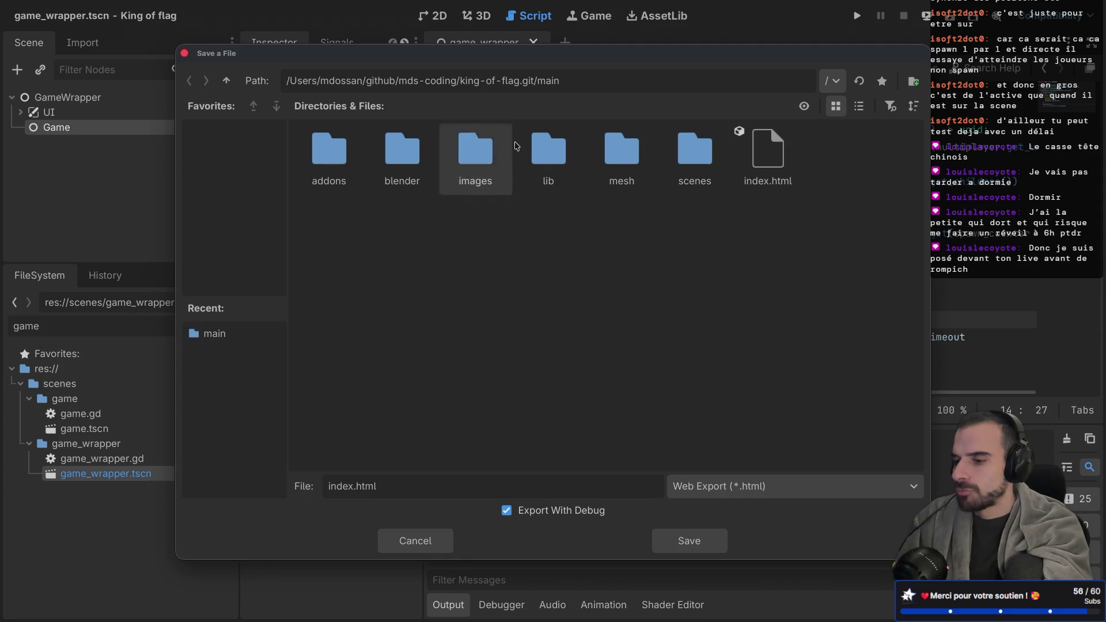
Create an export_web folder, save the web build into it, and dismiss the warnings
right_click(790, 256)
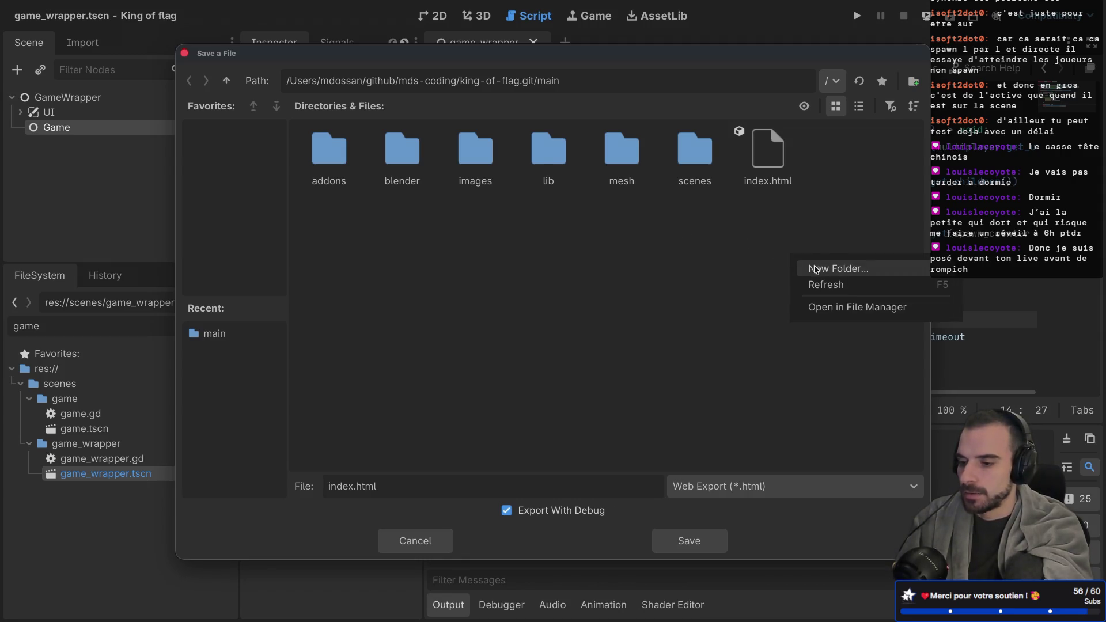
left_click(816, 269)
type("export_web")
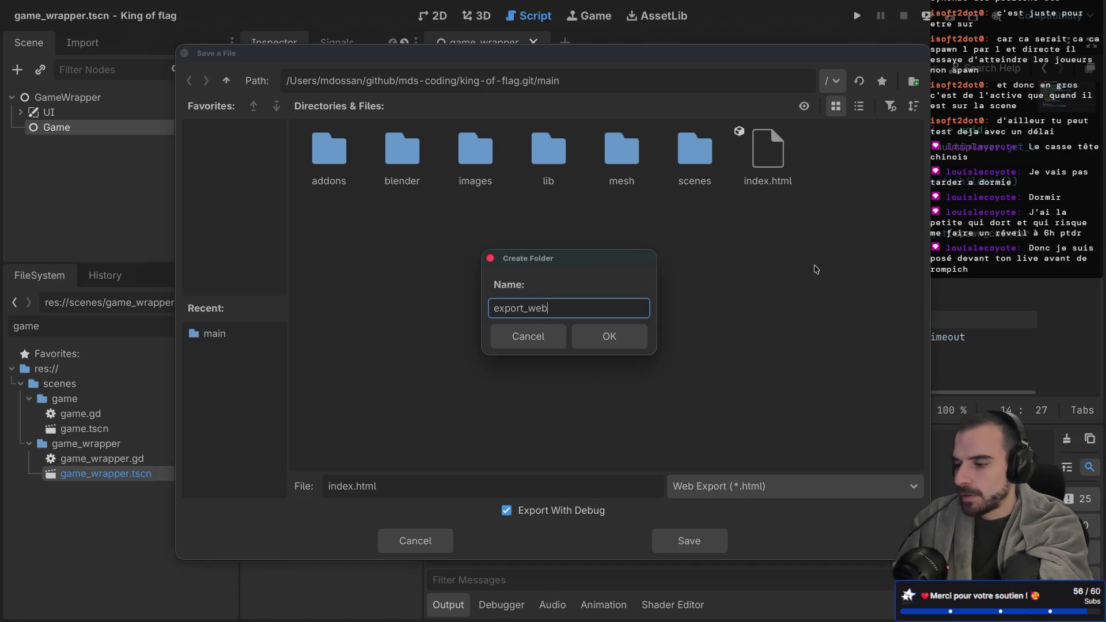
left_click(620, 342)
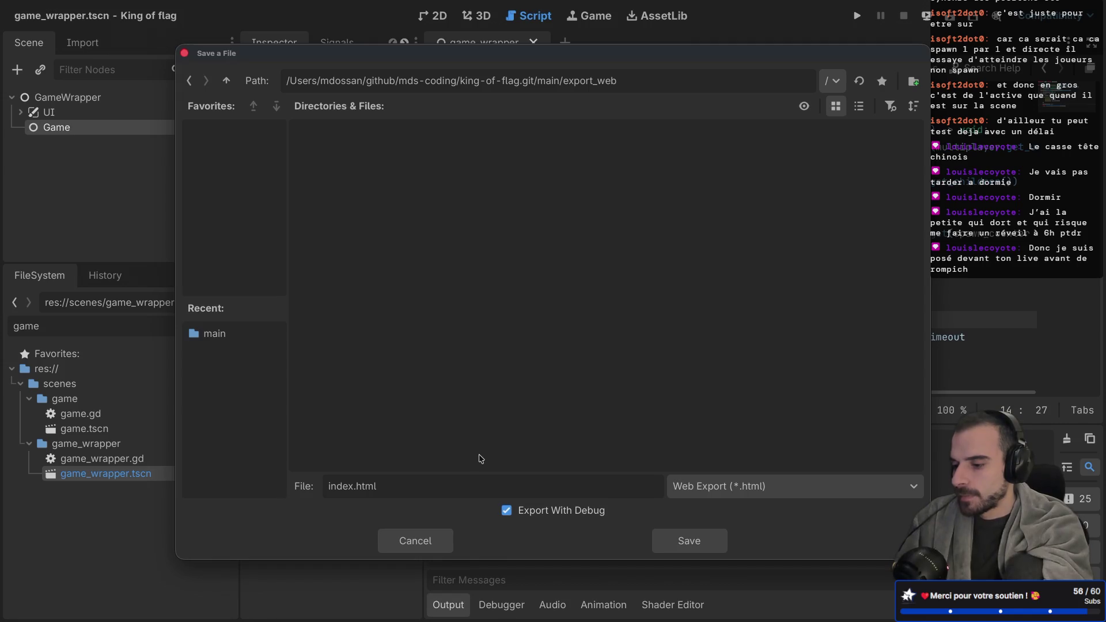
left_click(691, 540)
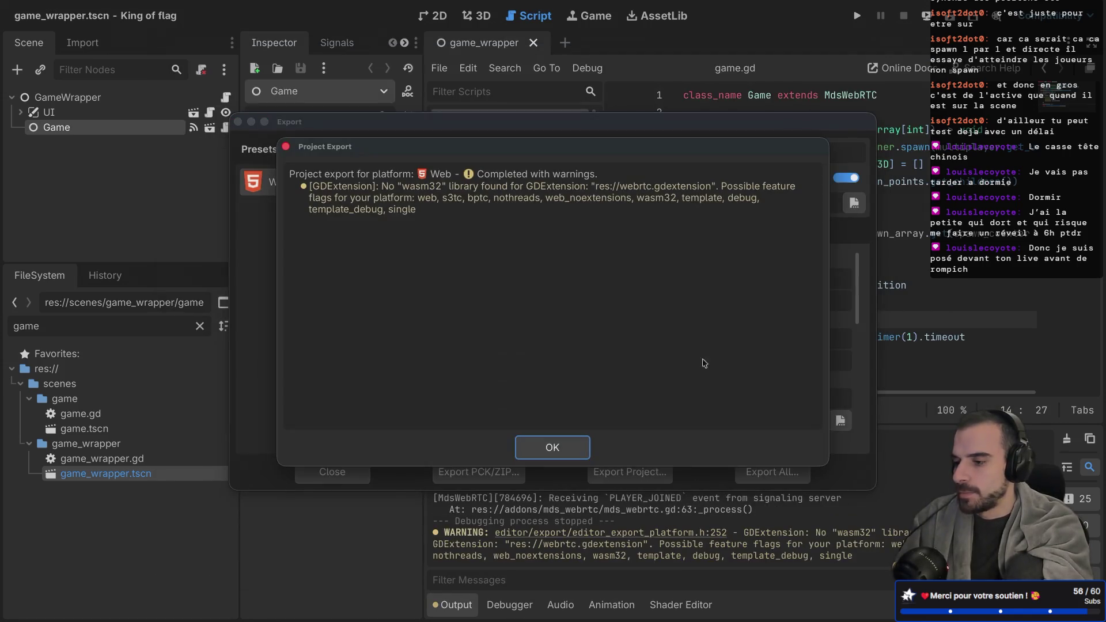
left_click(548, 452)
left_click(340, 473)
key("ctrl+Right")
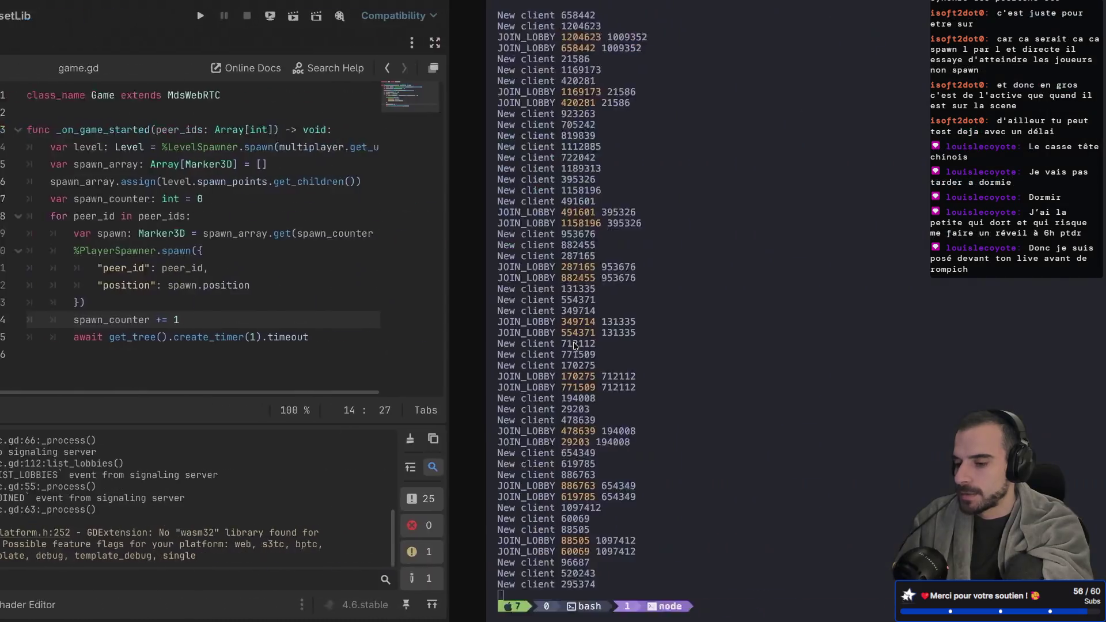
In the shell, change into the export_web folder and list its files
key("ctrl+b")
key("w")
key("Return")
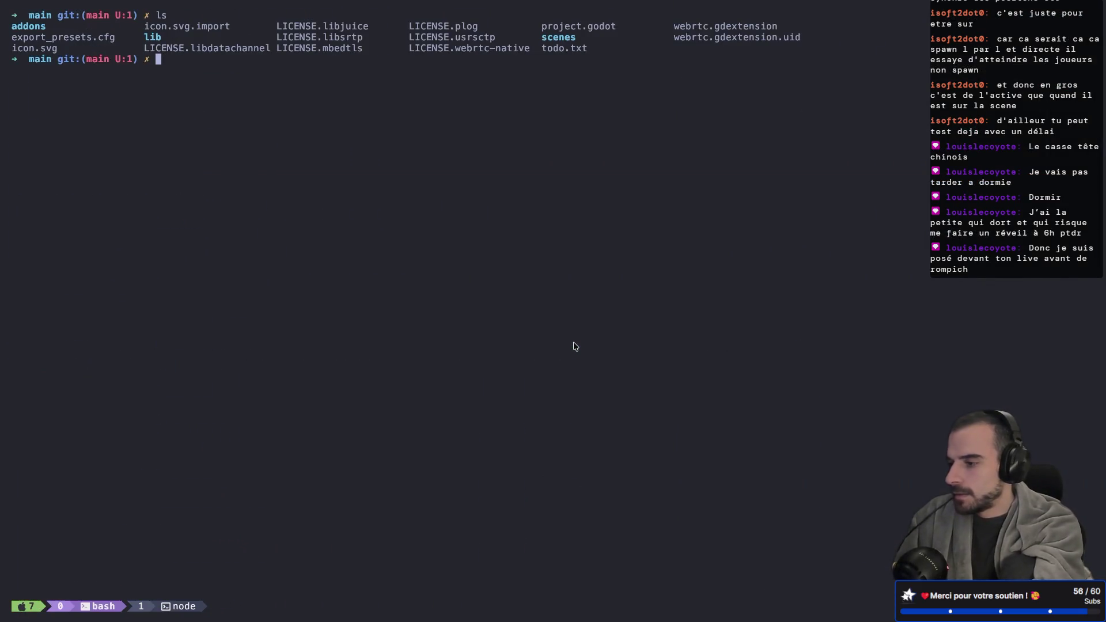
type("ls")
key("Return")
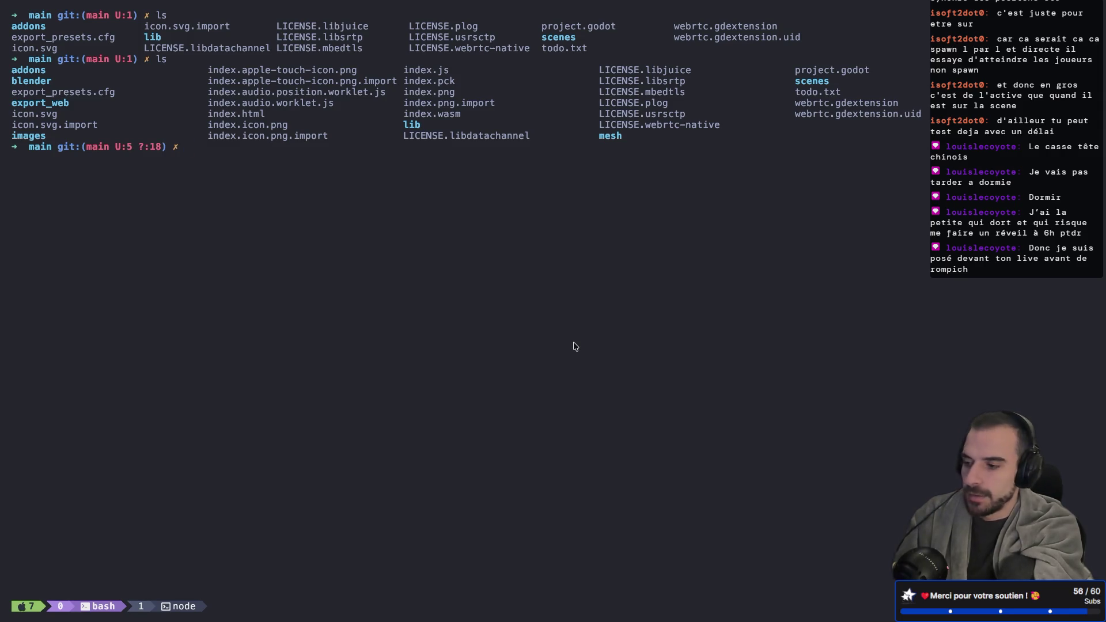
type("cd ex")
key("Tab")
type("w")
key("Tab")
key("Return")
type("ls")
key("Return")
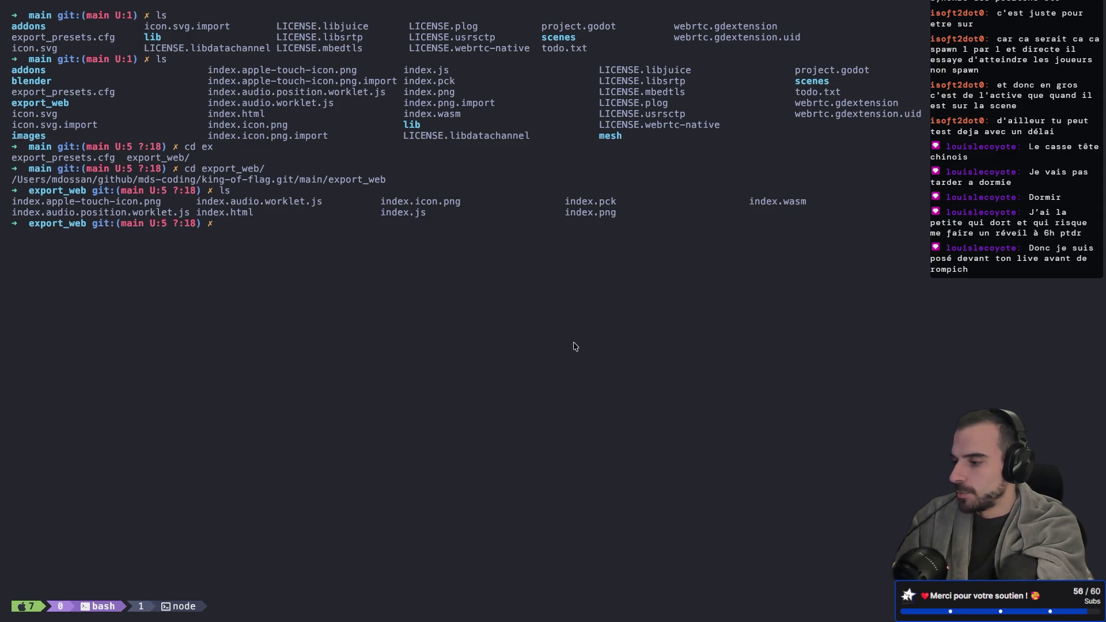
Zip all files into game.zip with 'zip game.zip *' and confirm its 9,7M size via ls -lah
key("super+equal")
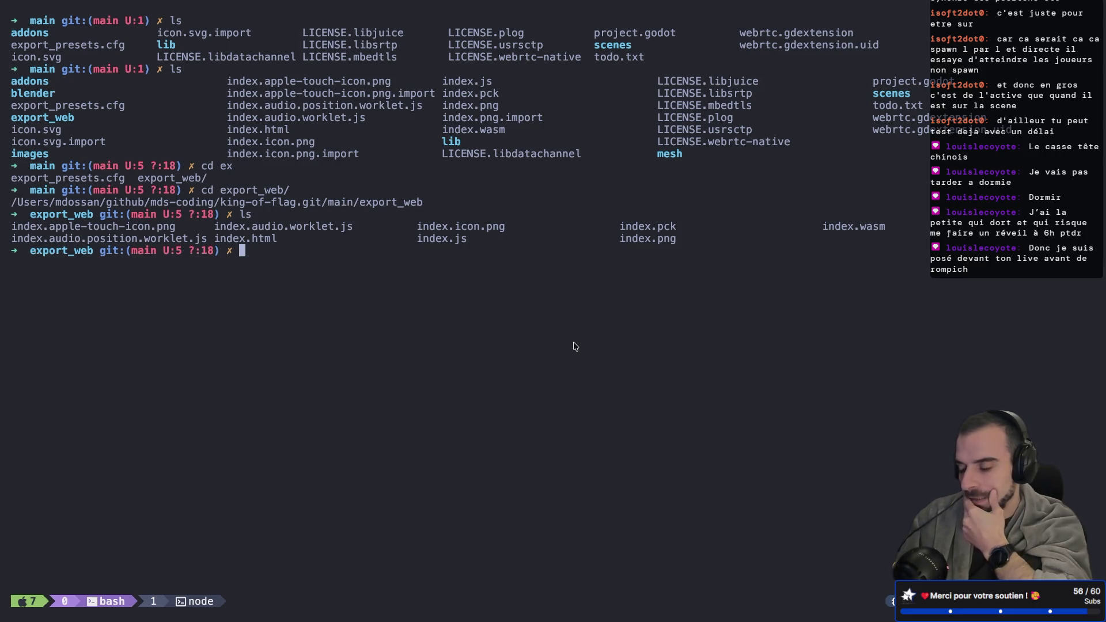
type("zip game.zi")
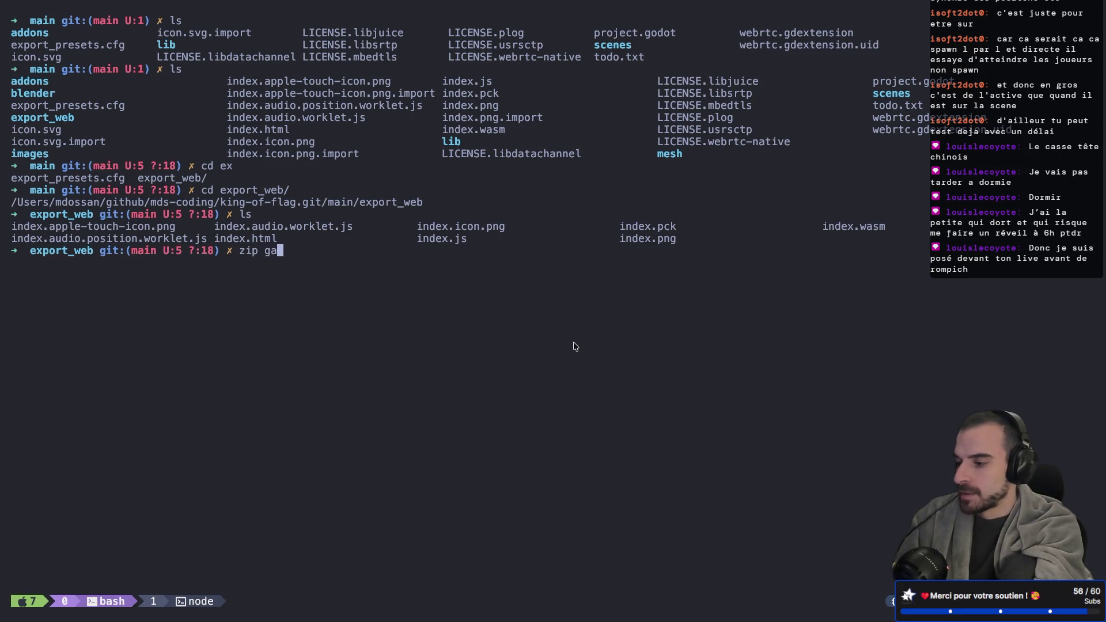
type("*")
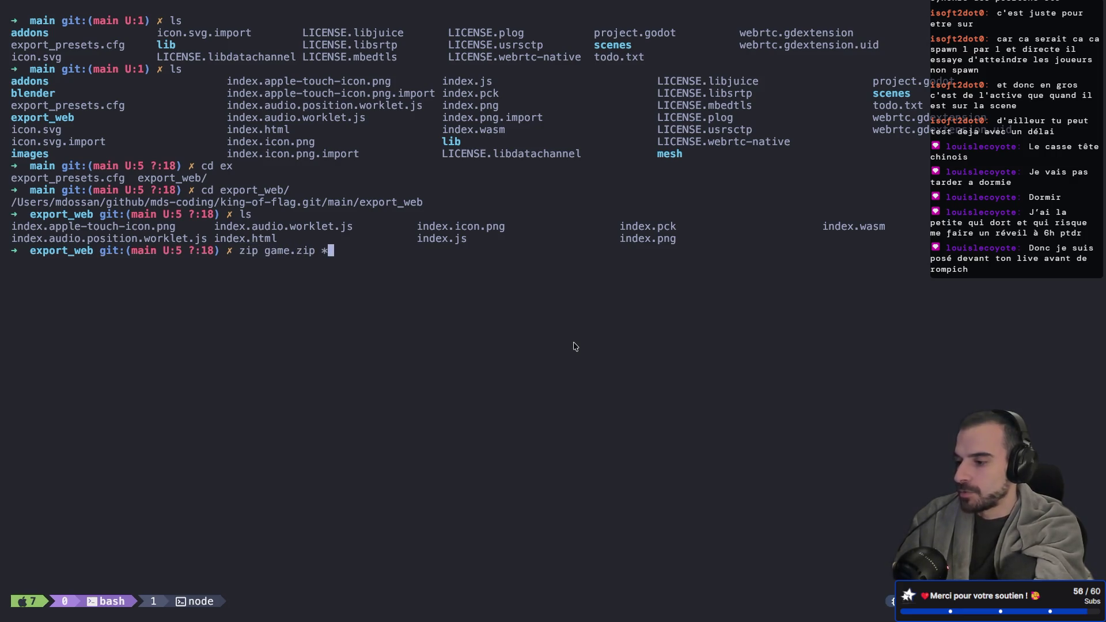
key("Return")
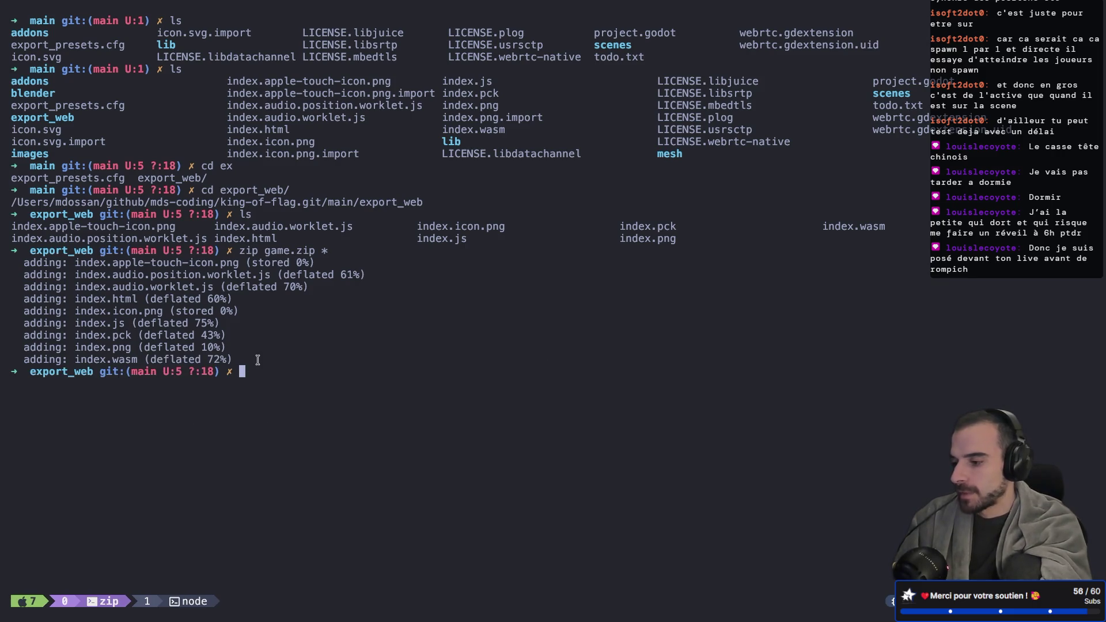
type("ls")
key("Return")
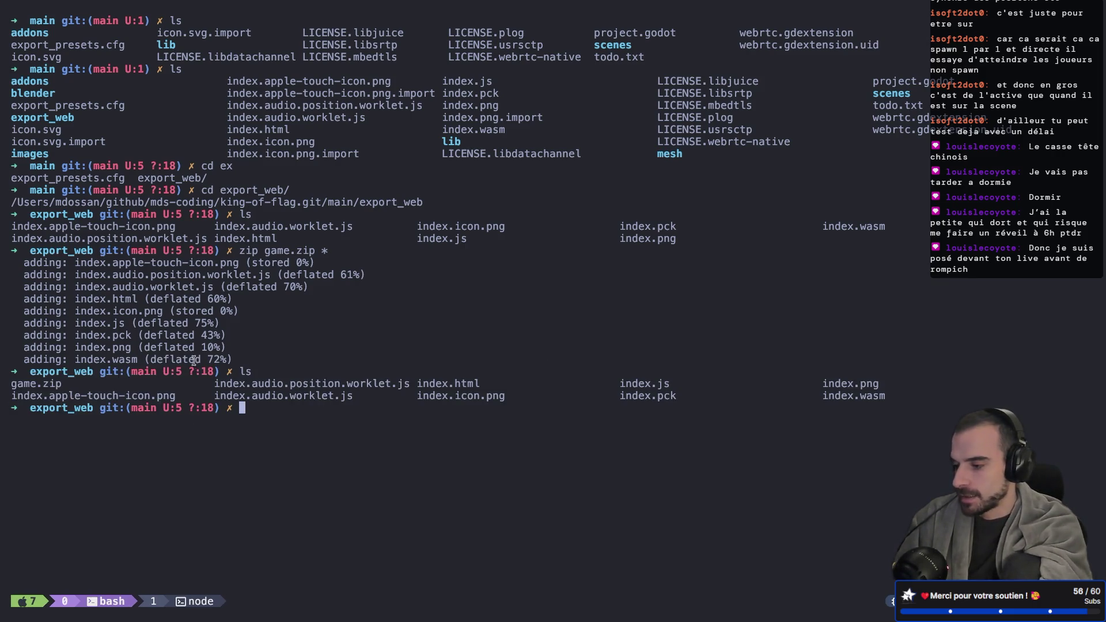
left_click_drag(61, 383, 1, 382)
type("ls")
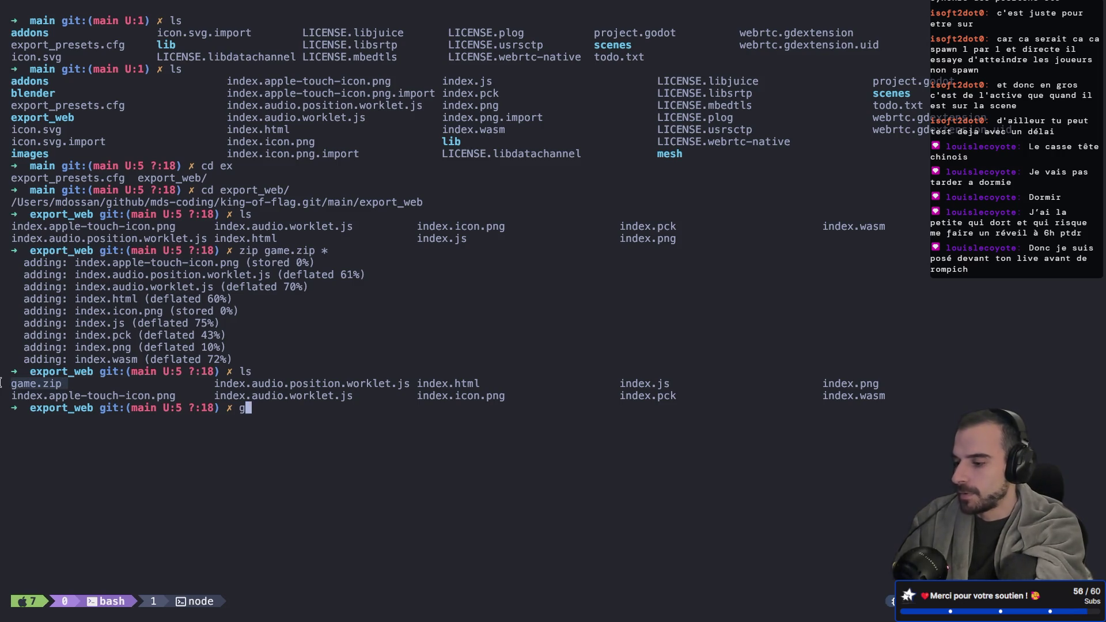
type(" -lah")
key("Return")
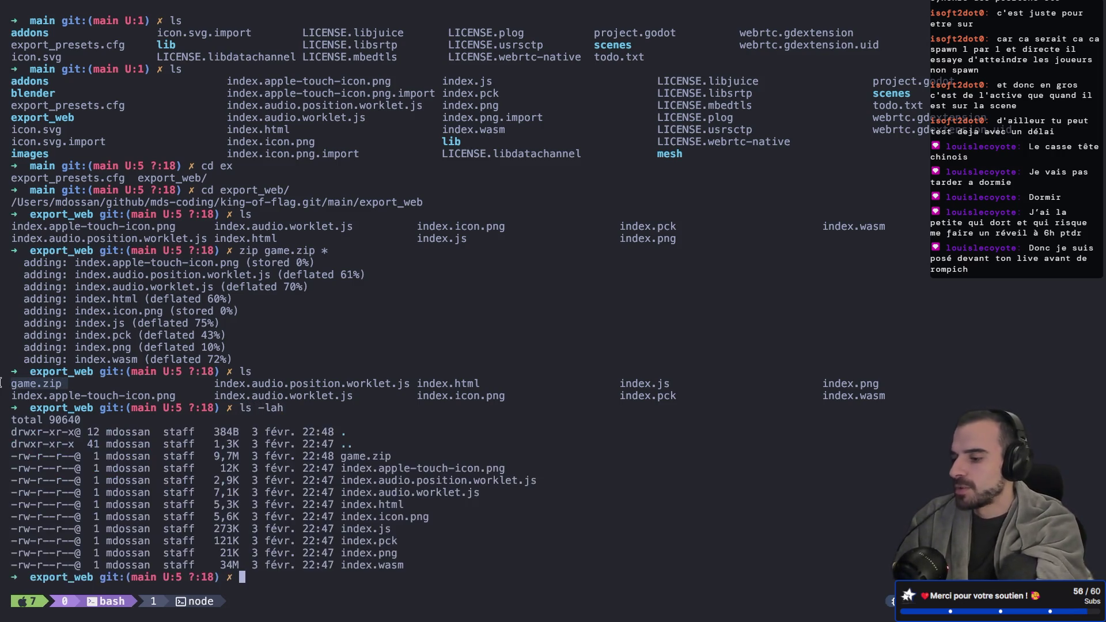
left_click_drag(209, 456, 247, 456)
Open King of Flag's Edit game page on itch.io and scroll down to Uploads
left_click(472, 416)
key("ctrl+Right")
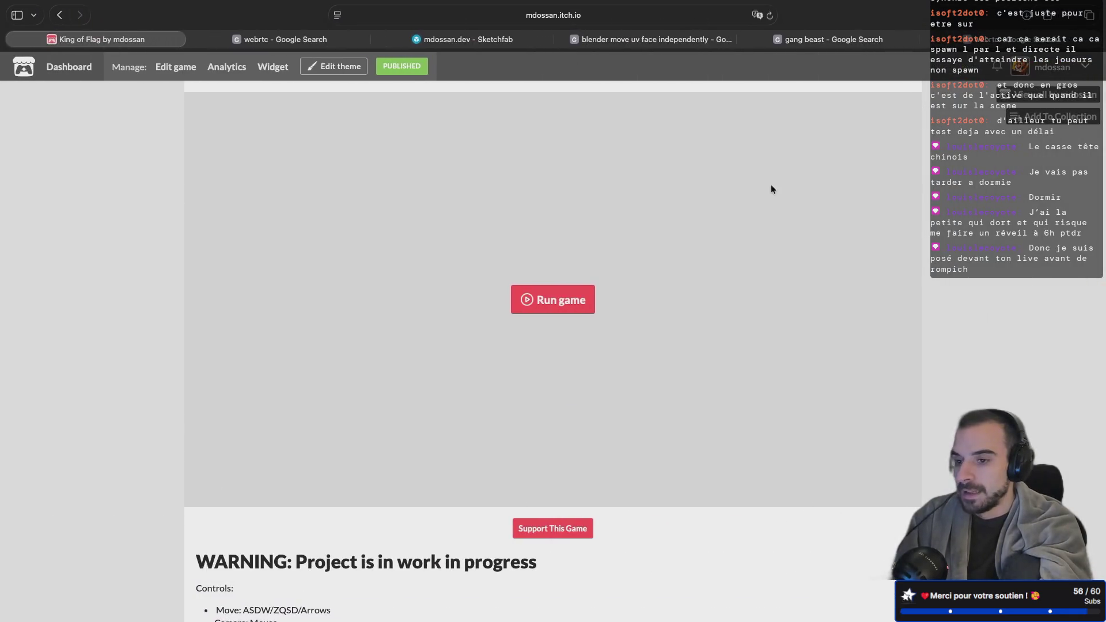
left_click(176, 69)
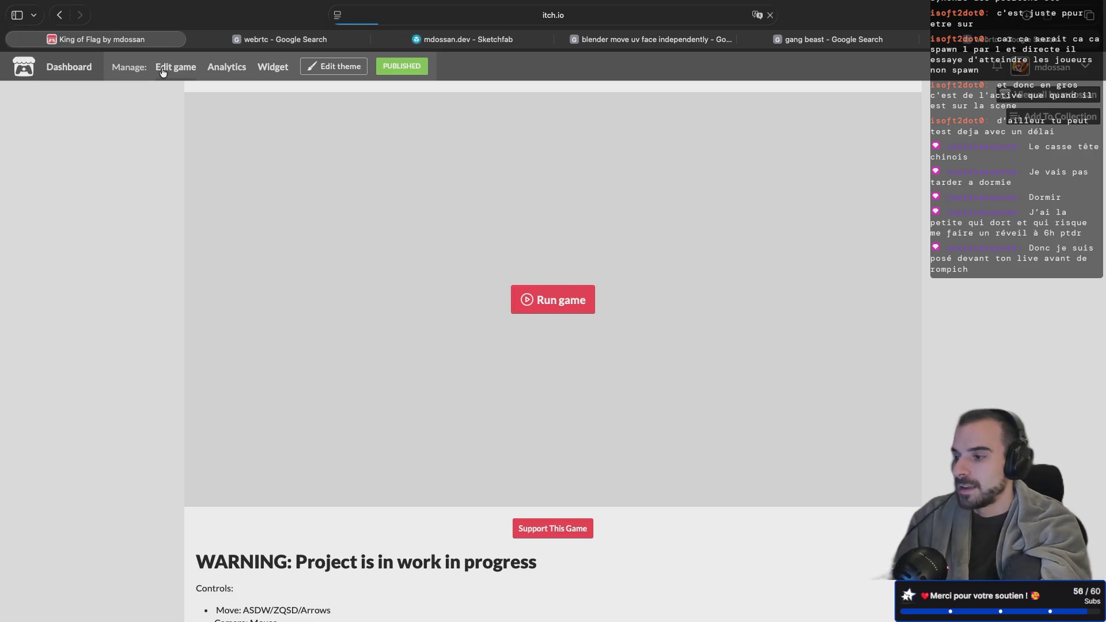
scroll(224, 372, "down", 5)
scroll(224, 372, "down", 9)
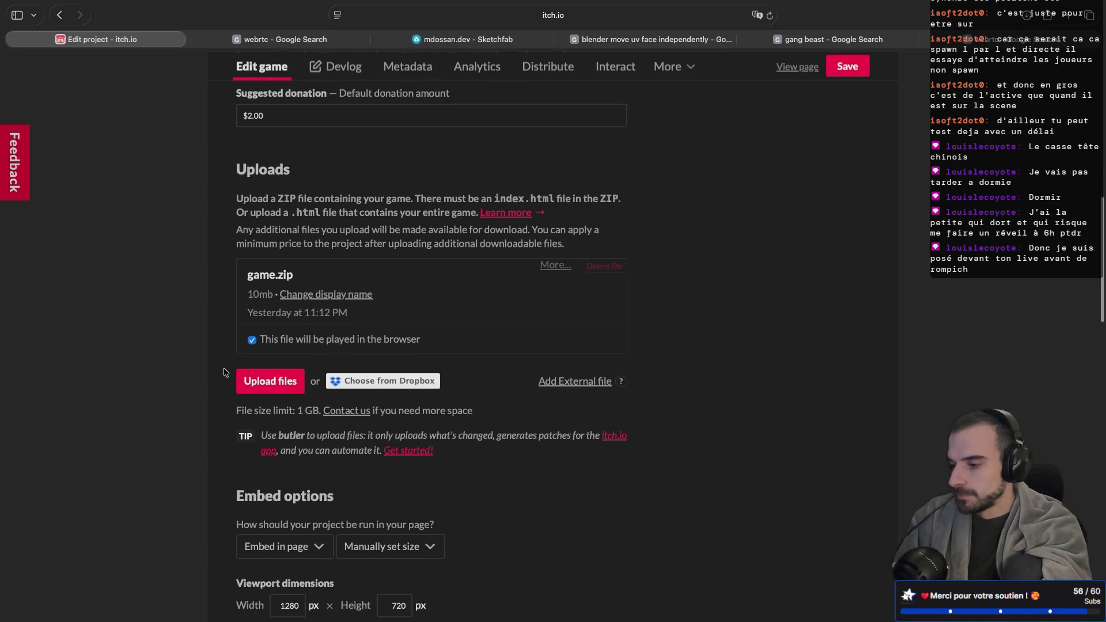
Start a new upload and show the home folder in the file picker, ungrouped by date
left_click(270, 299)
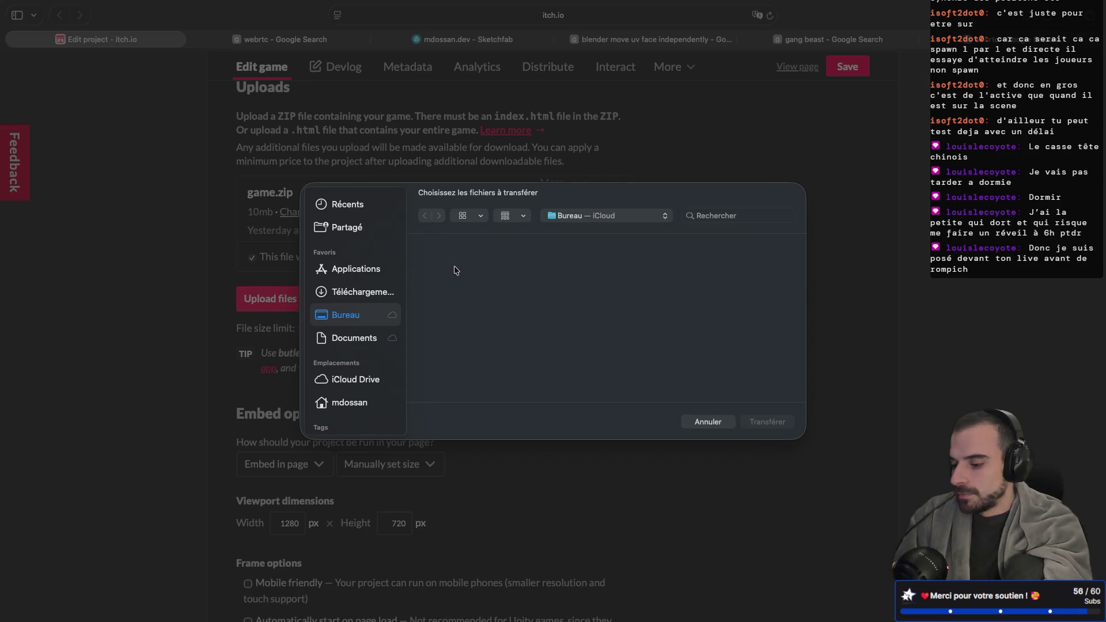
key("super+shift+h")
scroll(455, 283, "down", 3)
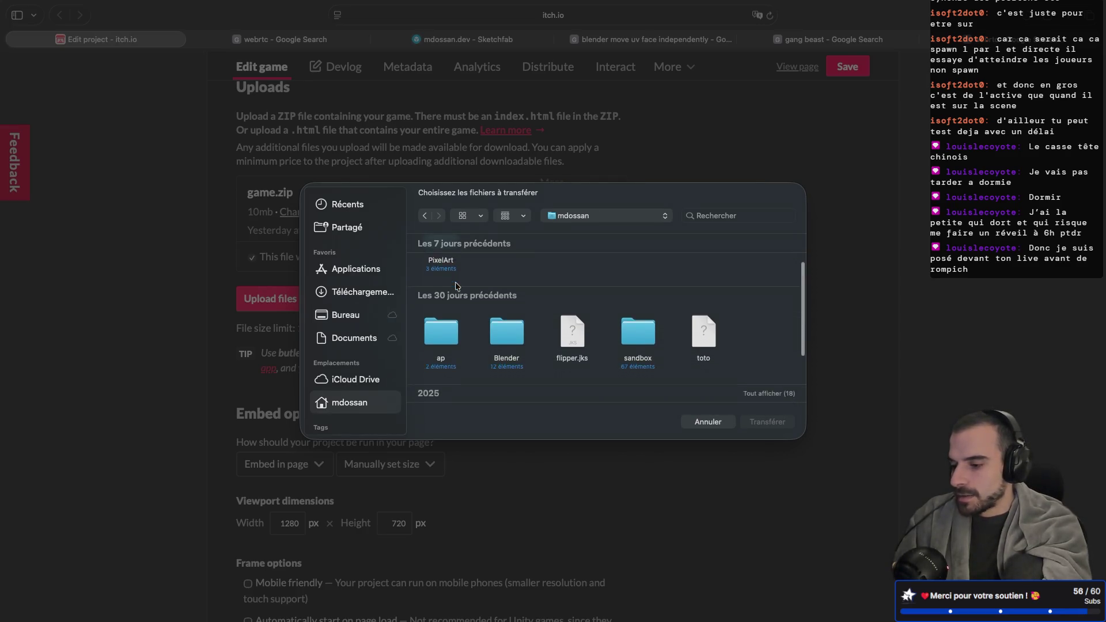
scroll(456, 287, "down", 2)
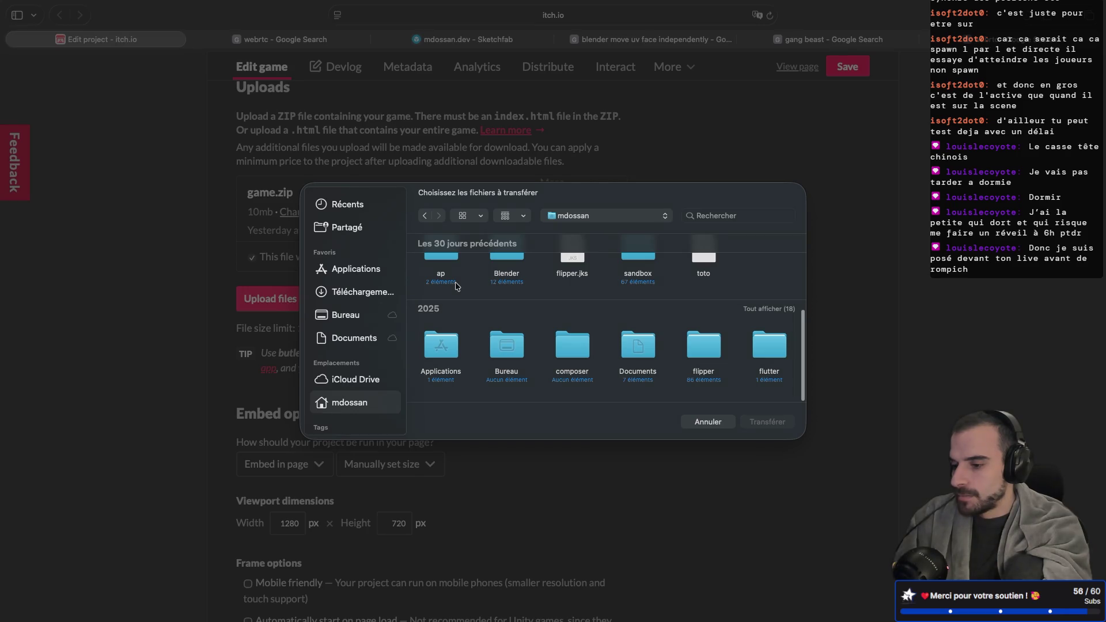
left_click(726, 214)
type("g")
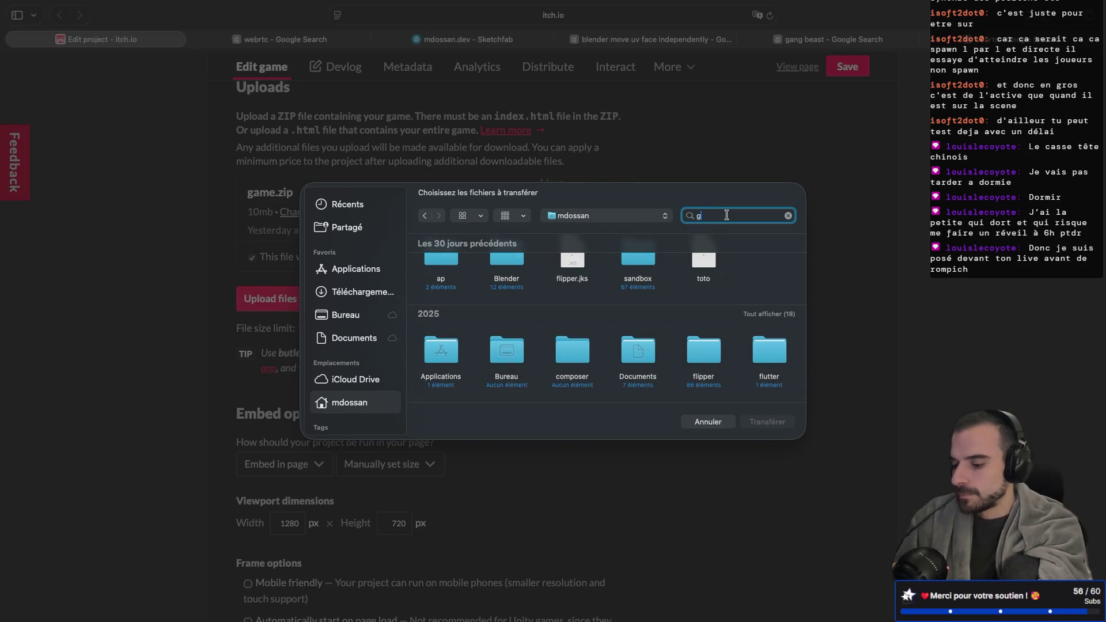
type("it")
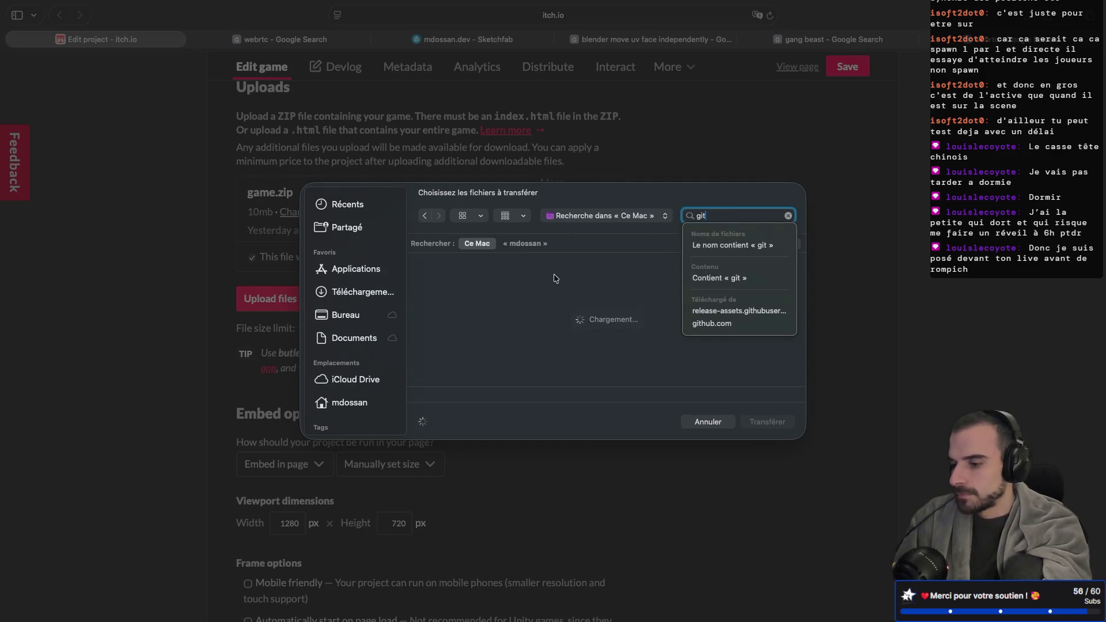
left_click(512, 280)
left_click(341, 316)
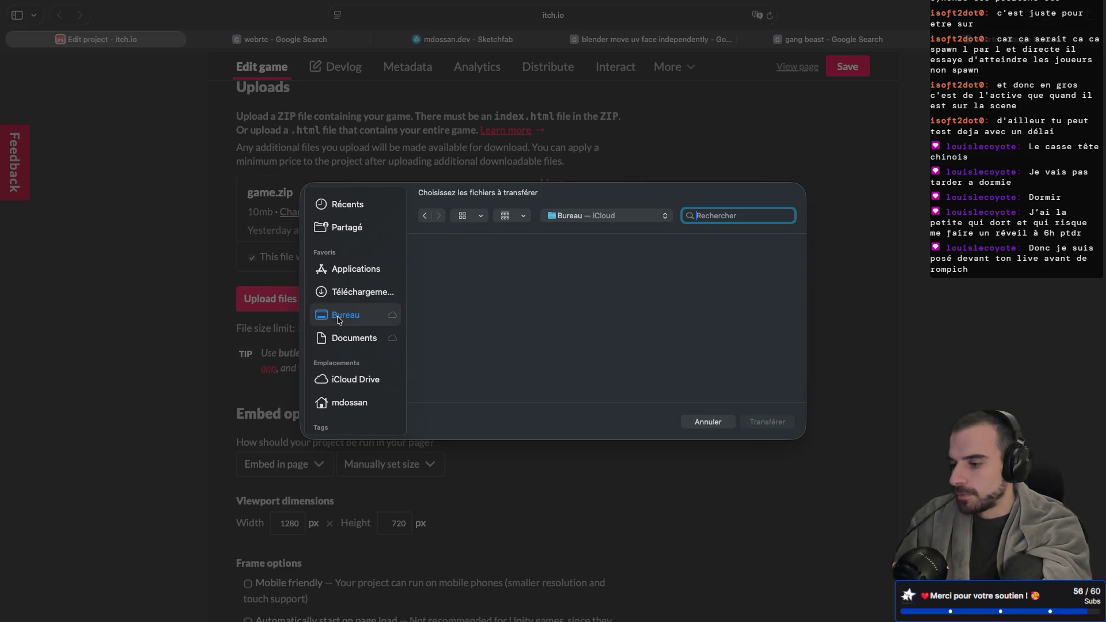
left_click(349, 402)
scroll(533, 301, "down", 1)
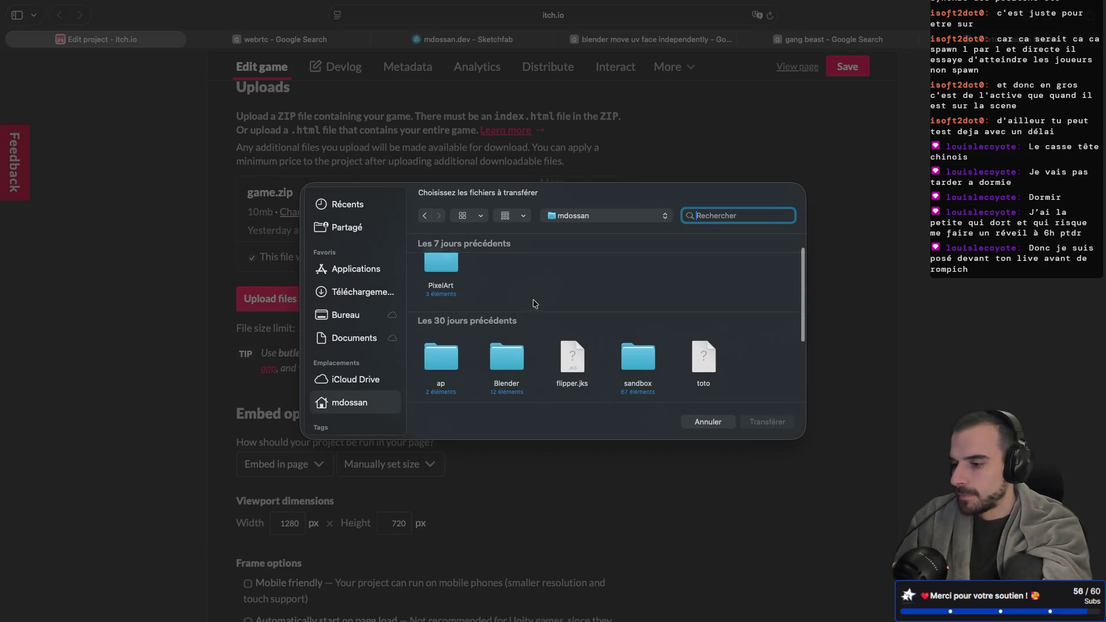
left_click(510, 217)
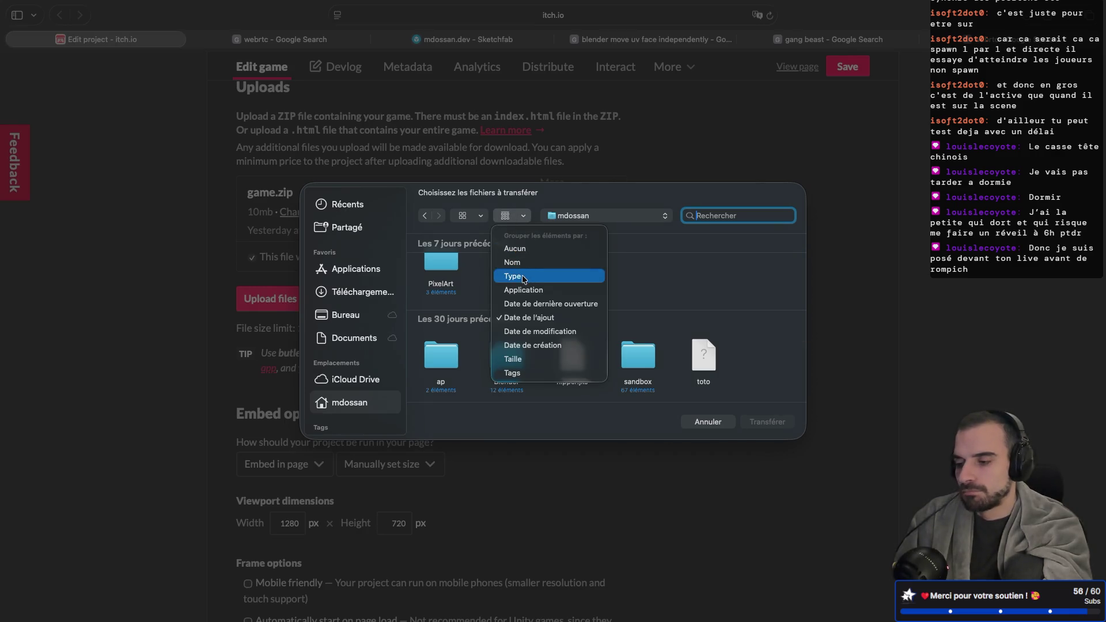
left_click(518, 262)
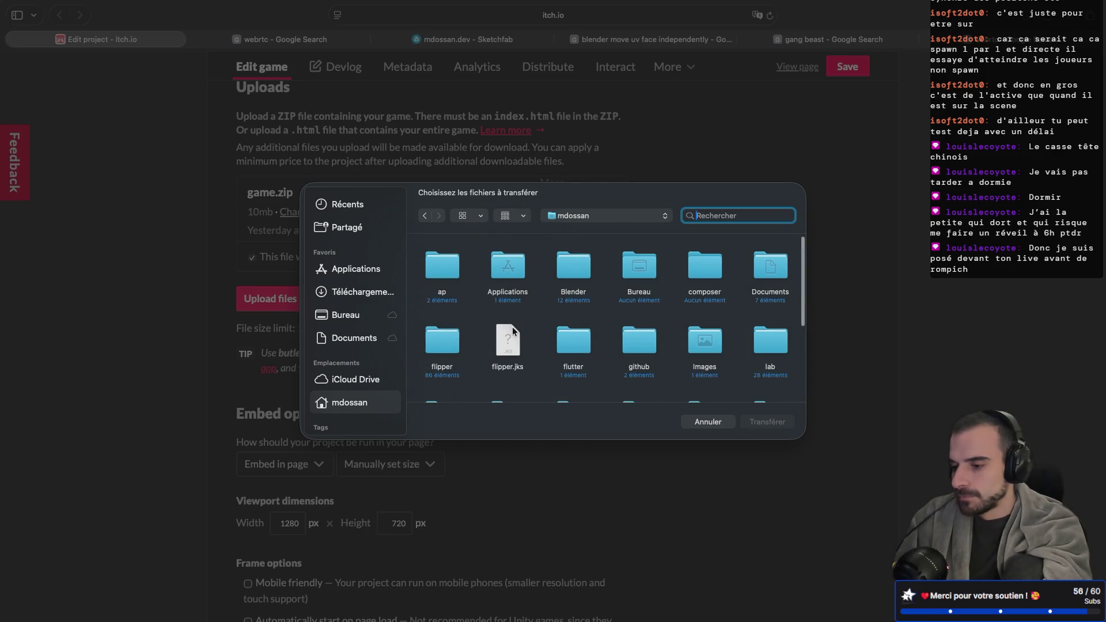
scroll(553, 328, "down", 1)
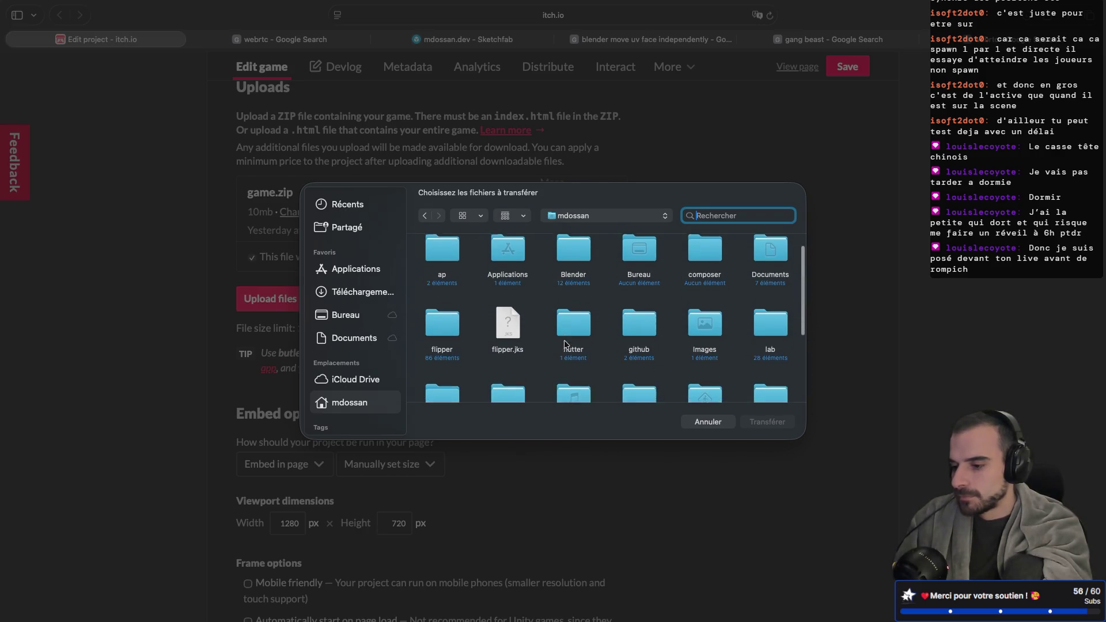
Browse github > mds-coding > king-of-flag.git > main > export_web and upload game.zip
double_click(644, 317)
double_click(502, 270)
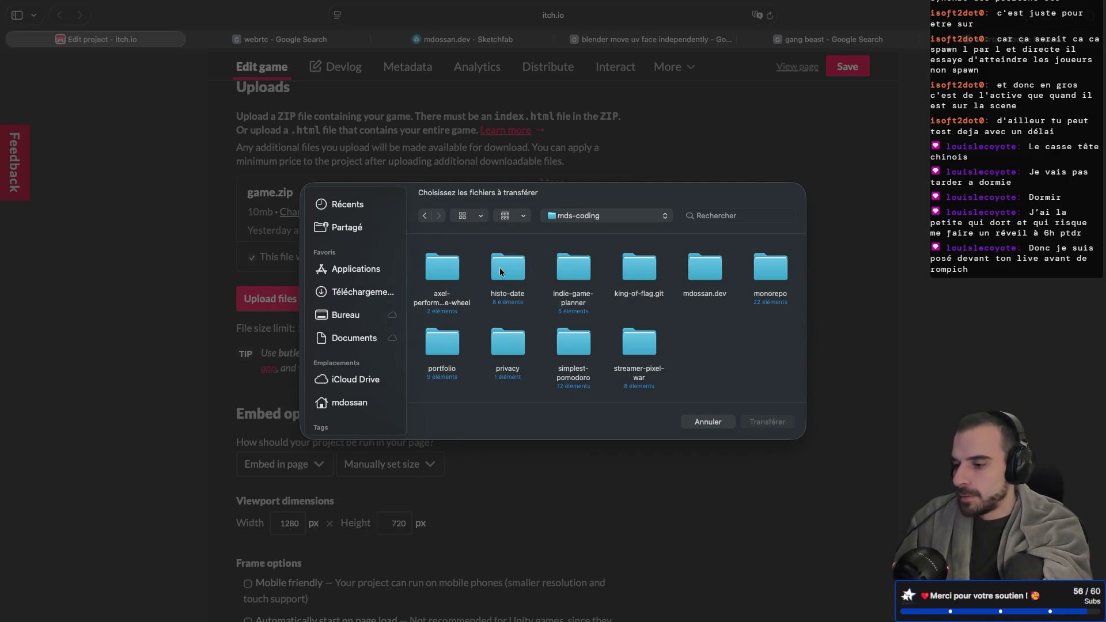
double_click(634, 276)
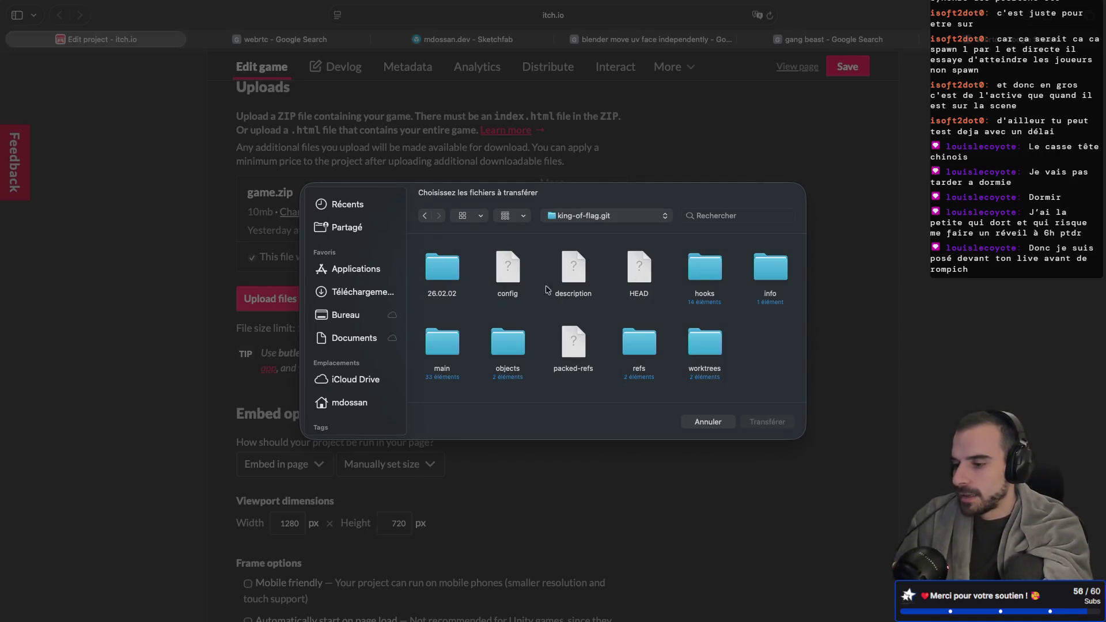
double_click(442, 345)
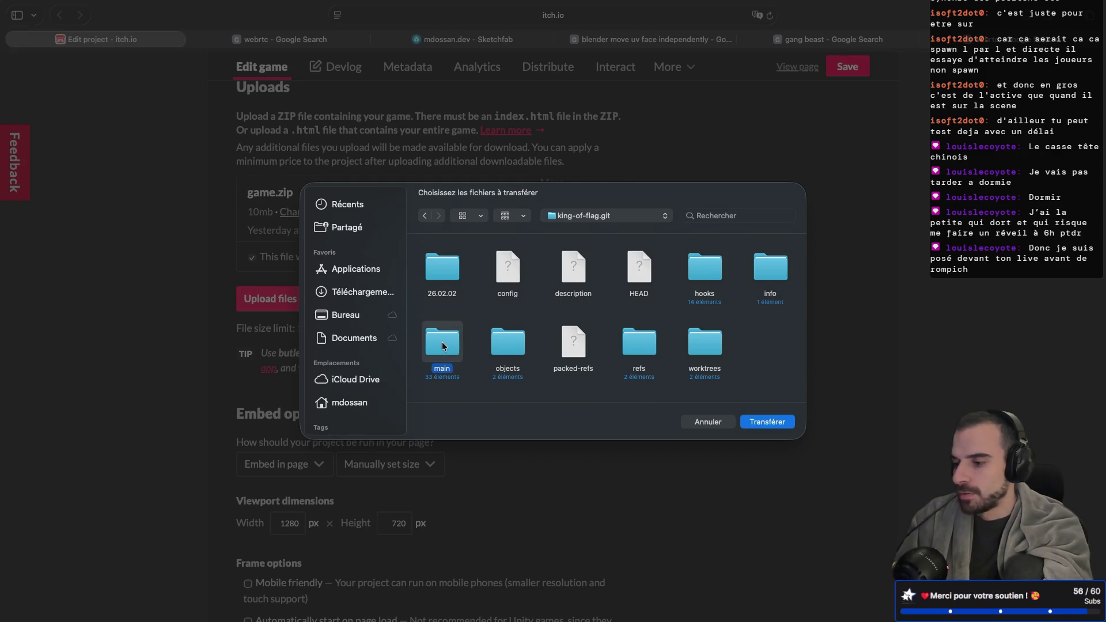
scroll(583, 298, "down", 2)
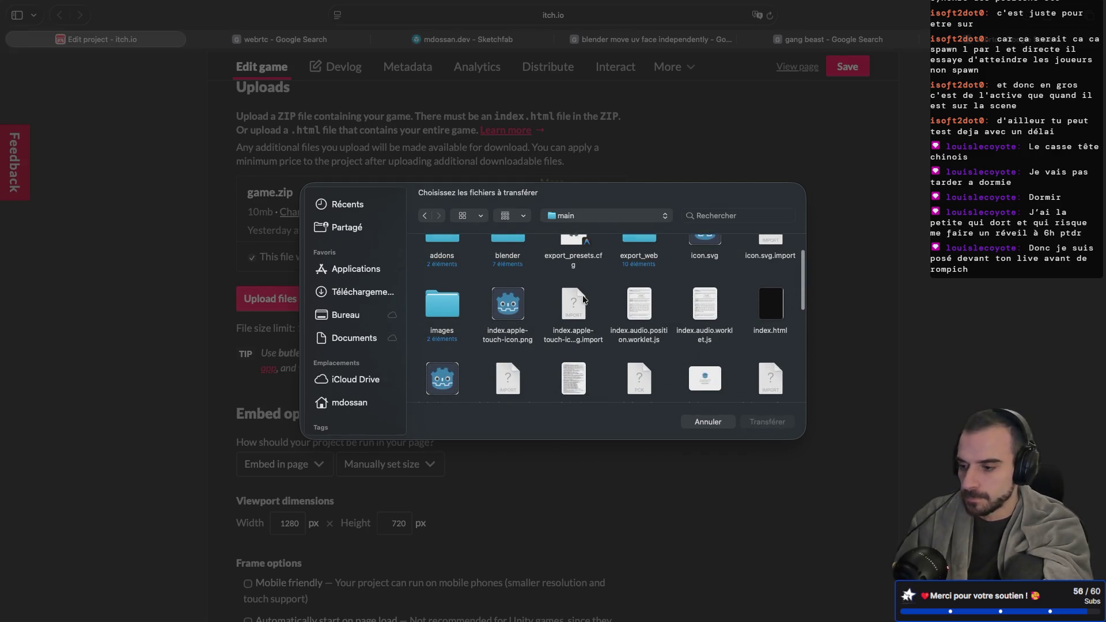
scroll(463, 311, "down", 3)
scroll(576, 294, "up", 4)
double_click(632, 280)
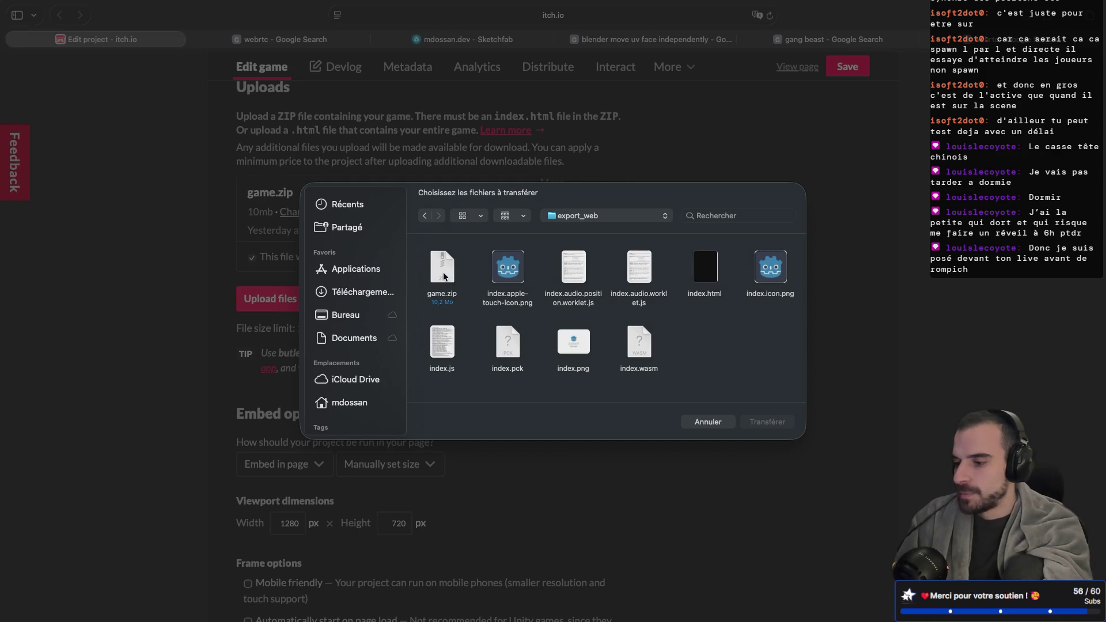
double_click(443, 274)
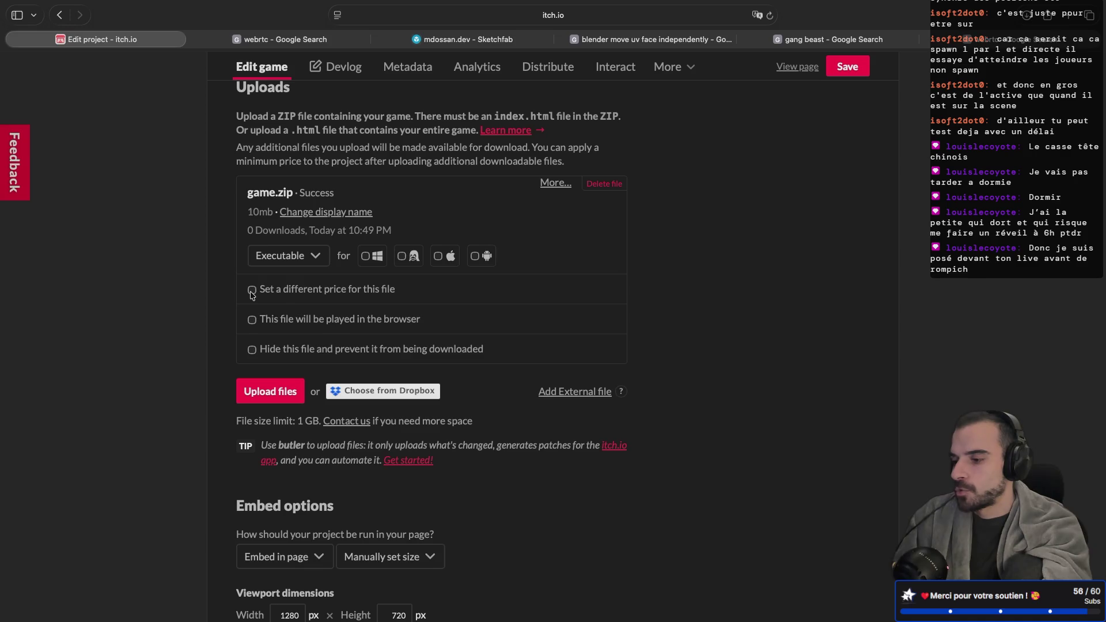
Mark the new game.zip as 'This file will be played in the browser' and save the project
left_click(279, 257)
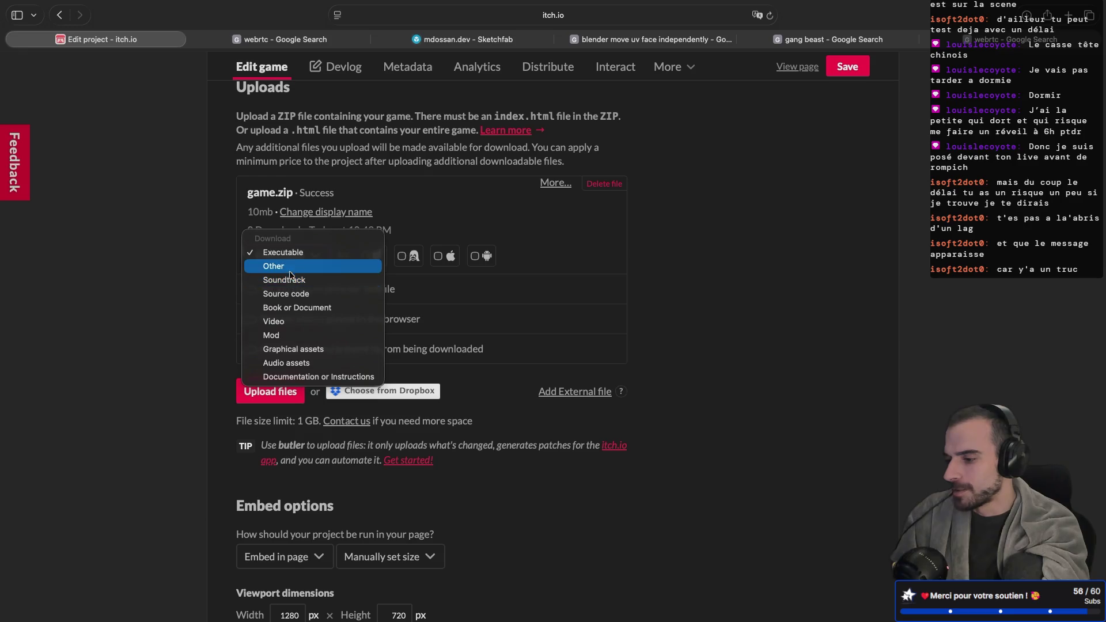
left_click(283, 252)
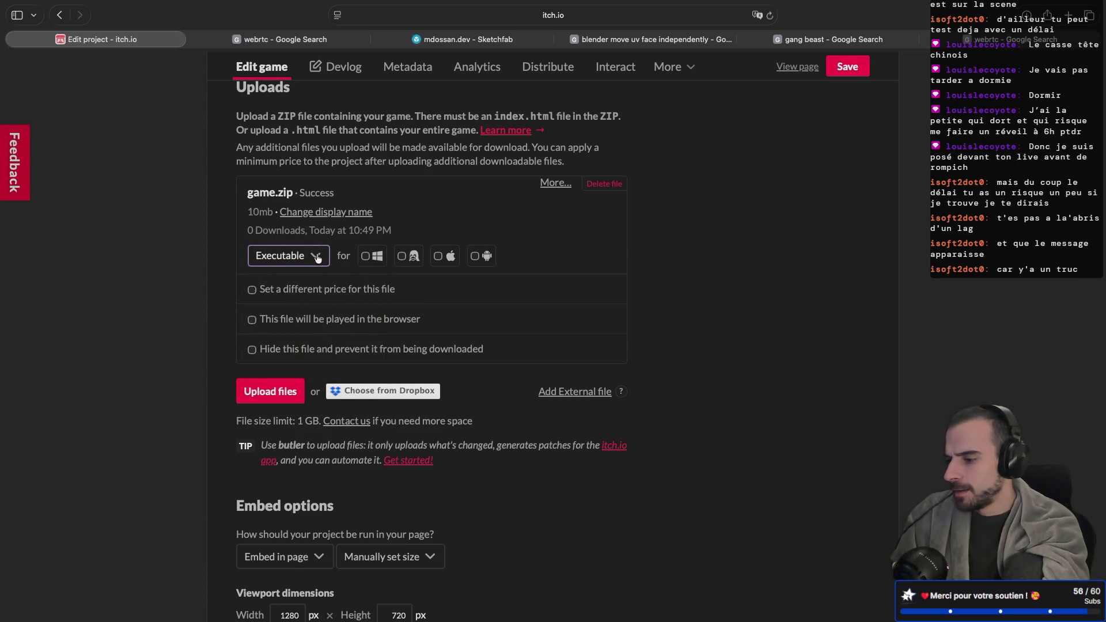
left_click(251, 320)
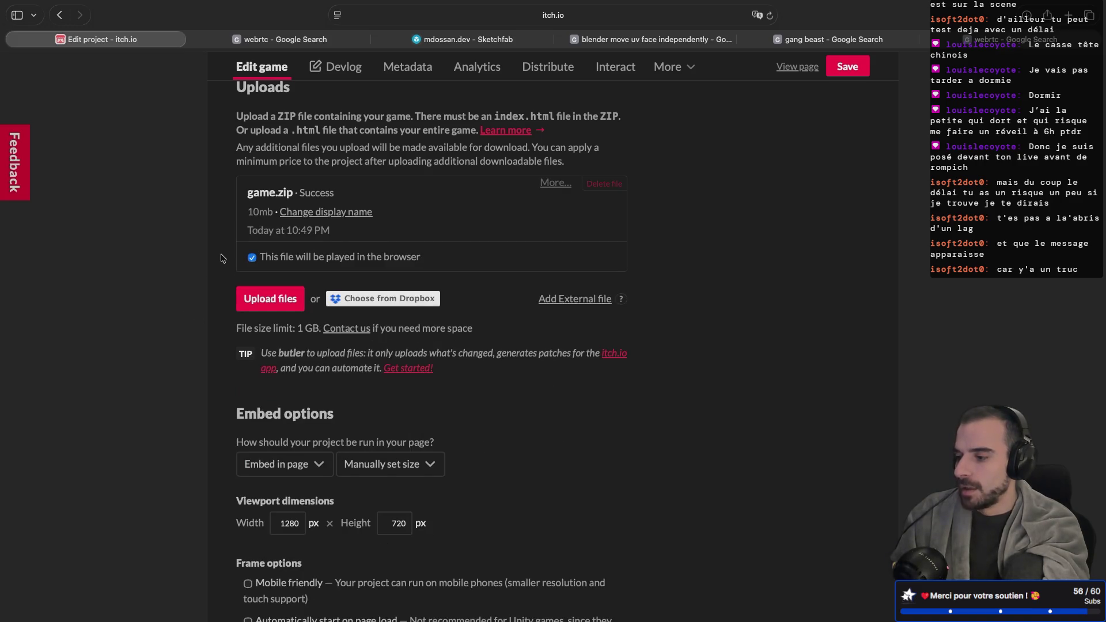
scroll(223, 258, "down", 2)
scroll(223, 257, "up", 3)
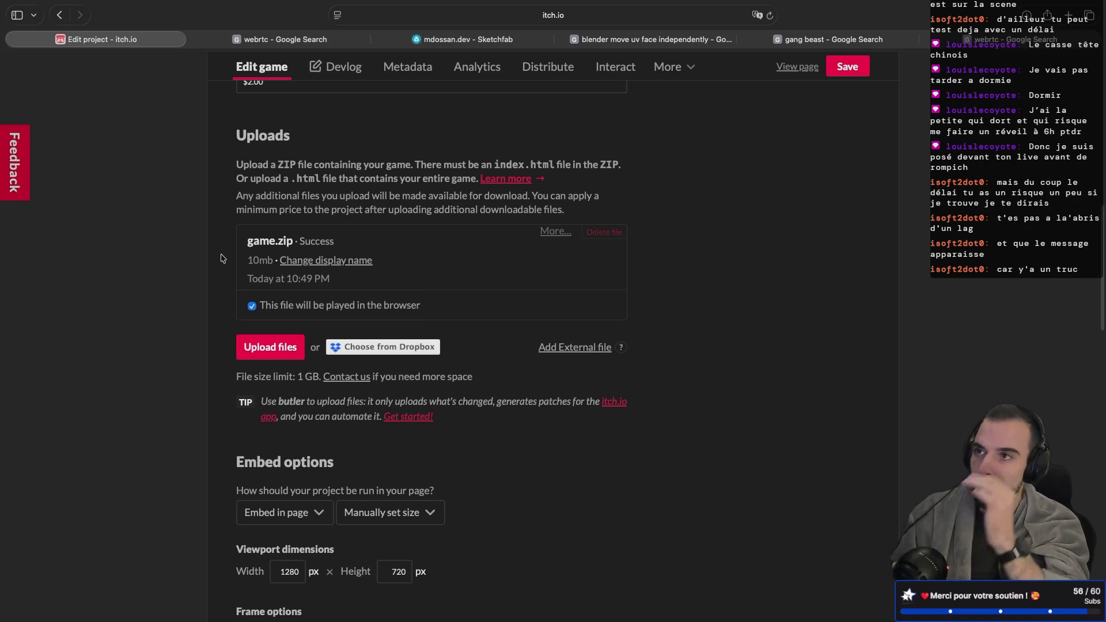
scroll(223, 258, "down", 15)
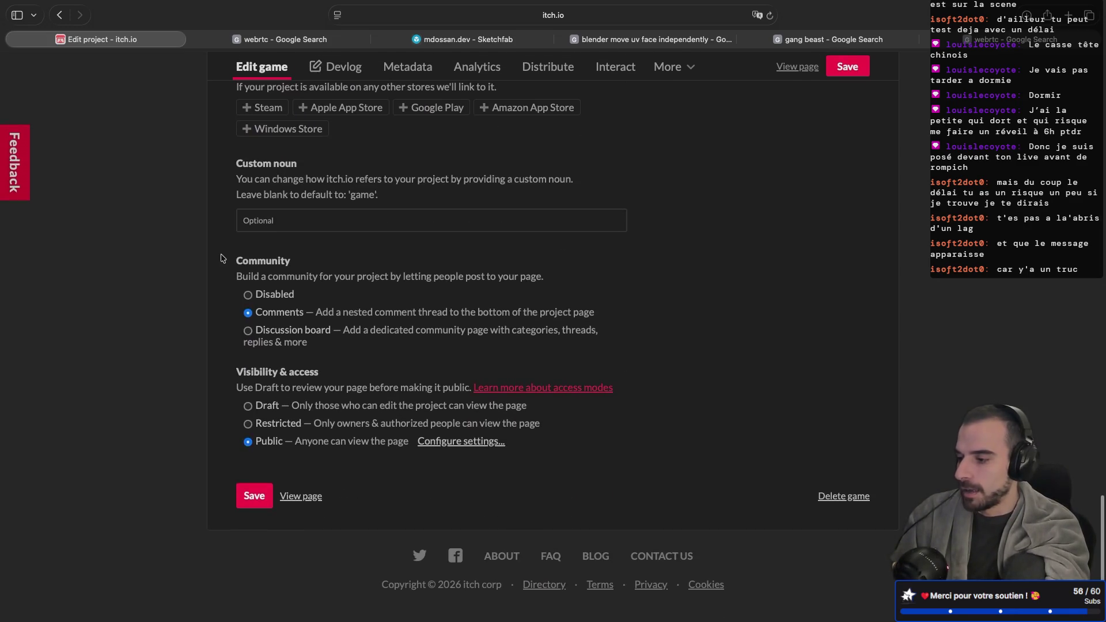
left_click(252, 526)
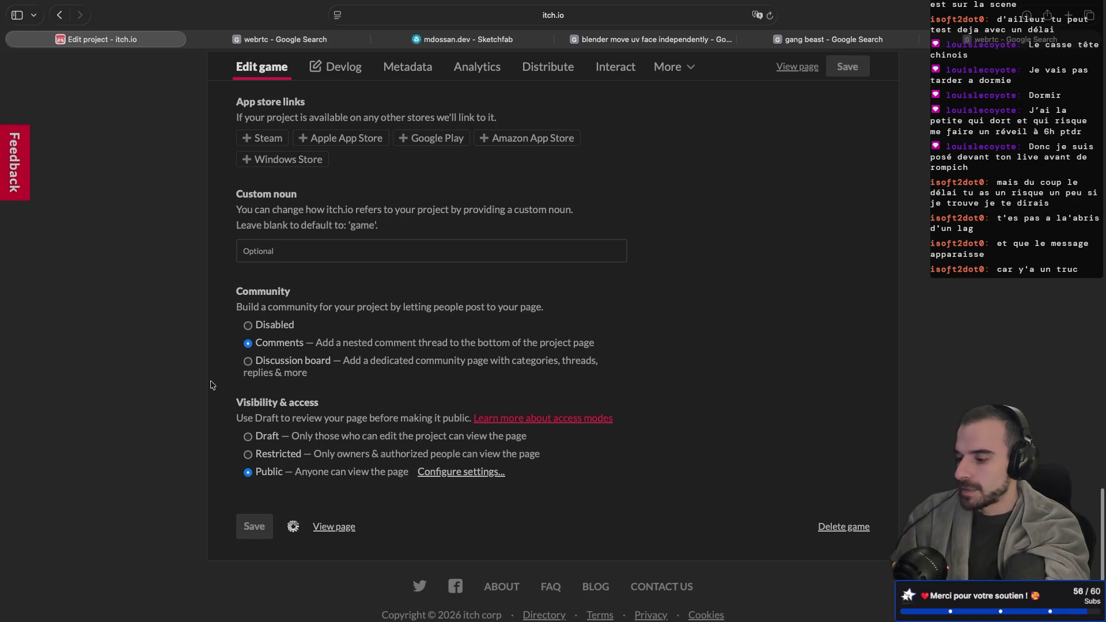
Leave the upload edit form for the King of Flag game page showing game.zip recently added
scroll(208, 321, "up", 15)
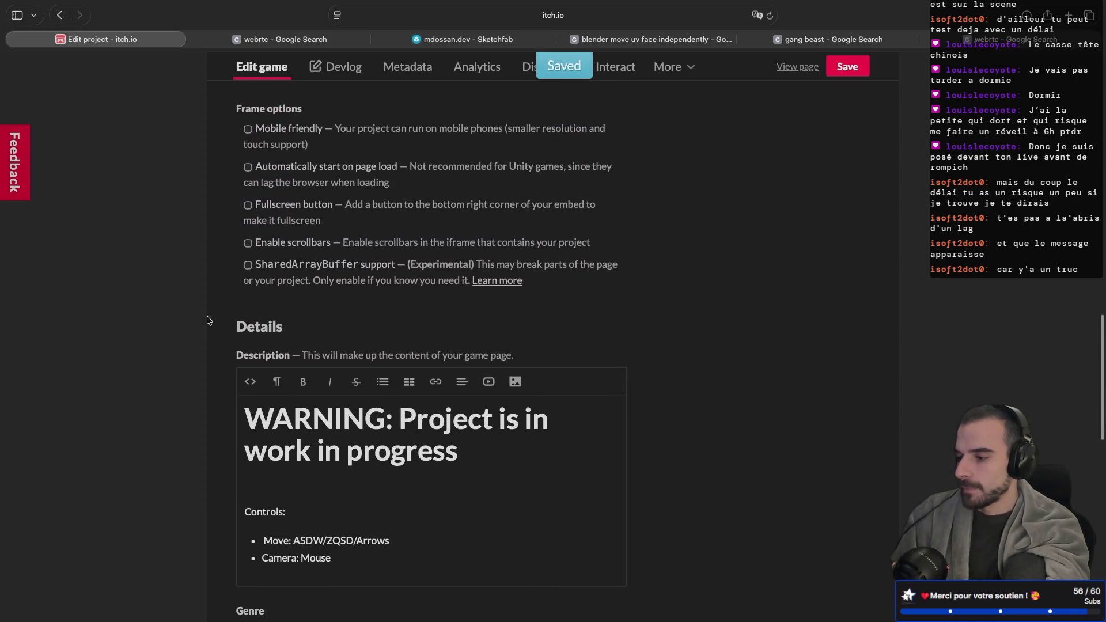
scroll(208, 321, "up", 10)
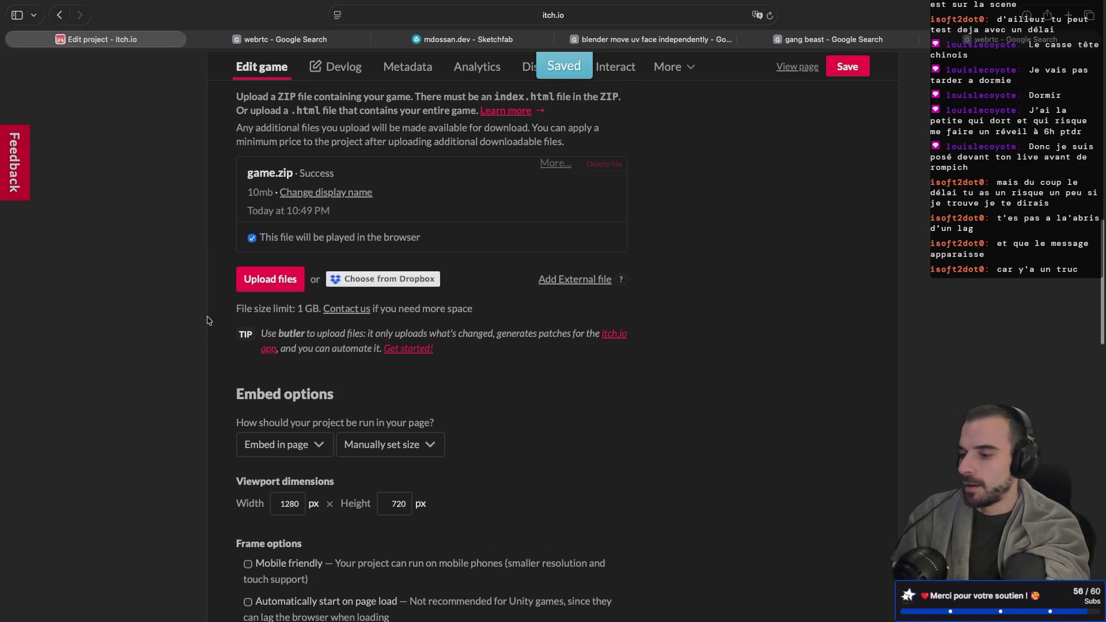
scroll(209, 321, "up", 2)
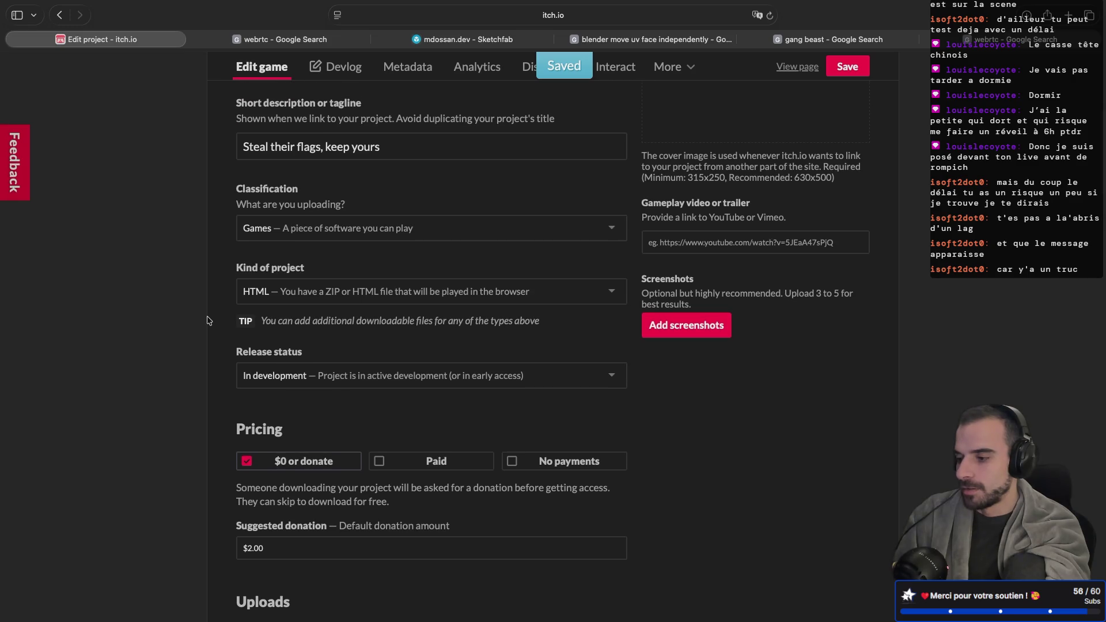
scroll(208, 321, "up", 4)
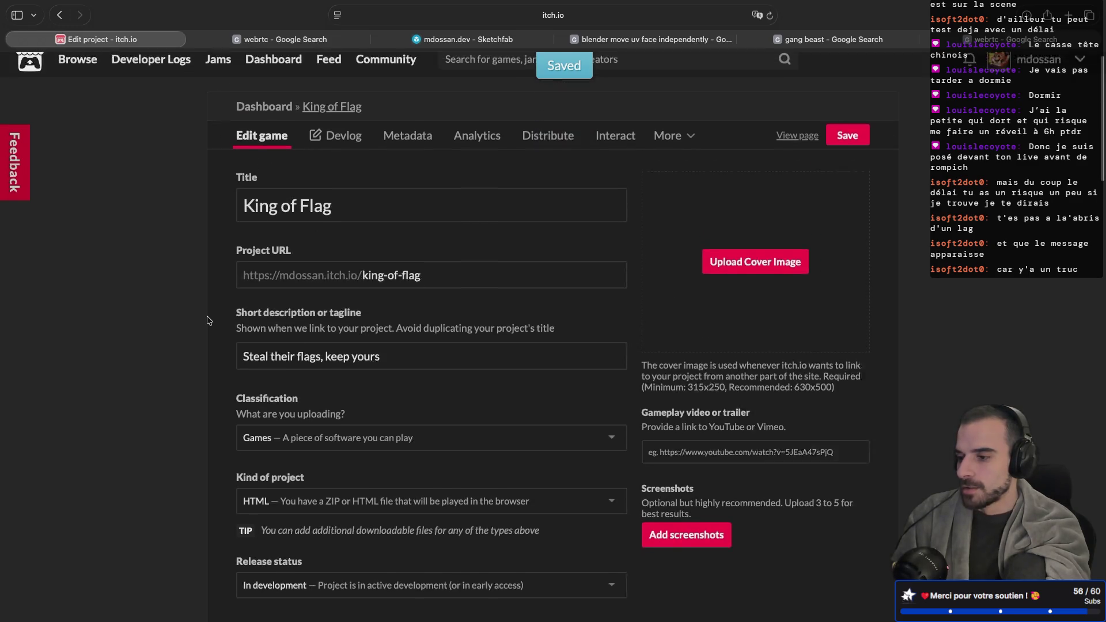
left_click(350, 116)
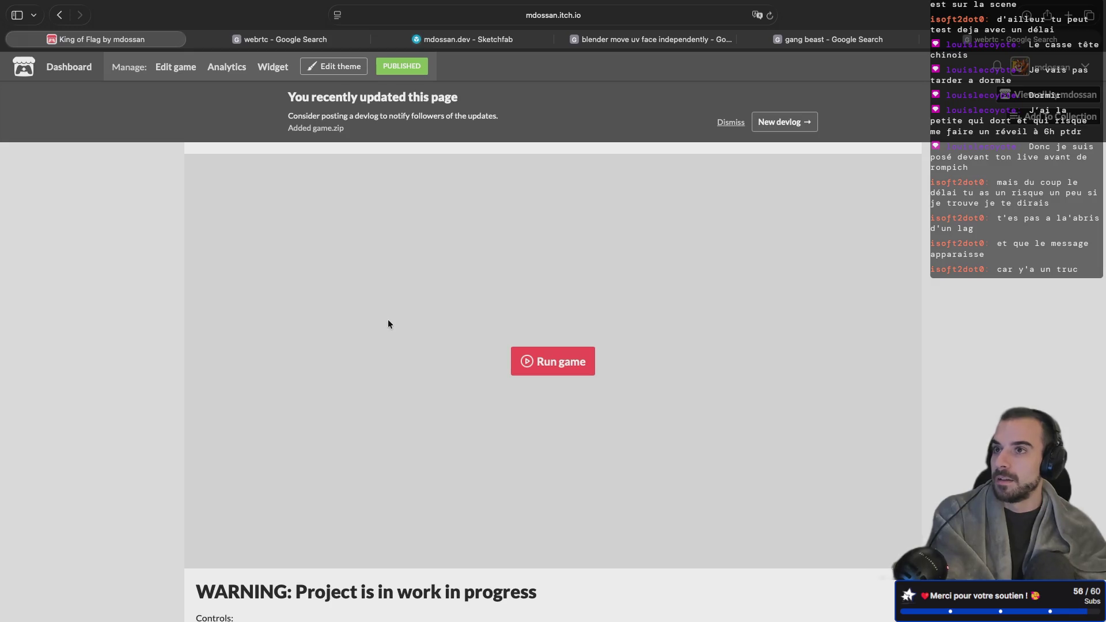
Run the embedded King of Flag game and create a lobby listing players 616176, 987345 and 676714
left_click(530, 358)
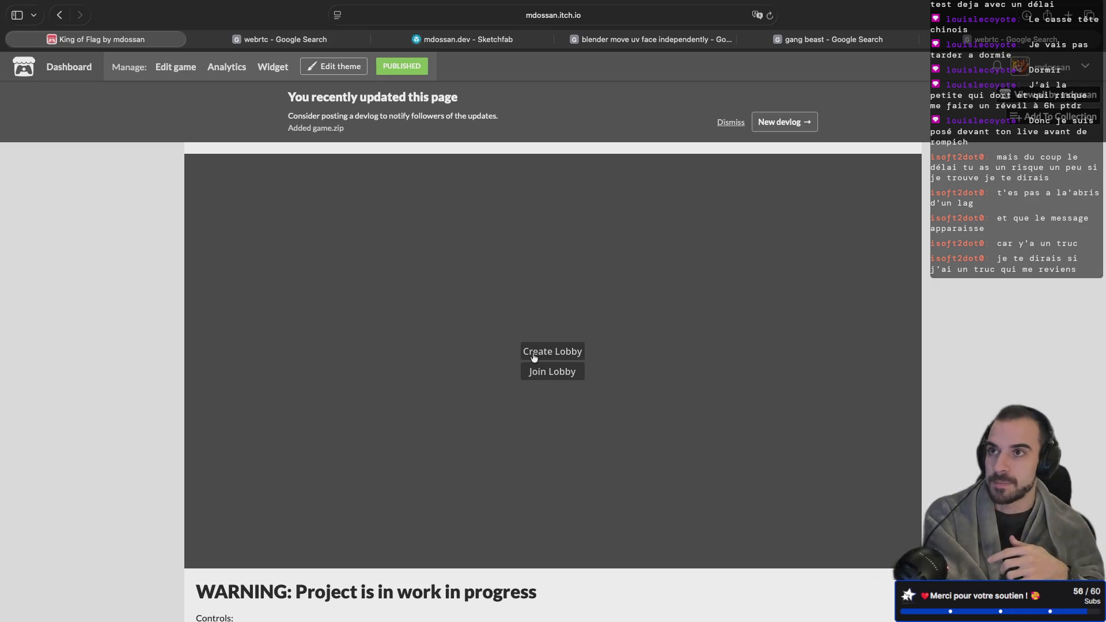
left_click(563, 353)
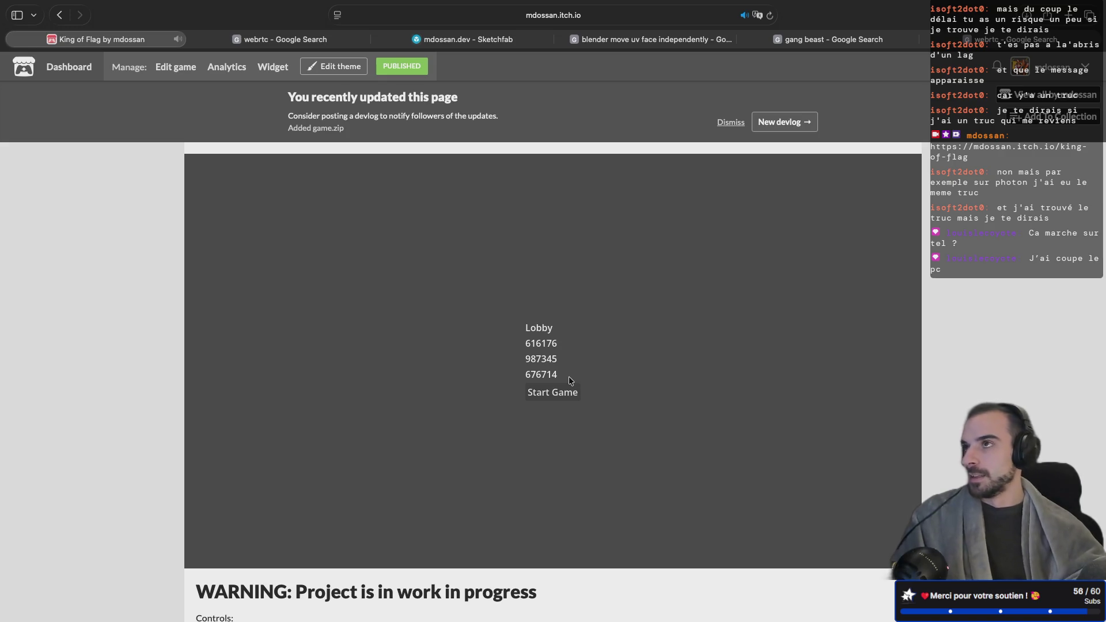
mouse_move(855, 3)
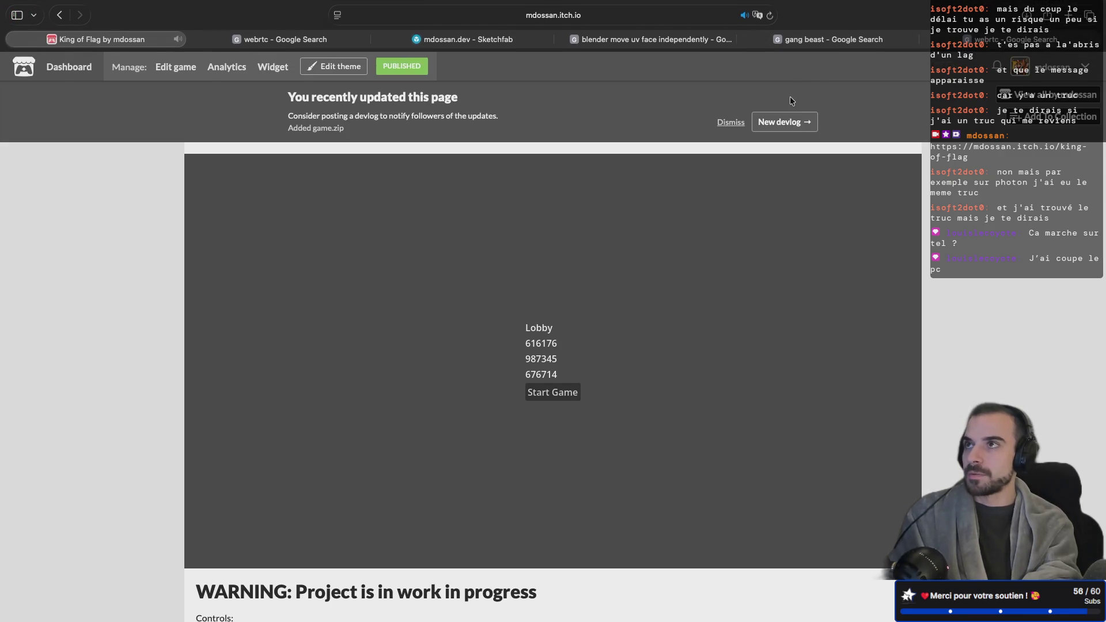
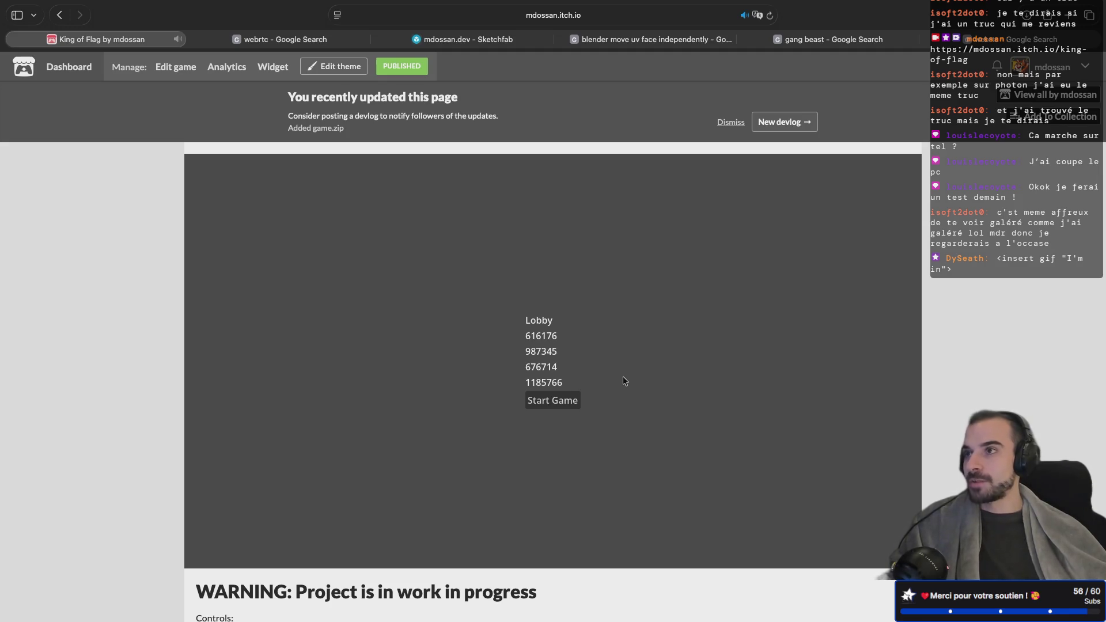
Start the King of Flag match from the lobby and orbit the camera around the player to reveal the other players
left_click(562, 402)
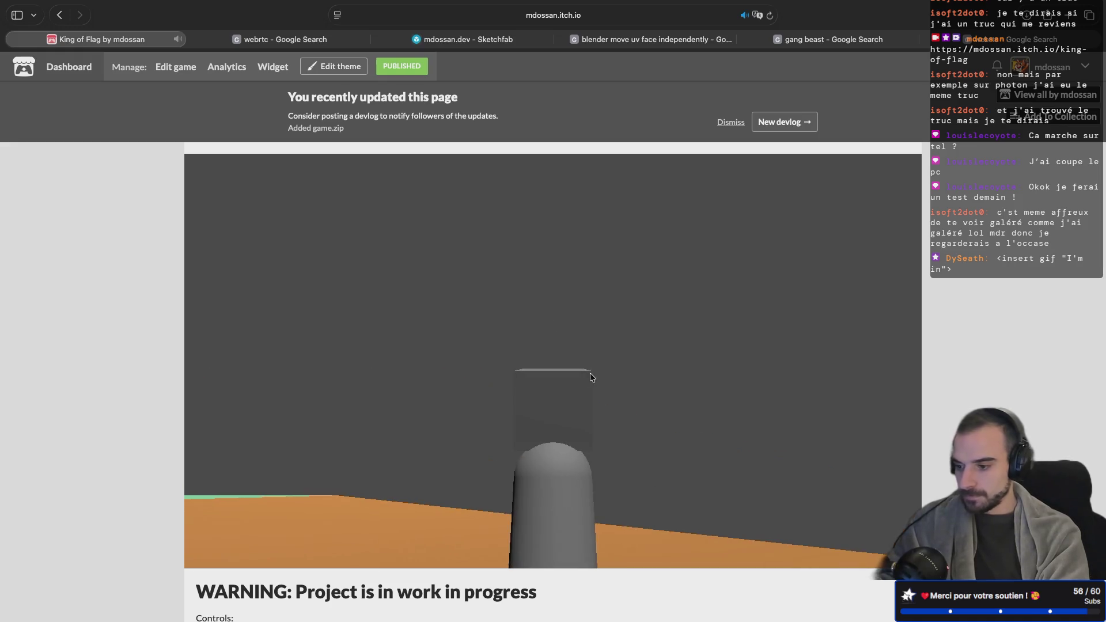
mouse_move(448, 424)
left_mouse_down()
mouse_move(171, 414)
mouse_move(375, 410)
mouse_move(441, 397)
left_mouse_up()
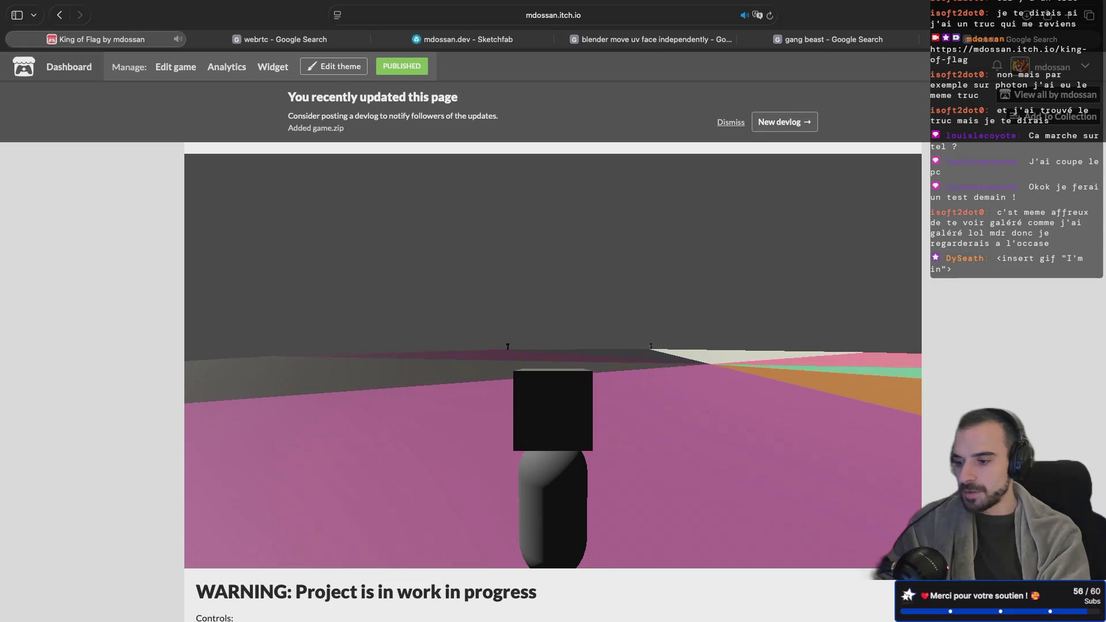
mouse_move(493, 390)
left_mouse_down()
mouse_move(906, 402)
mouse_move(705, 419)
mouse_move(412, 406)
mouse_move(472, 406)
left_mouse_up()
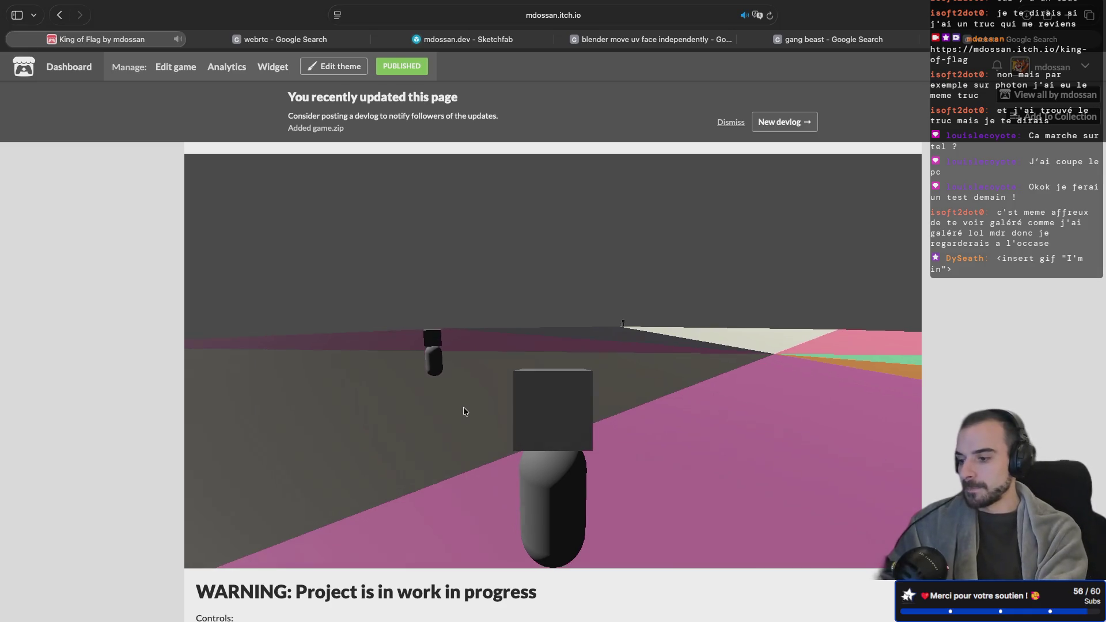
left_click_drag(464, 409, 553, 403)
mouse_move(432, 410)
left_mouse_down()
mouse_move(523, 392)
mouse_move(510, 360)
mouse_move(393, 399)
mouse_move(393, 357)
mouse_move(382, 375)
mouse_move(397, 380)
mouse_move(570, 380)
mouse_move(557, 340)
mouse_move(555, 383)
mouse_move(537, 296)
mouse_move(548, 387)
mouse_move(498, 340)
mouse_move(496, 375)
mouse_move(637, 361)
mouse_move(563, 379)
mouse_move(554, 335)
mouse_move(486, 375)
mouse_move(596, 395)
mouse_move(500, 394)
mouse_move(463, 380)
mouse_move(629, 389)
mouse_move(445, 384)
mouse_move(481, 363)
mouse_move(627, 367)
mouse_move(616, 360)
mouse_move(640, 330)
mouse_move(644, 382)
mouse_move(455, 351)
mouse_move(491, 345)
mouse_move(485, 323)
mouse_move(489, 359)
mouse_move(547, 334)
mouse_move(531, 337)
mouse_move(544, 321)
mouse_move(547, 336)
left_mouse_up()
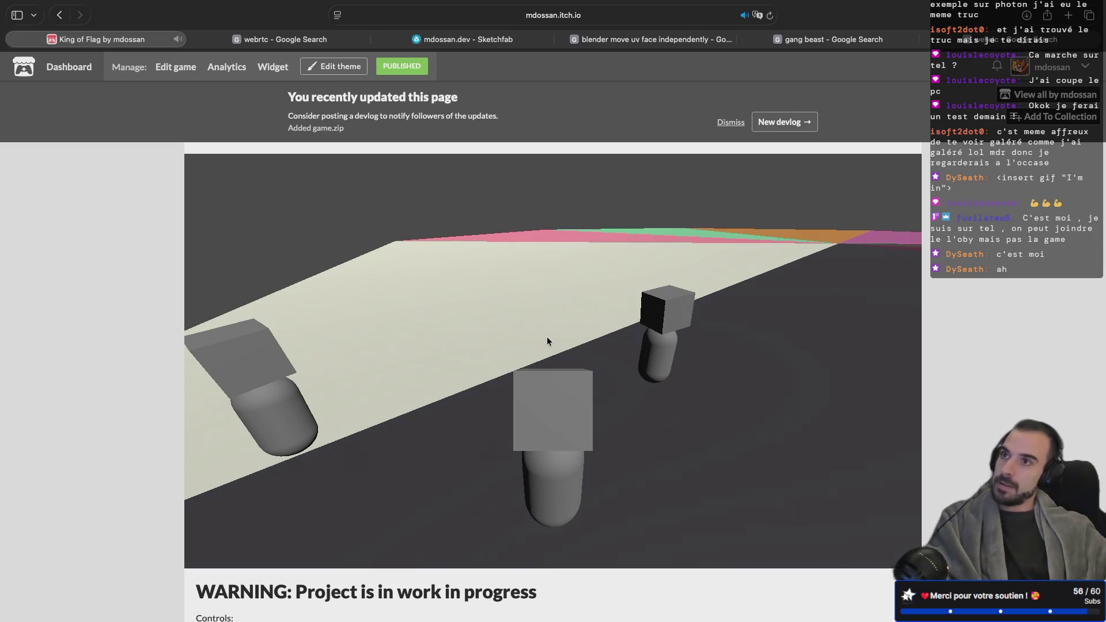
Walk the player across the level past the other players and turn the camera right
key("s")
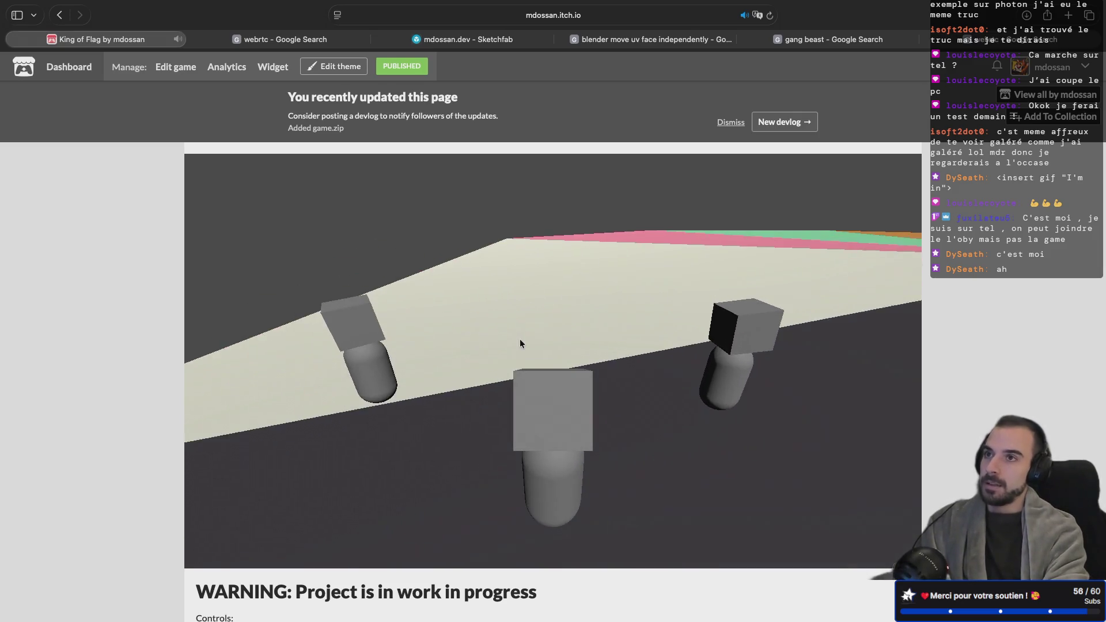
key("s")
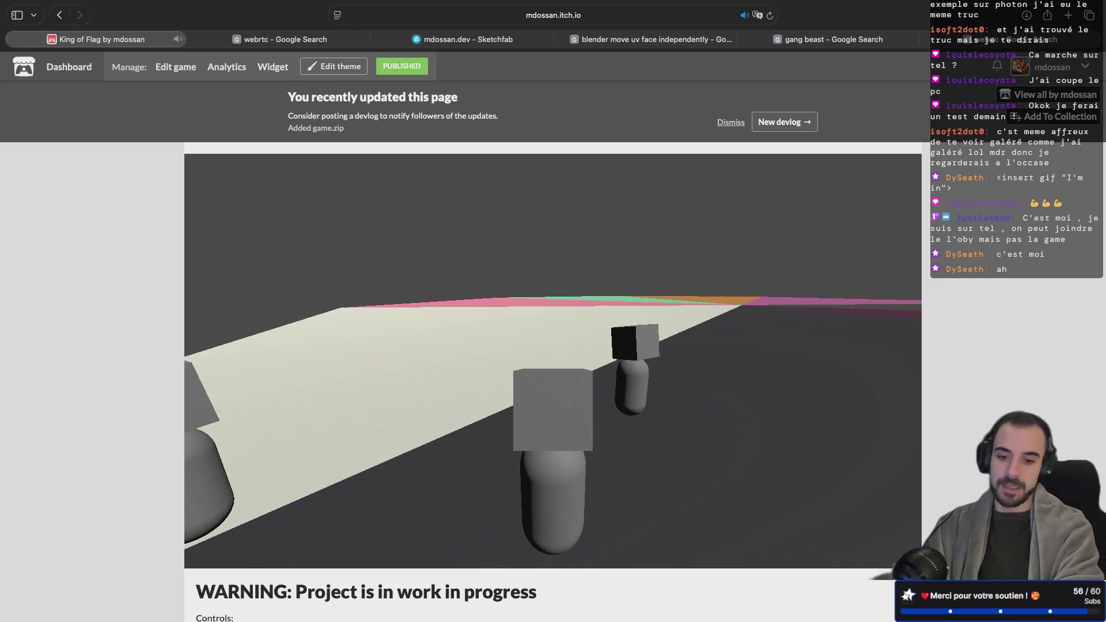
key("s")
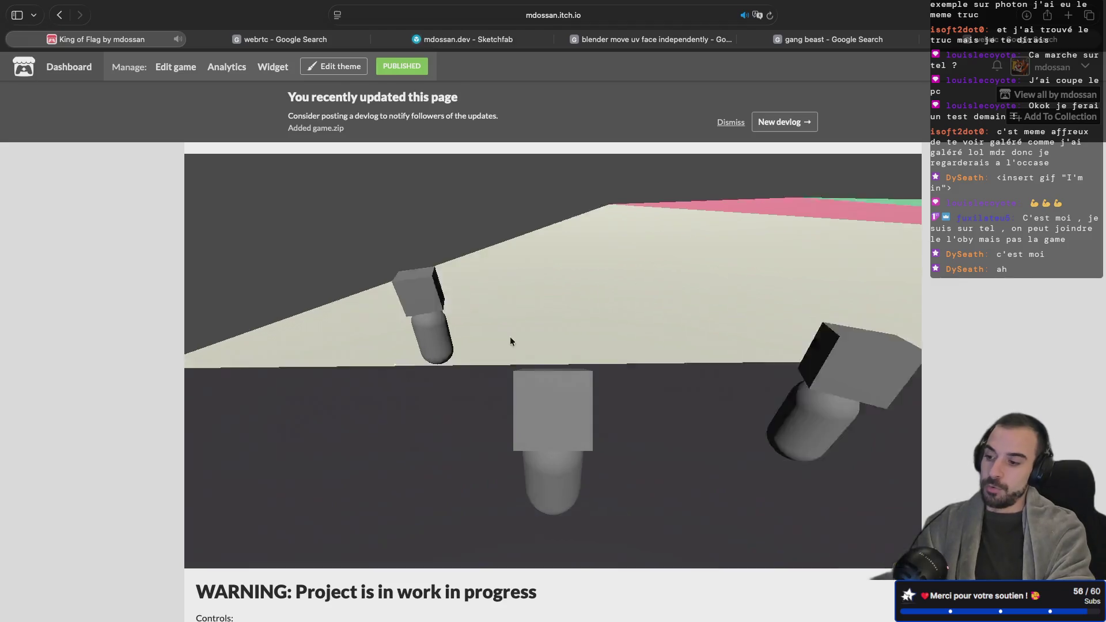
key("s")
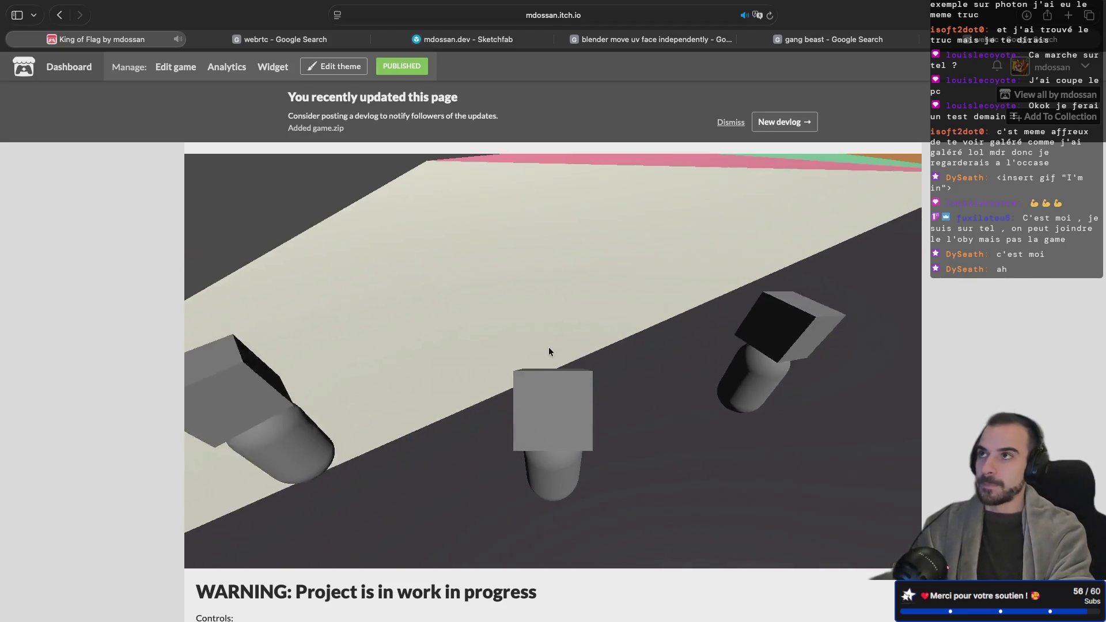
key("s")
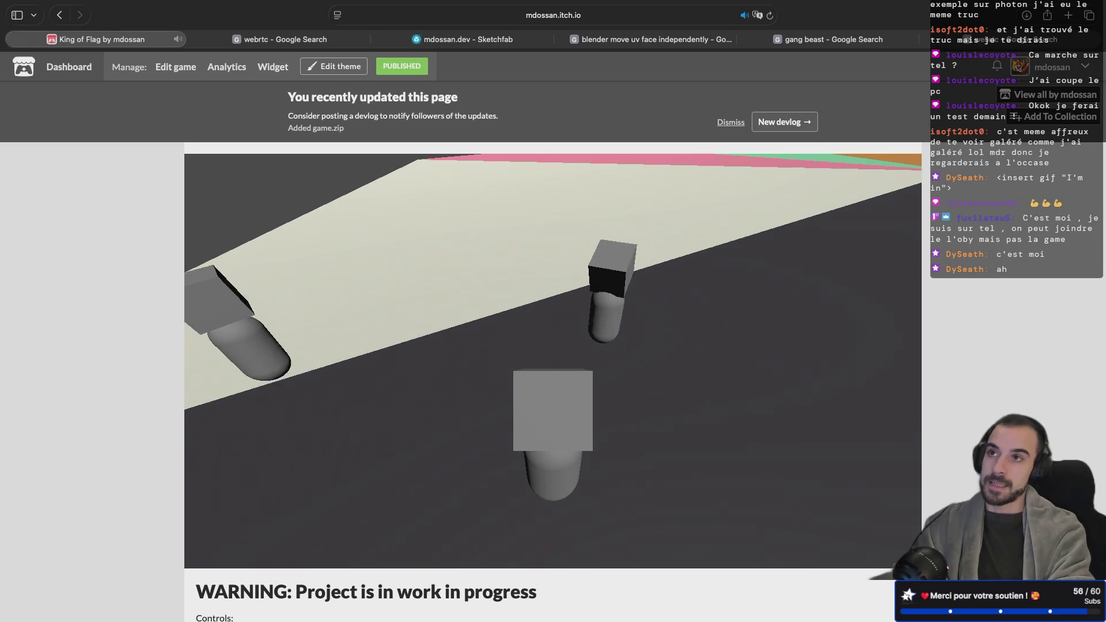
key("s")
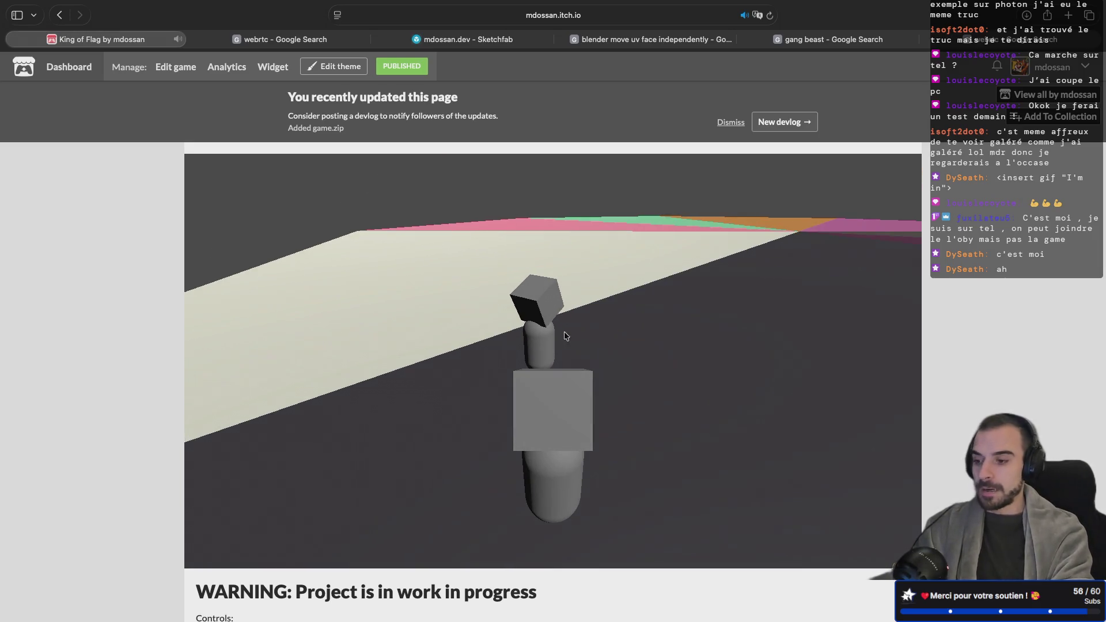
key("s")
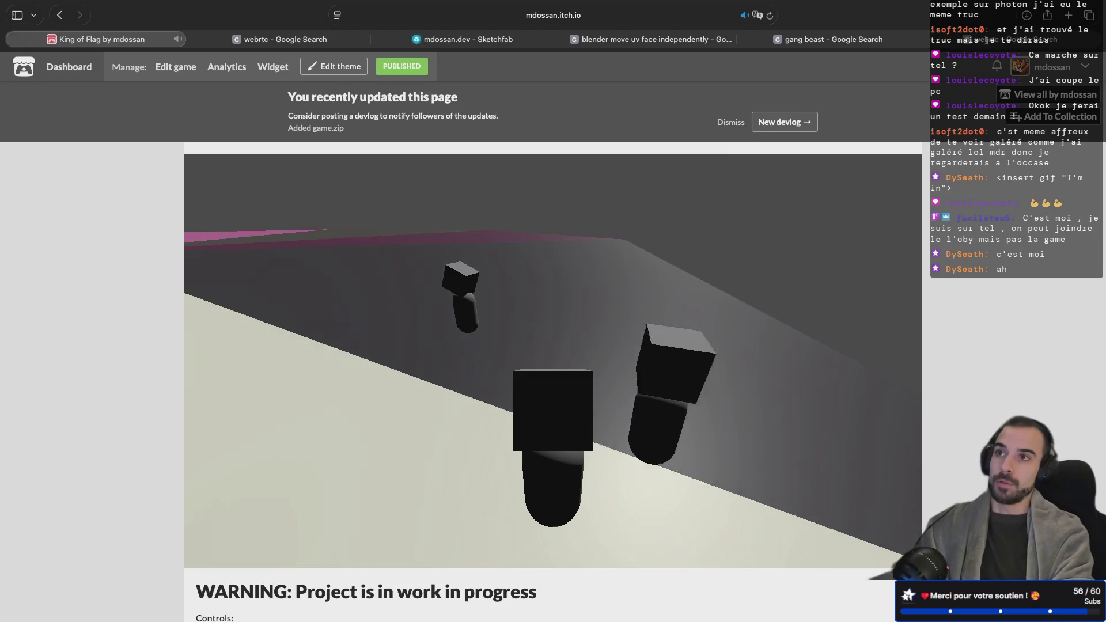
key("s")
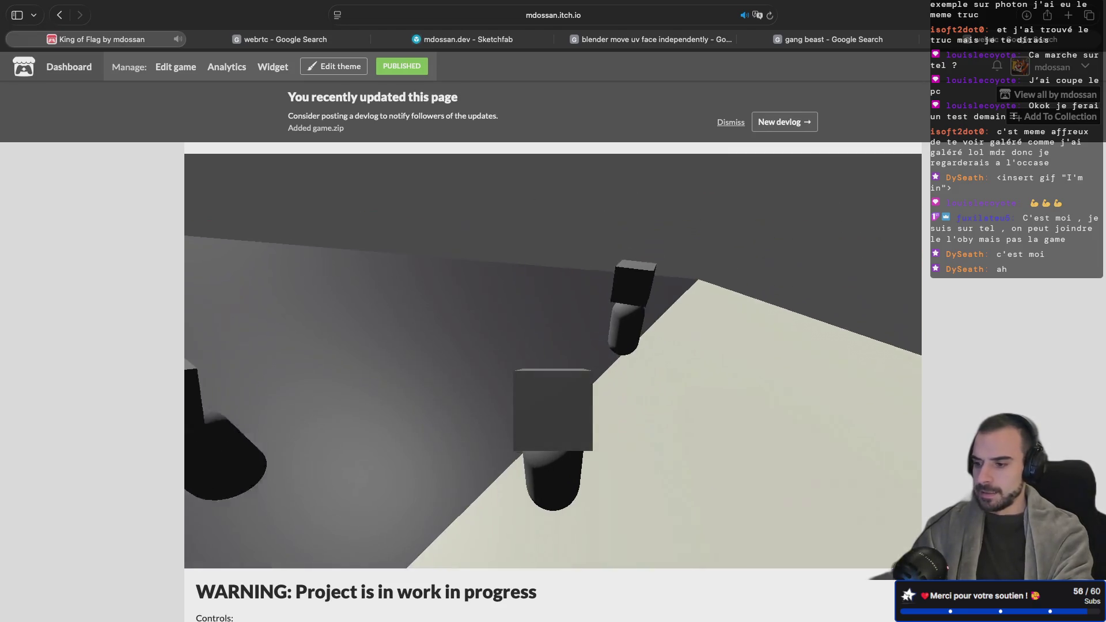
key("s")
key("s")
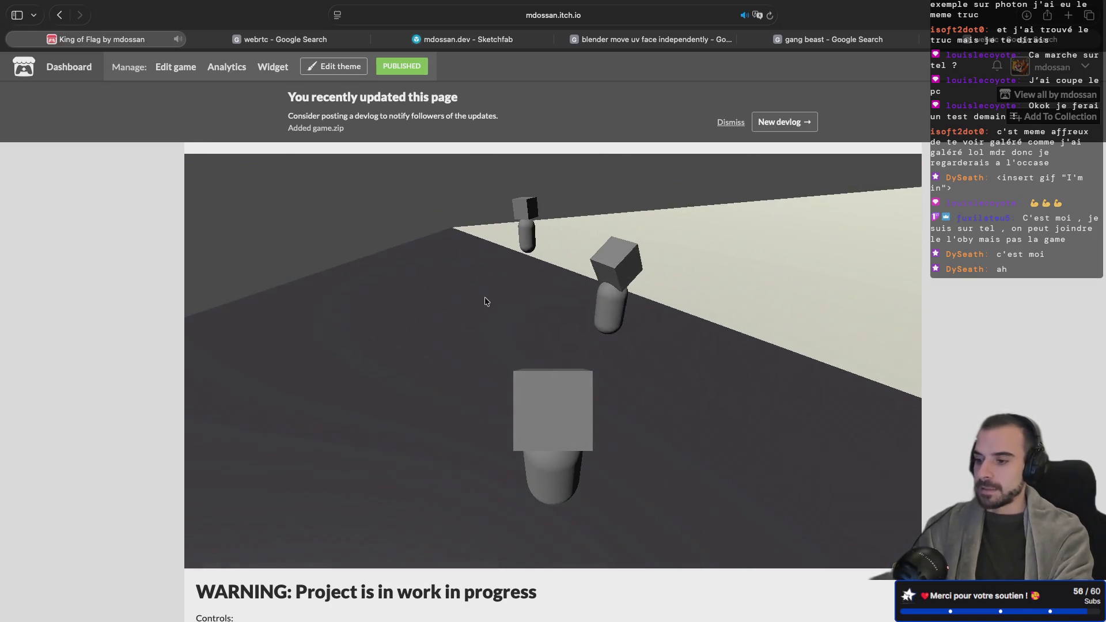
key("s")
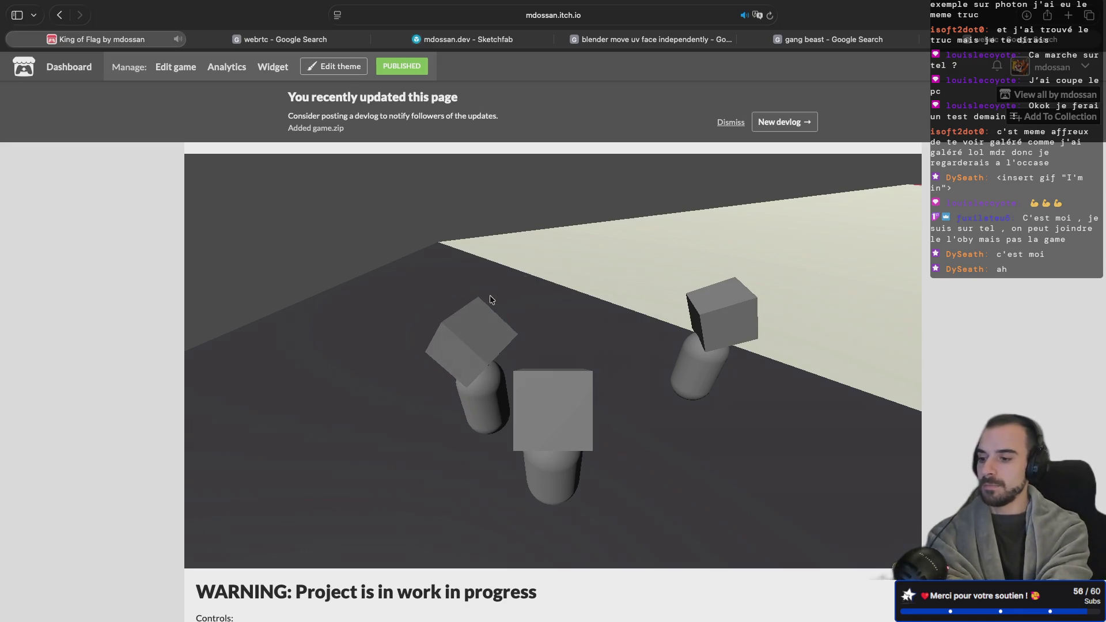
left_click_drag(491, 300, 523, 299)
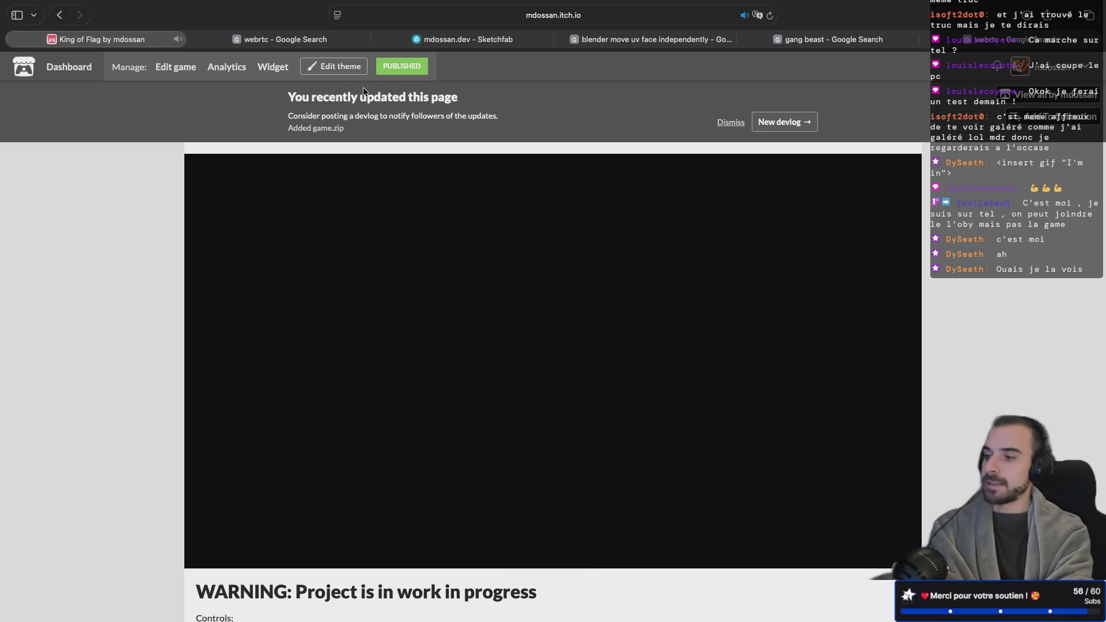
Switch to the neighbouring desktop space and back to the full-screen game page
mouse_move(225, 5)
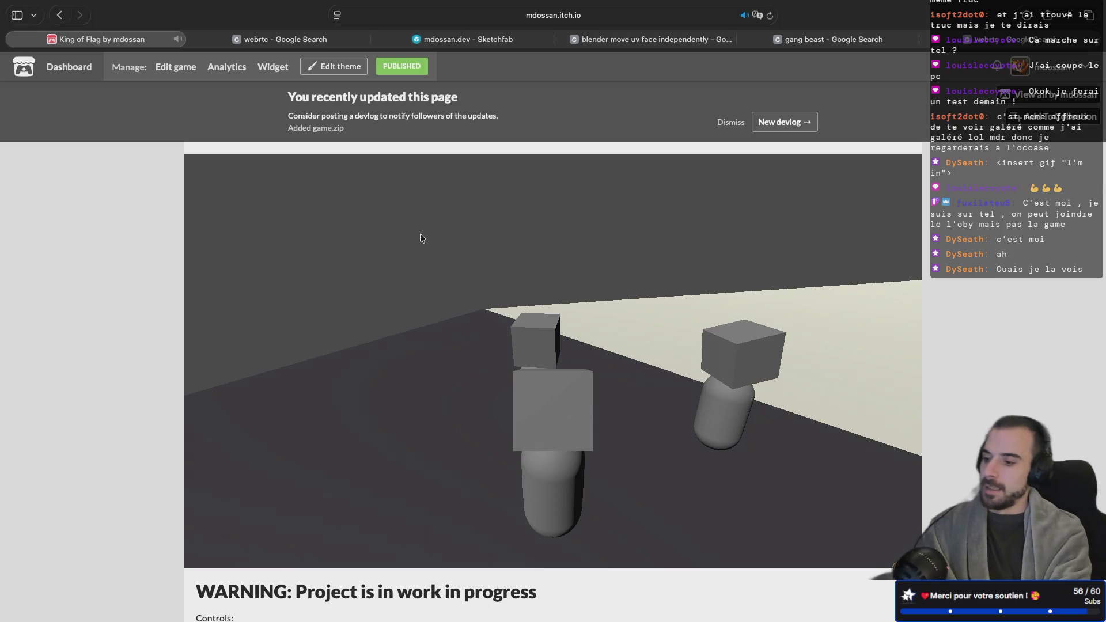
key("ctrl+Left")
key("ctrl+Right")
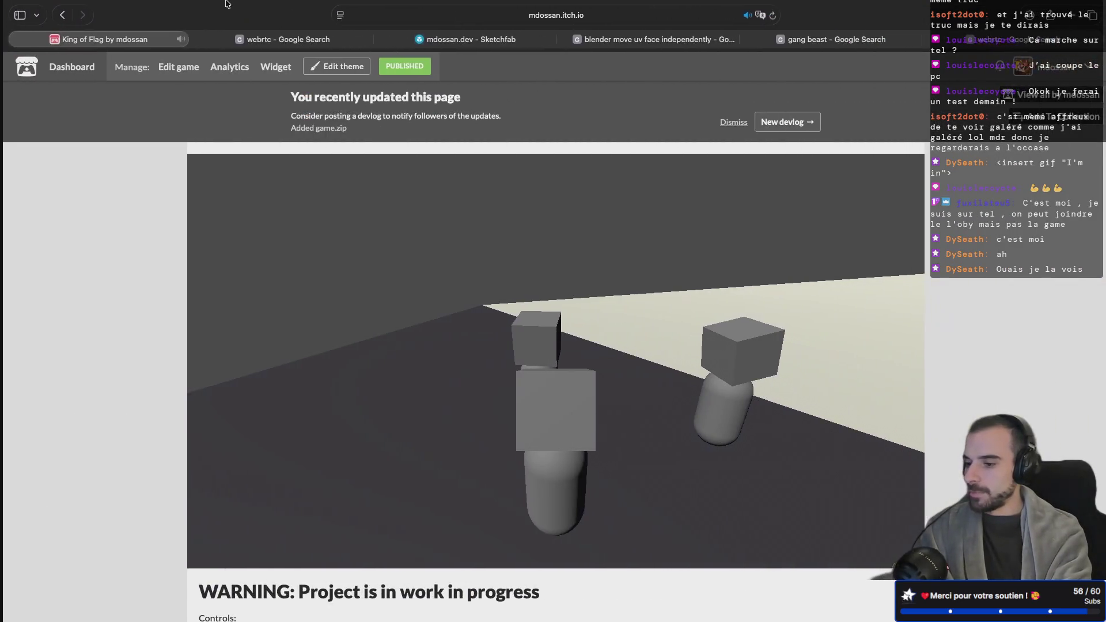
Take Safari out of full screen and enlarge its window
left_click(42, 32)
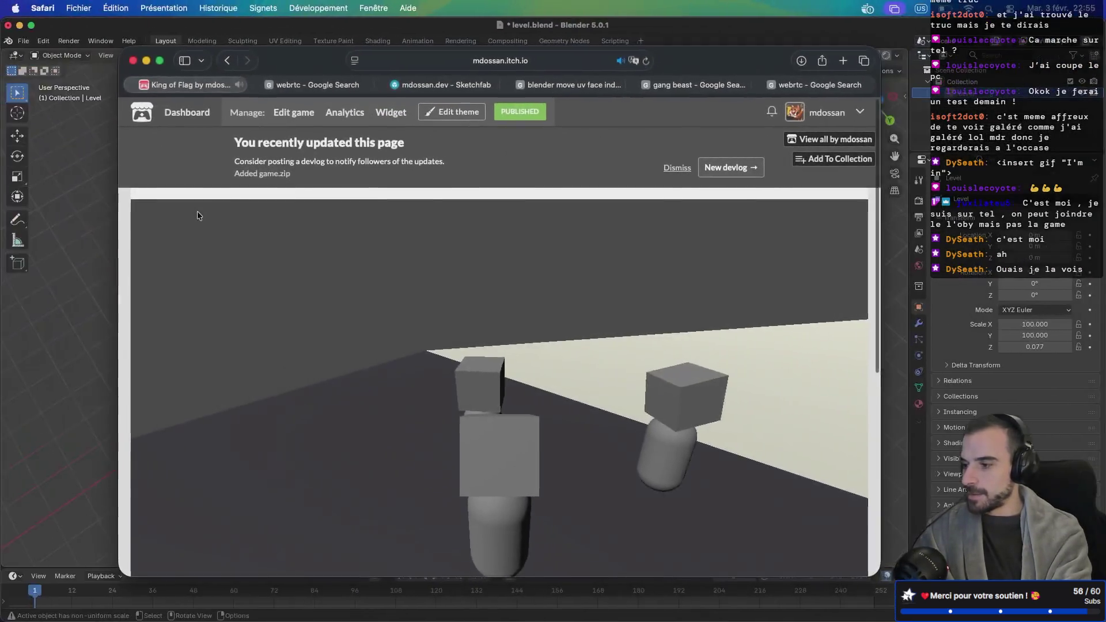
left_click(388, 197)
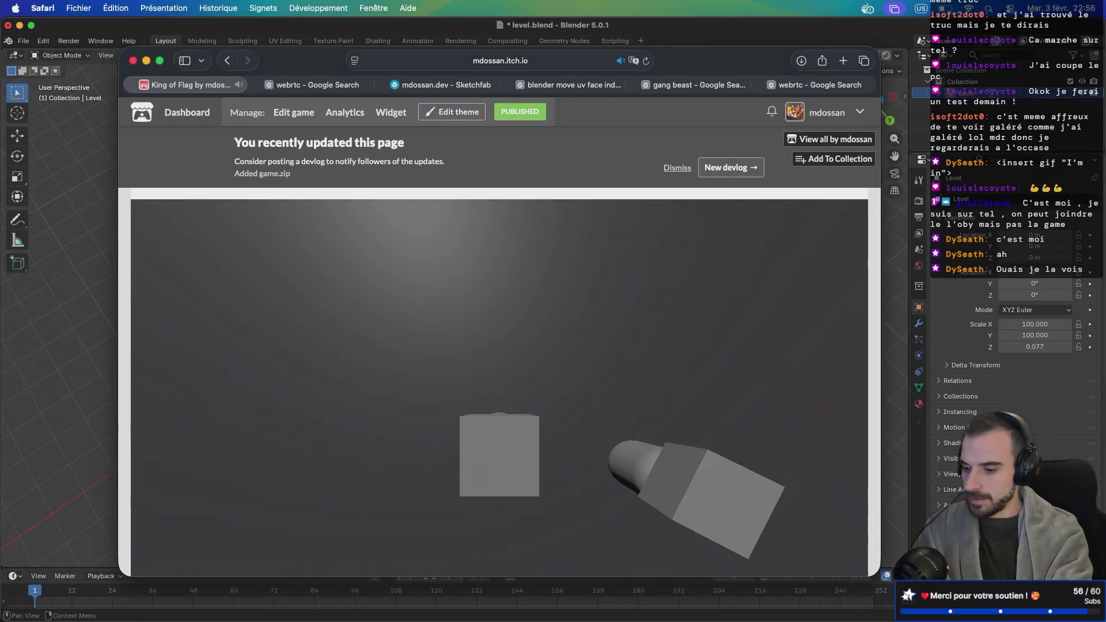
left_click_drag(879, 570, 901, 619)
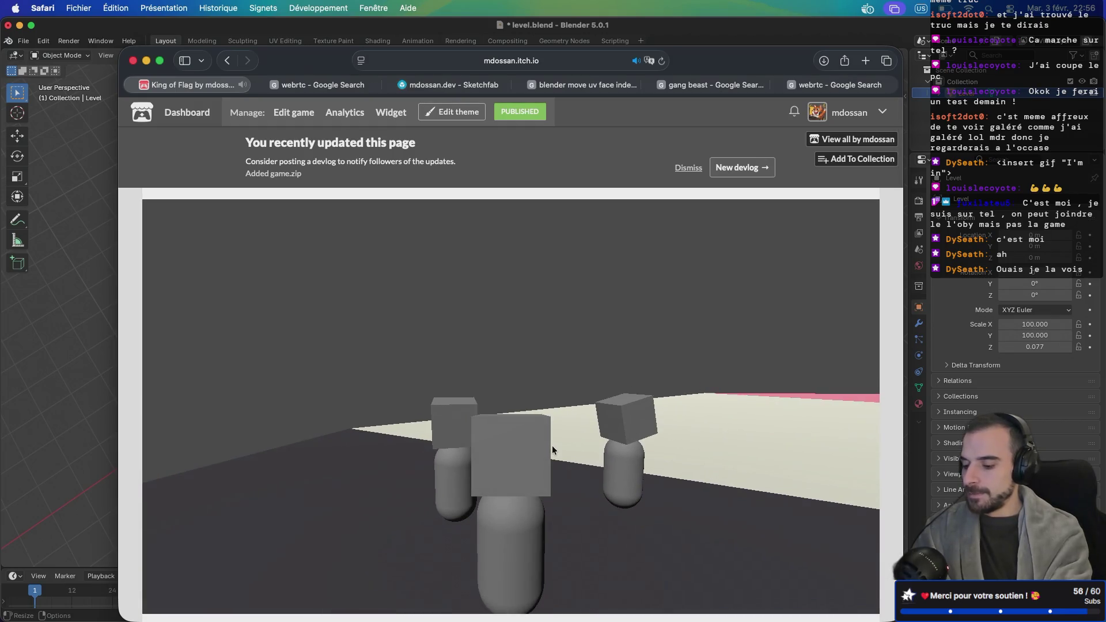
Search Spotlight for 'gif', cancel the search, and switch to GIPHY Capture
key("super+space")
type("gif")
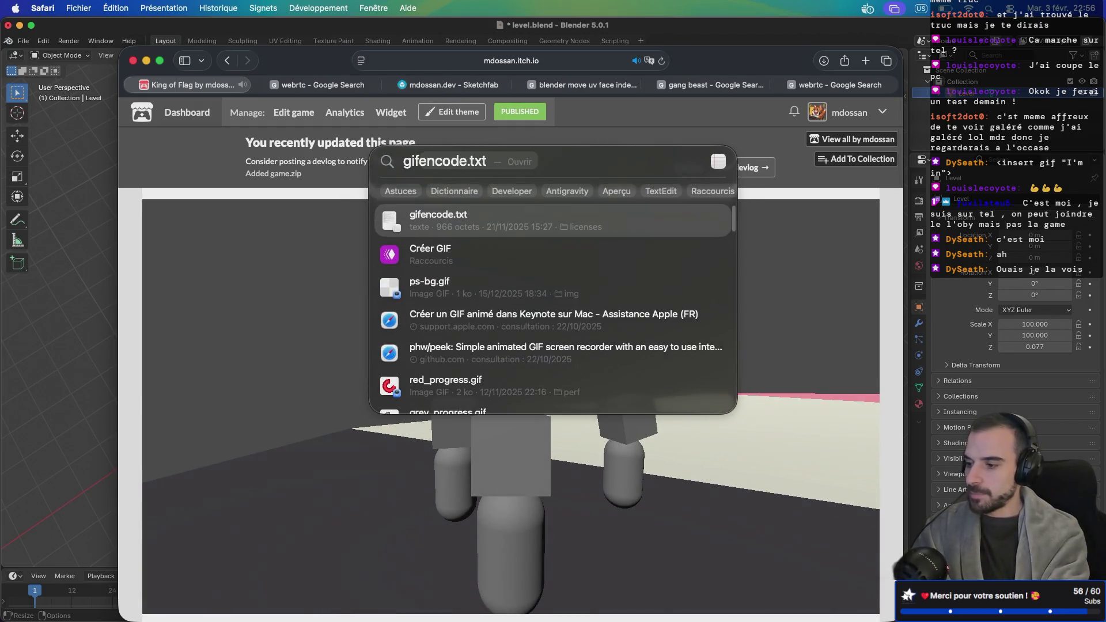
key("BackSpace")
key("BackSpace")
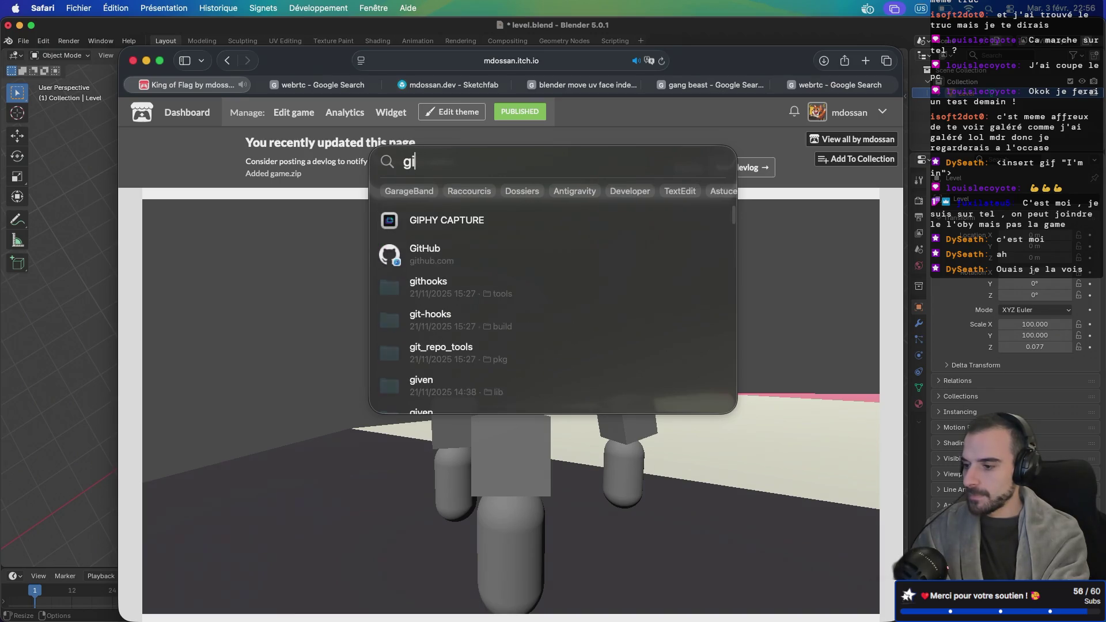
key("Escape")
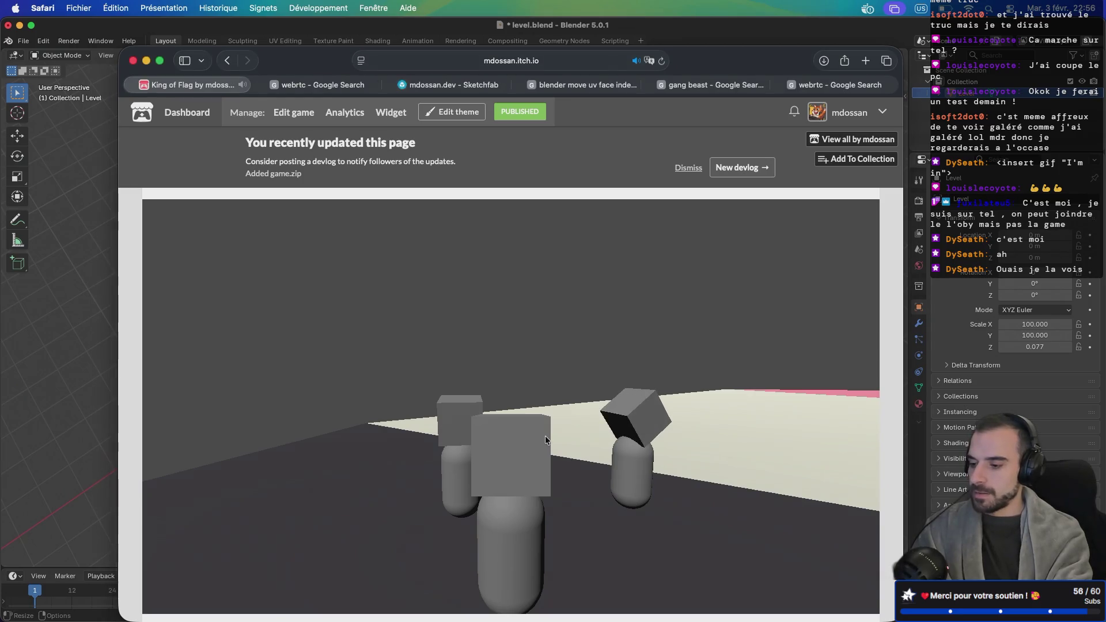
key("super+Tab")
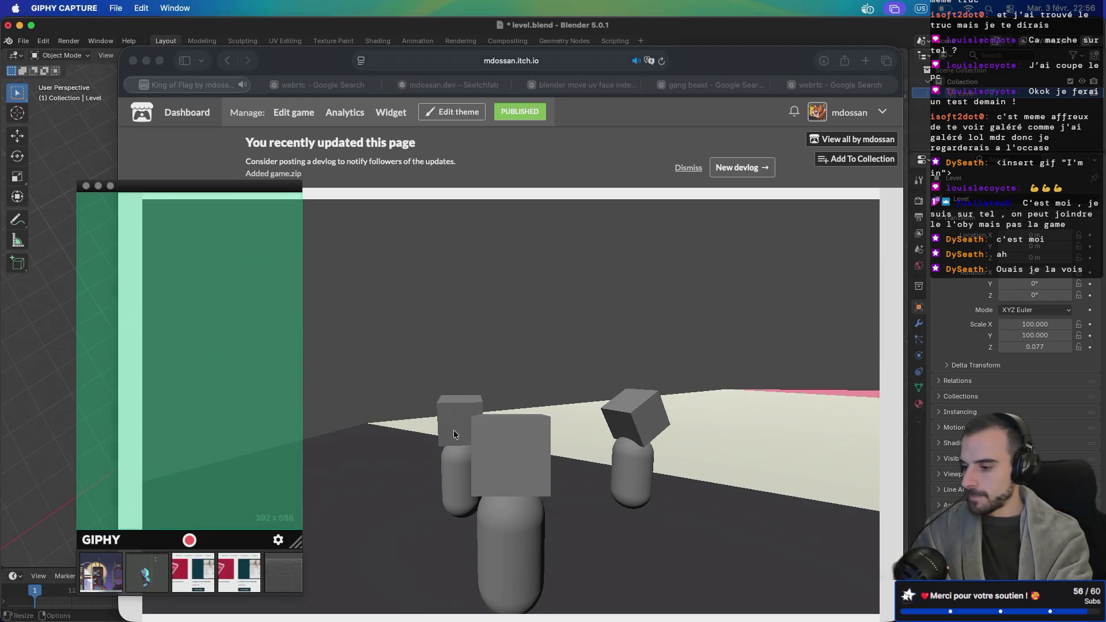
Resize the capture frame to 980x648 and line it up over the game view
mouse_move(300, 543)
left_mouse_down()
mouse_move(544, 577)
mouse_move(636, 577)
left_mouse_up()
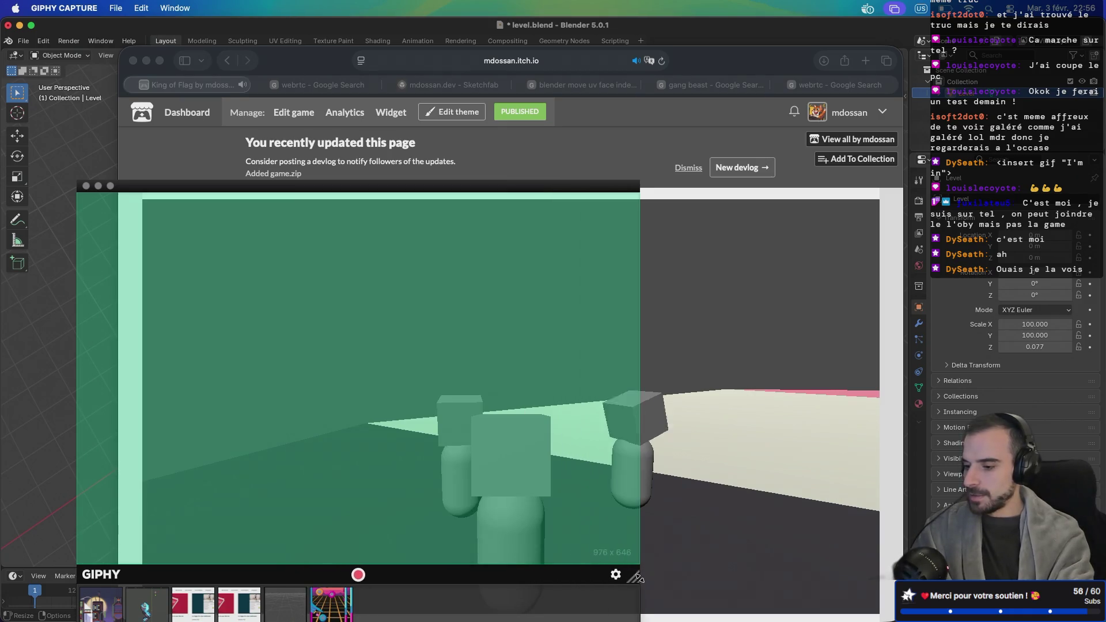
mouse_move(336, 185)
left_mouse_down()
mouse_move(474, 212)
mouse_move(516, 233)
mouse_move(508, 211)
left_mouse_up()
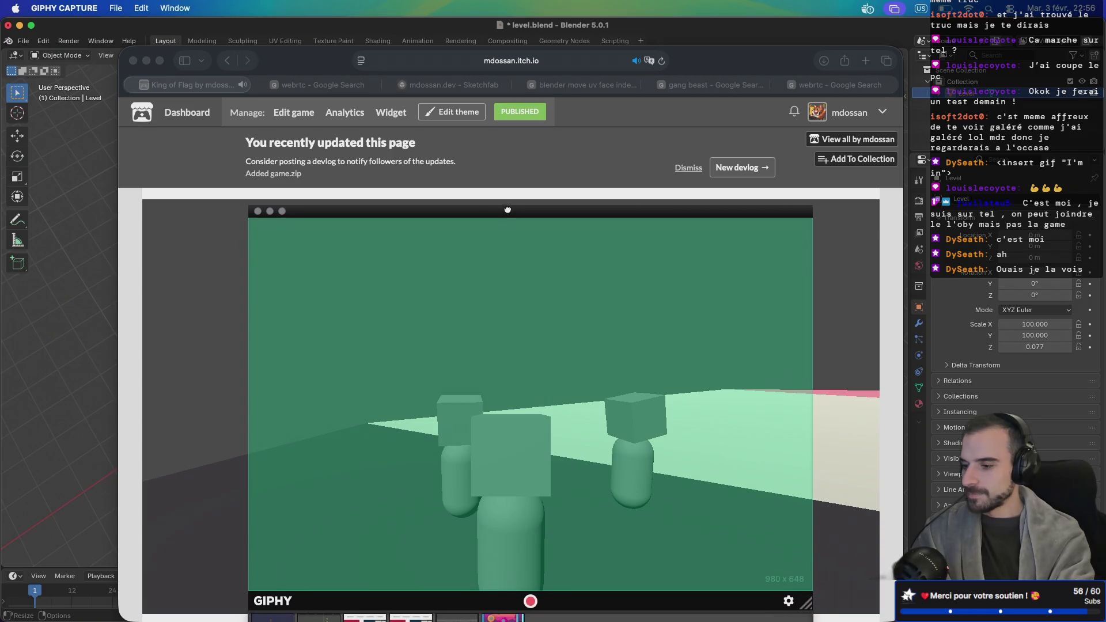
left_click_drag(702, 70, 701, 41)
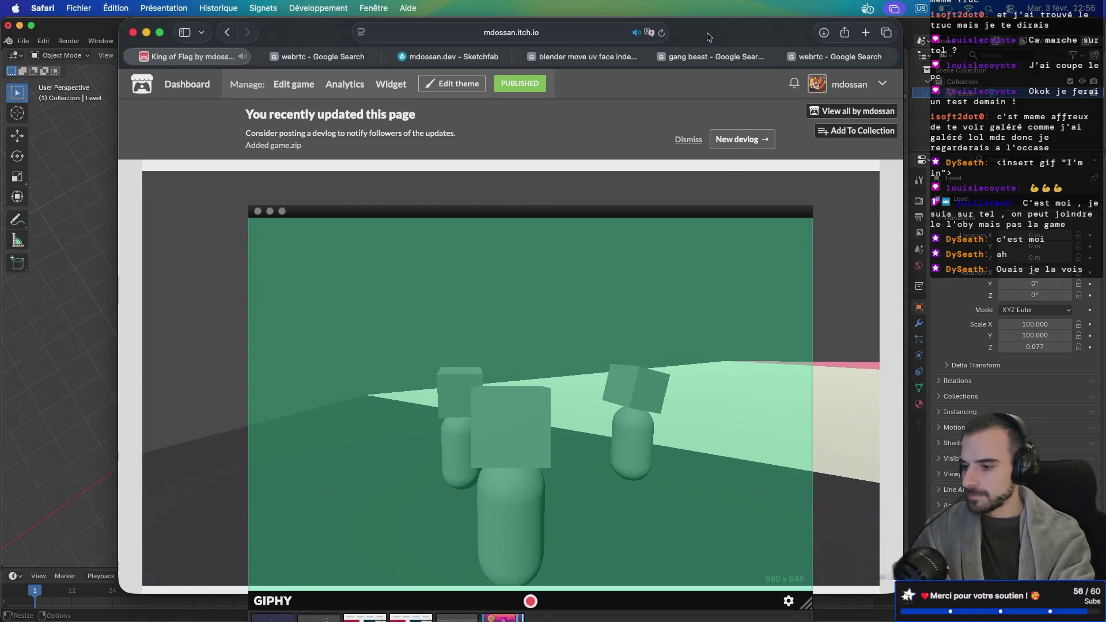
left_click_drag(665, 213, 693, 181)
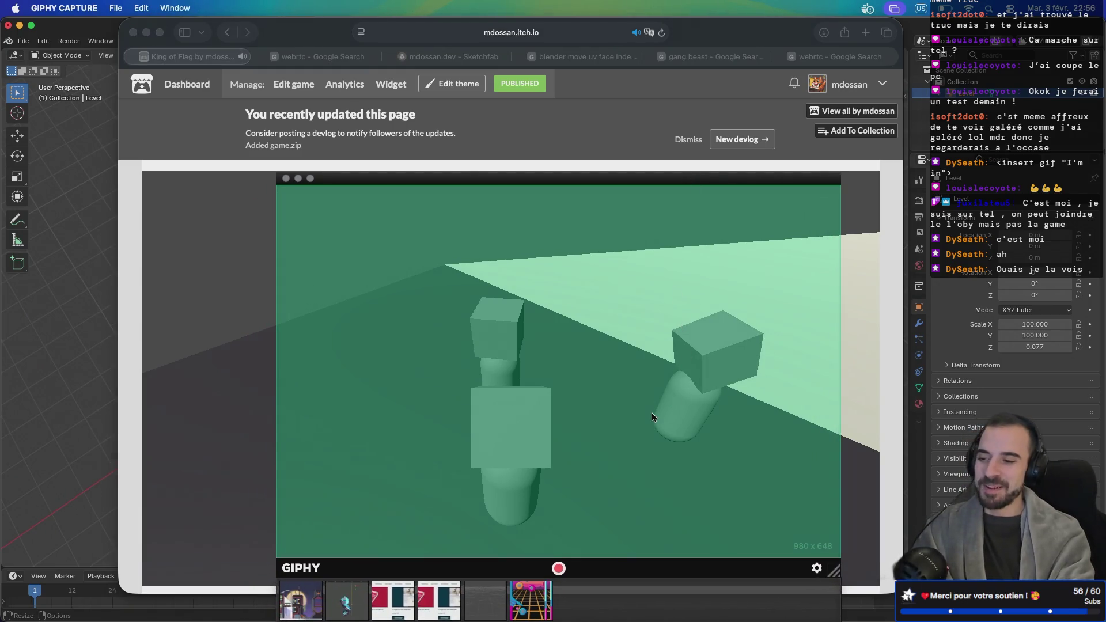
Record a new 8.4-second clip of the game scene and open it in the editor
left_click(559, 569)
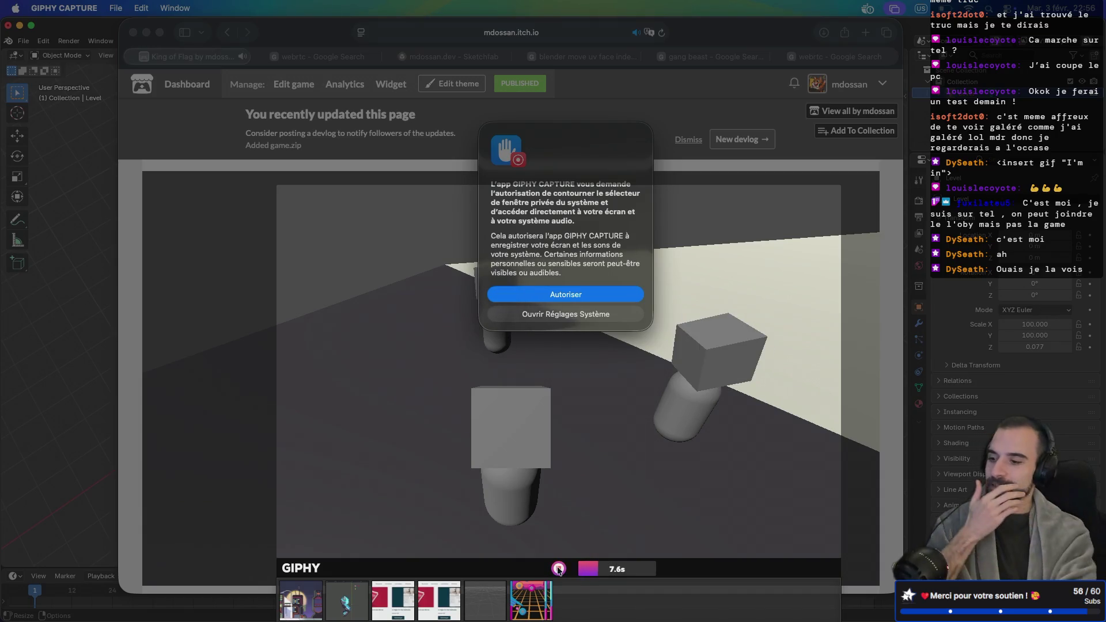
left_click(552, 294)
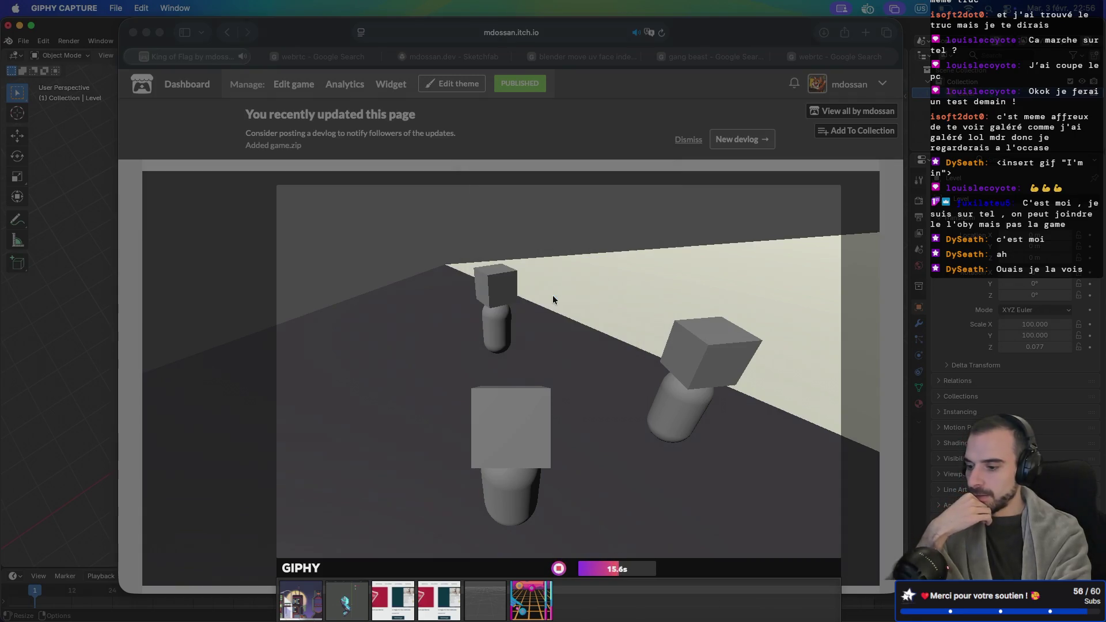
left_click(558, 568)
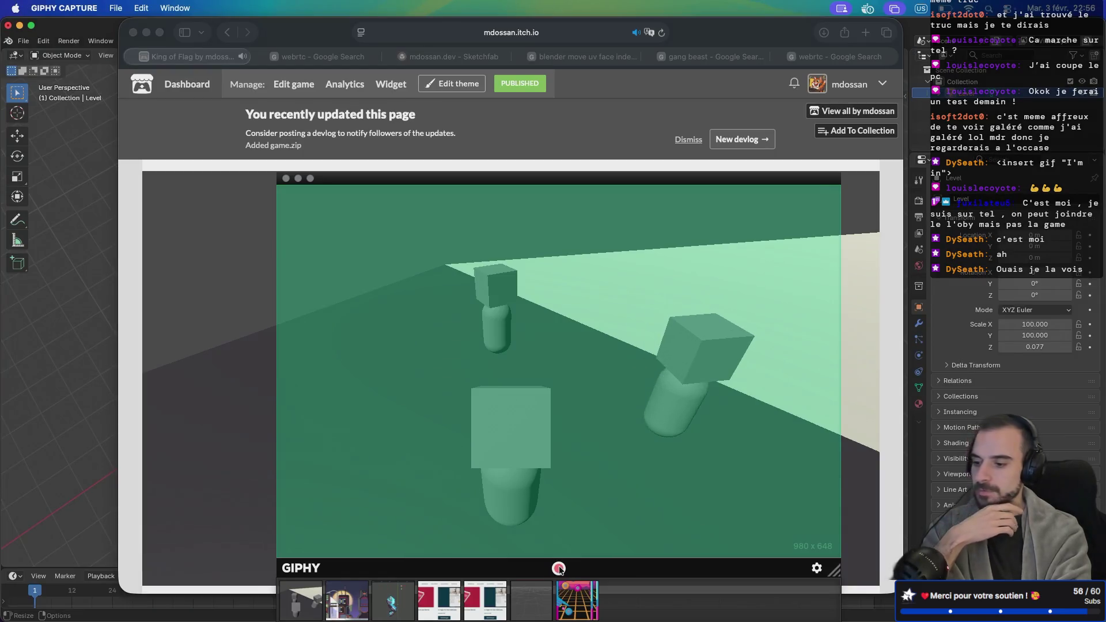
left_click(558, 569)
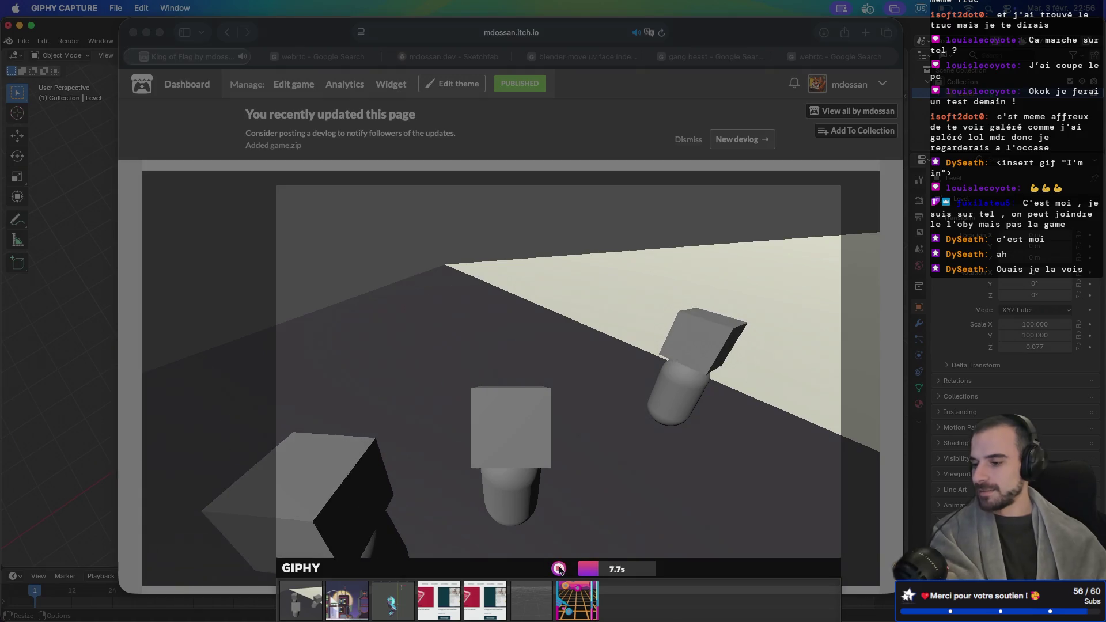
left_click(559, 569)
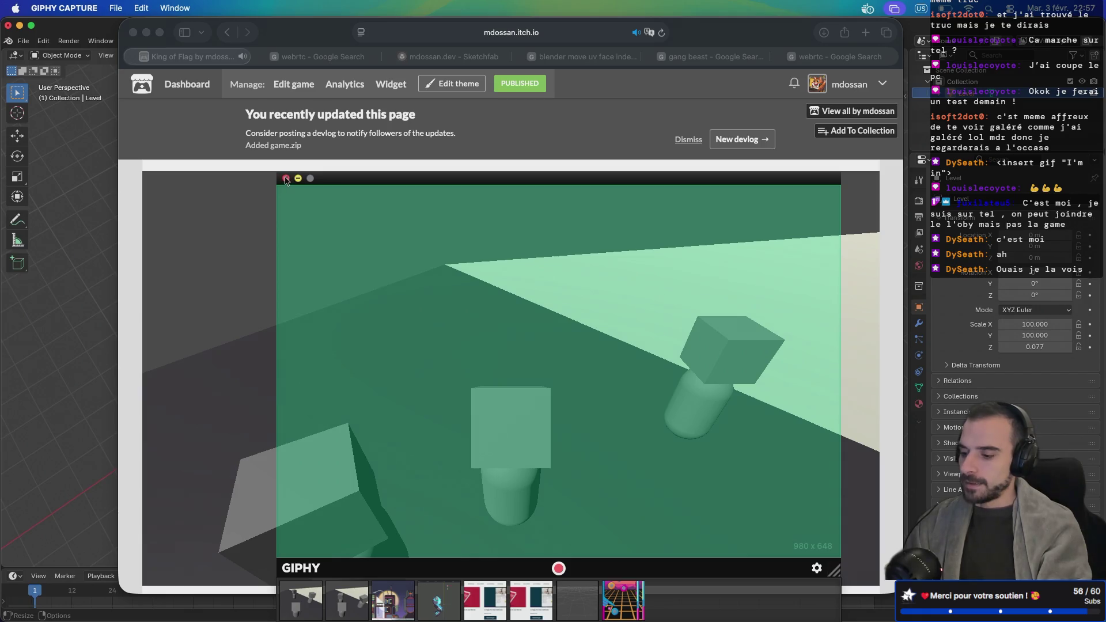
left_click(294, 607)
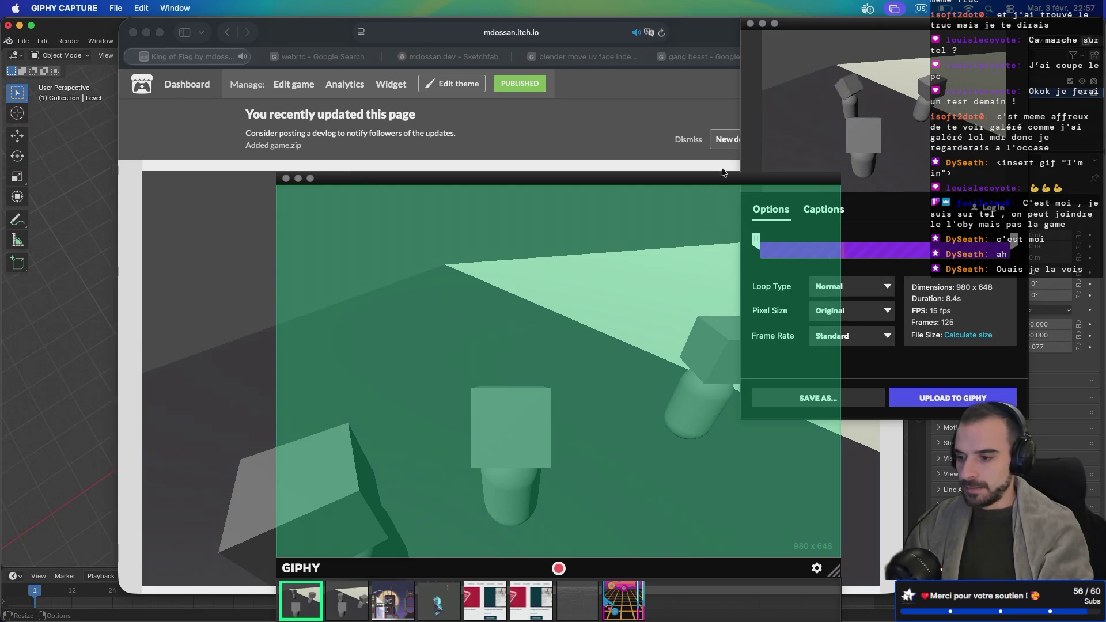
Compare 640px and 480px pixel sizes, then return to Original 980 x 648 and calculate 285 KB
left_click_drag(725, 180, 472, 156)
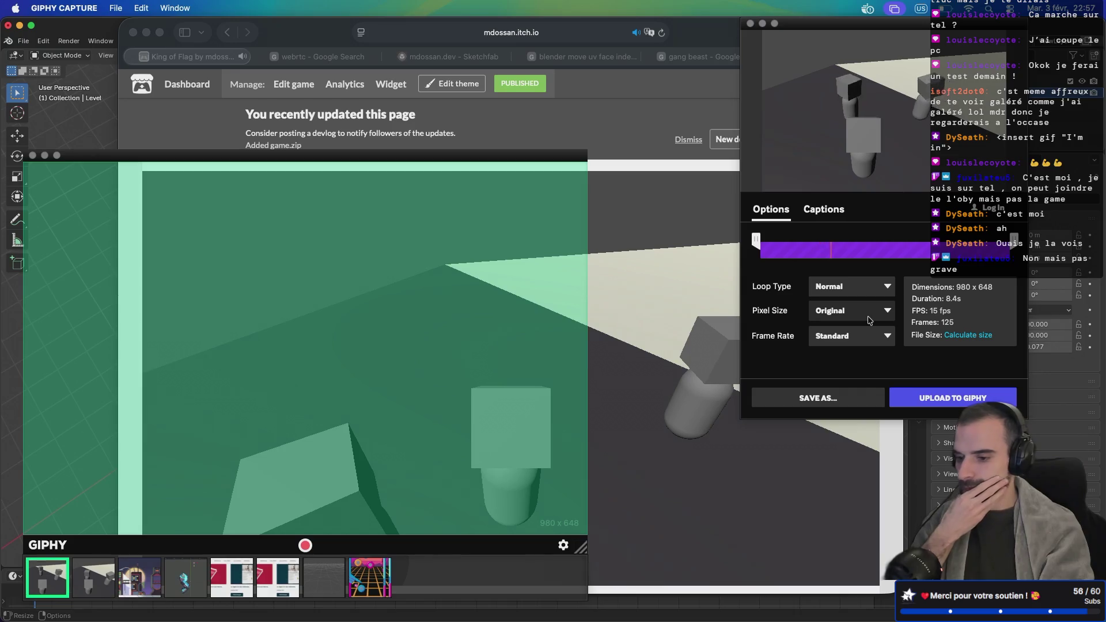
left_click(859, 336)
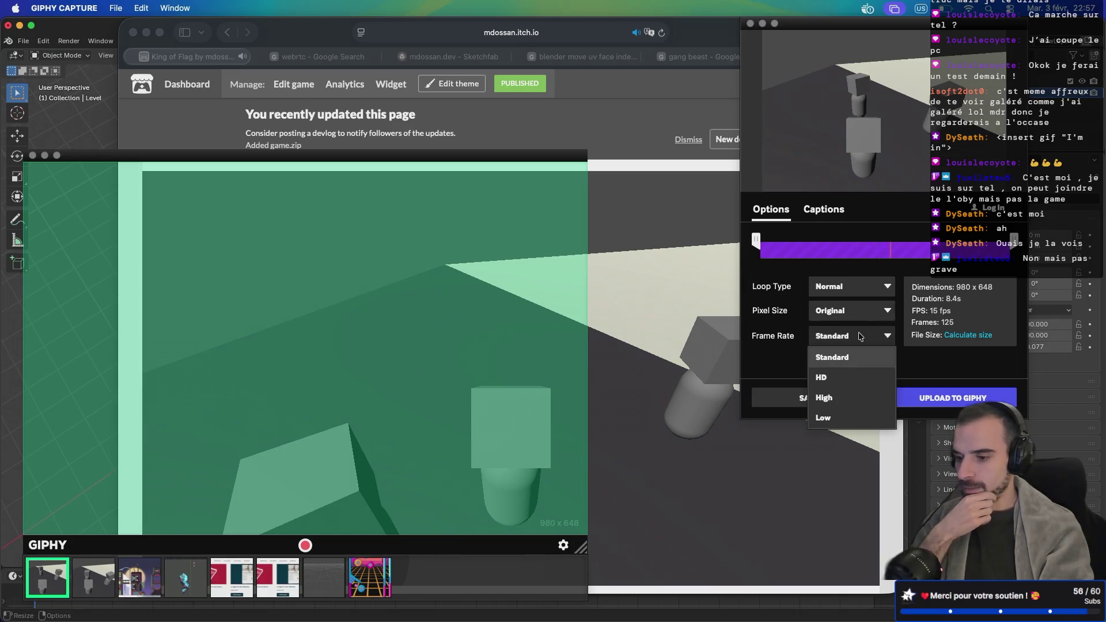
left_click(863, 320)
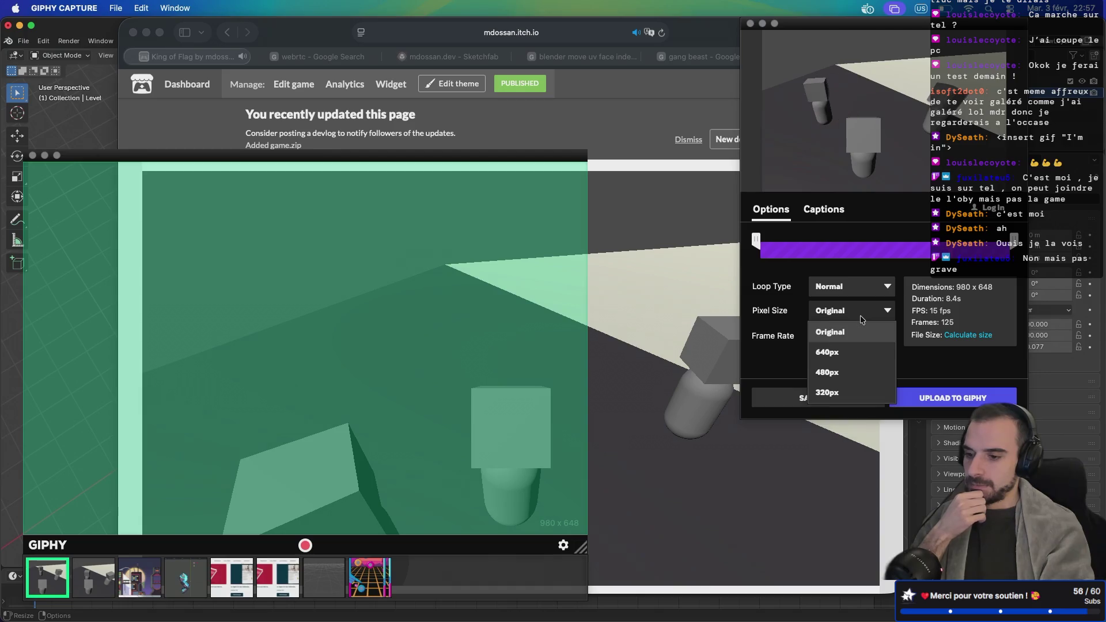
left_click(850, 353)
left_click(853, 317)
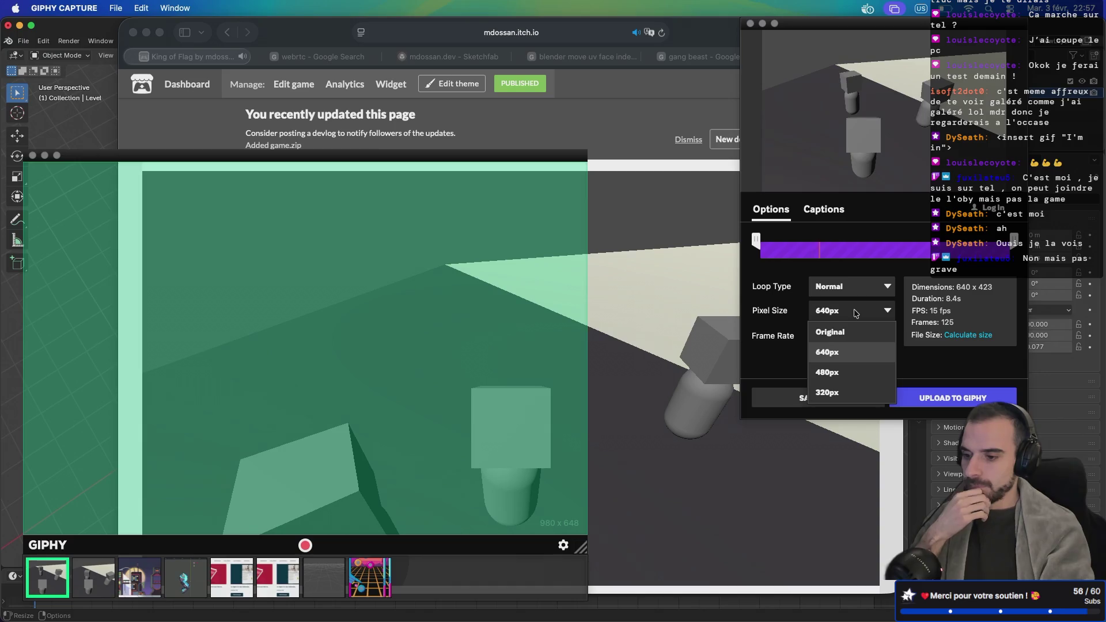
left_click(839, 370)
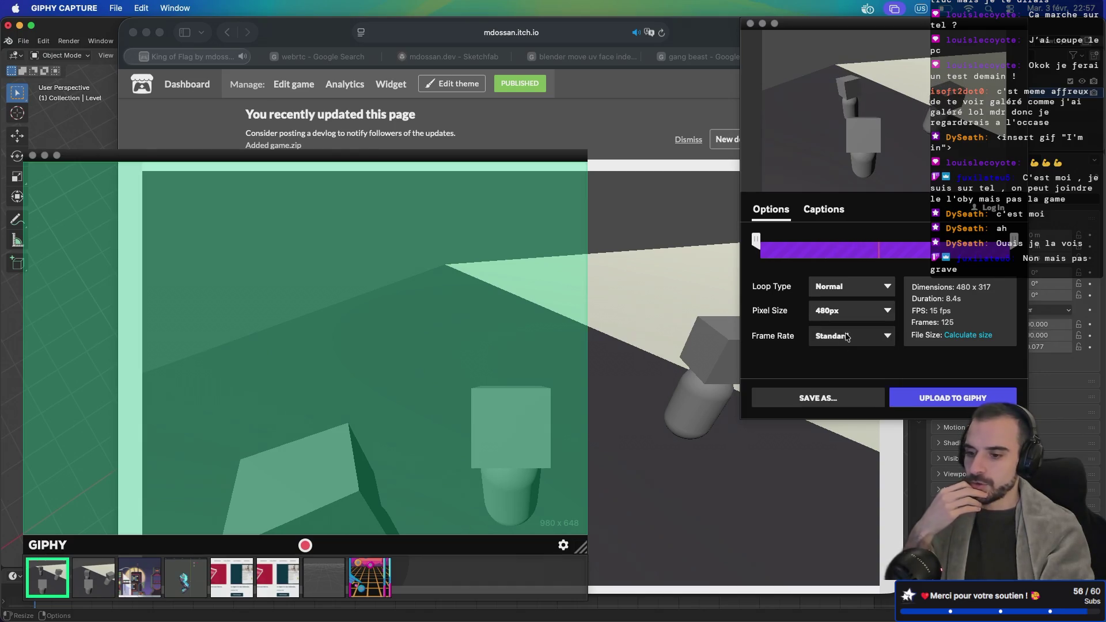
left_click(954, 336)
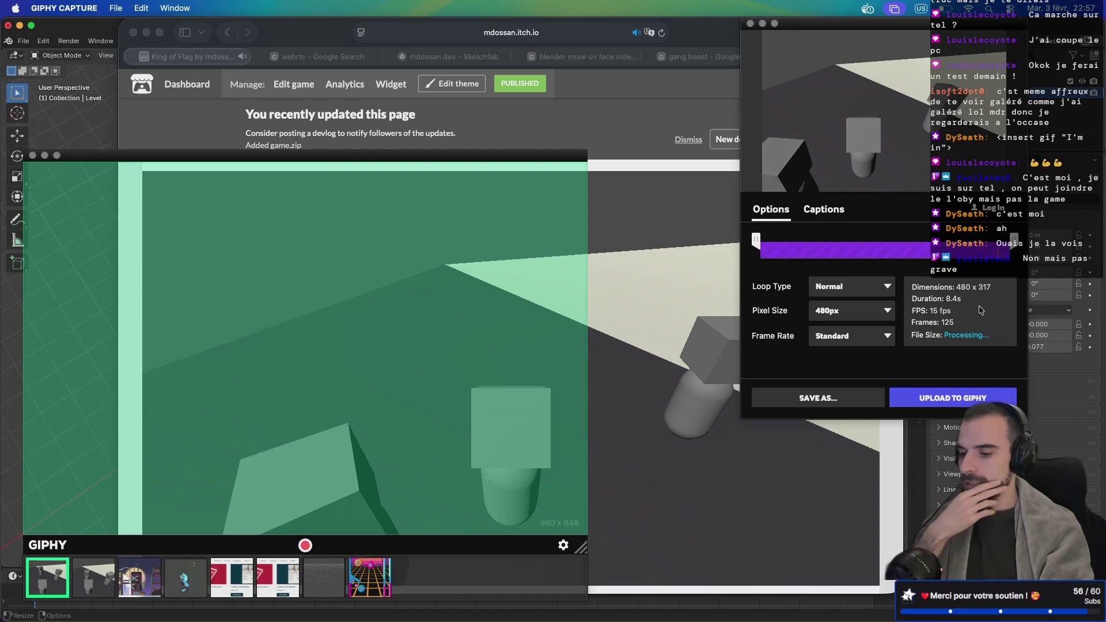
left_click(889, 313)
left_click(839, 334)
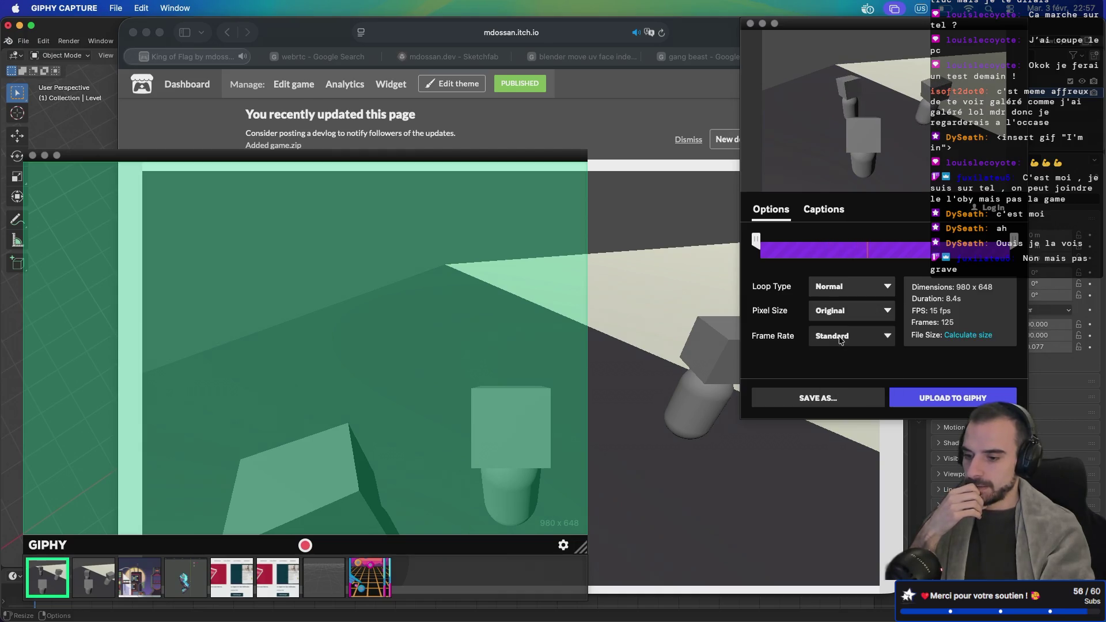
left_click(967, 333)
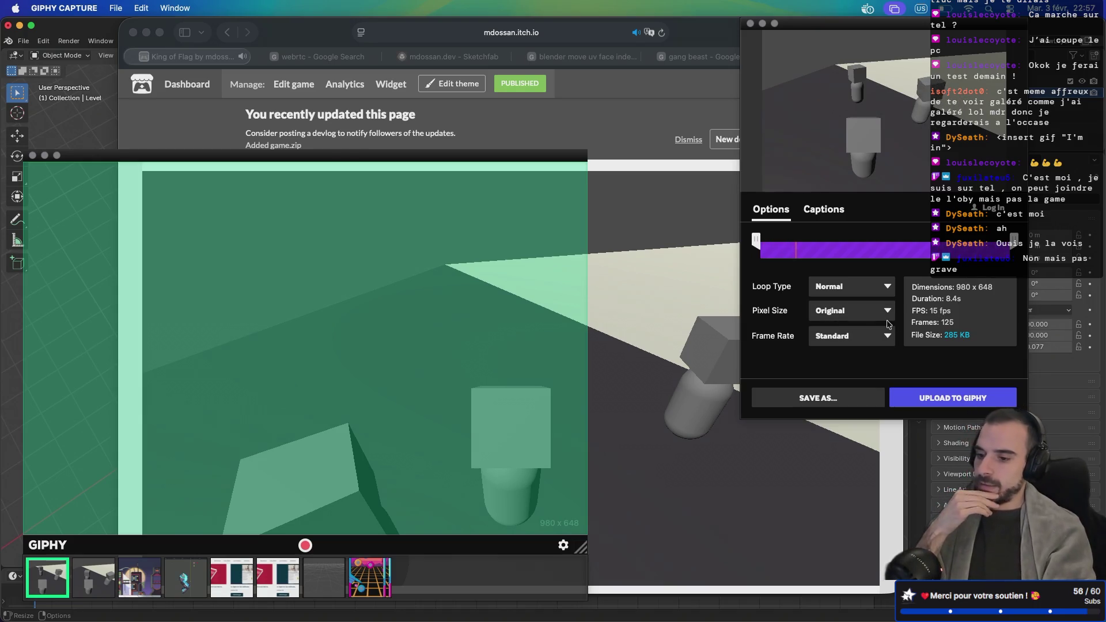
Save the clip to the Desktop as a GIF despite the size warning, and close the options panel
left_click(825, 403)
left_click(889, 217)
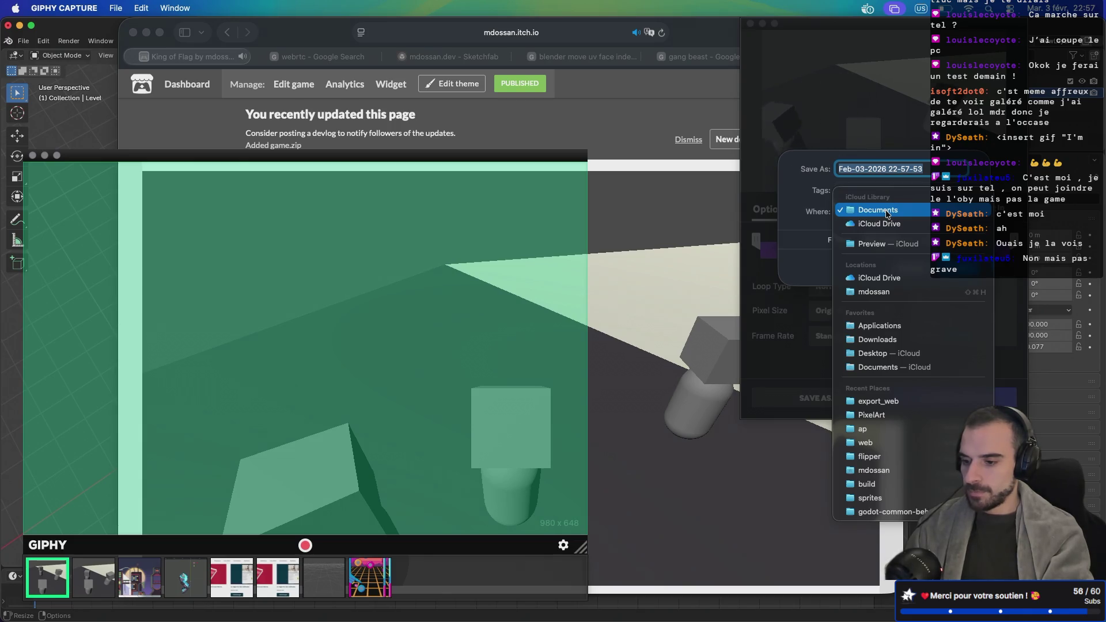
left_click(883, 354)
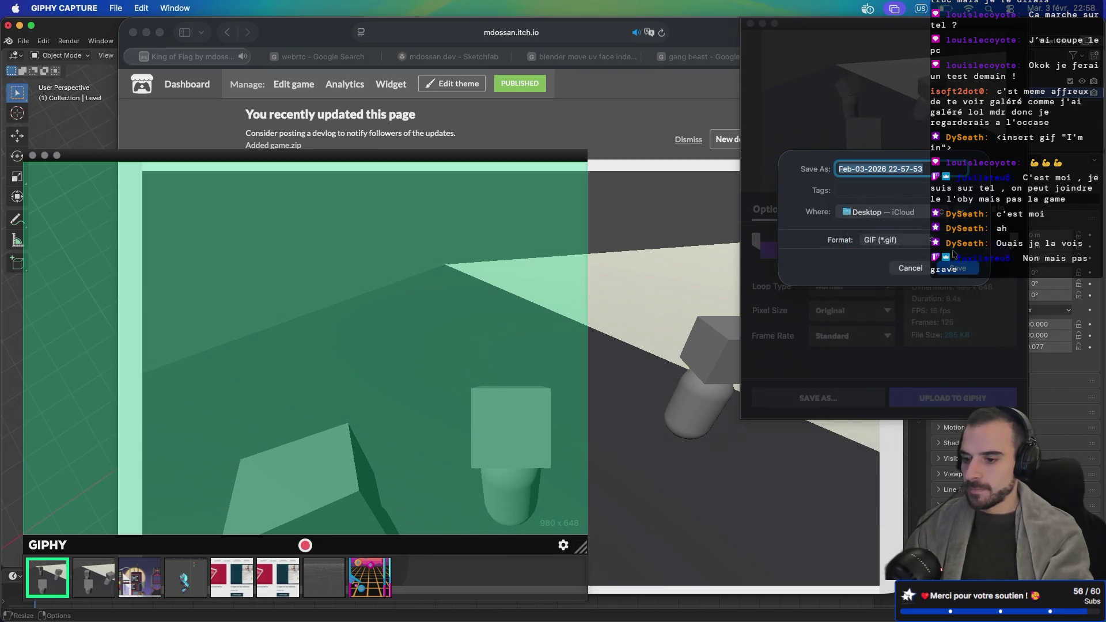
left_click(950, 270)
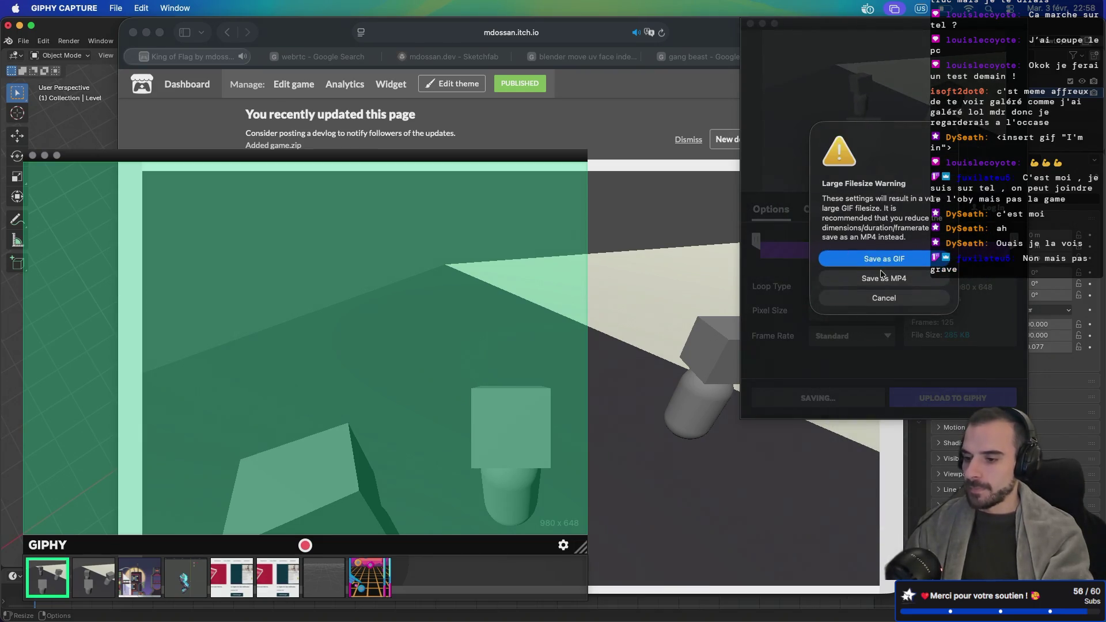
left_click(886, 261)
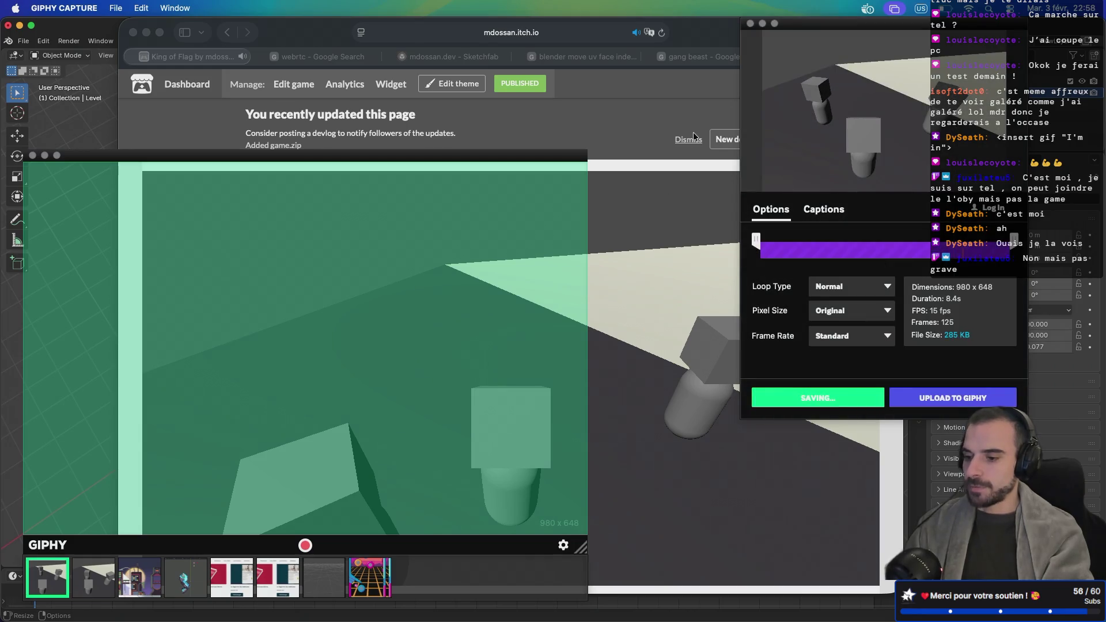
left_click(750, 25)
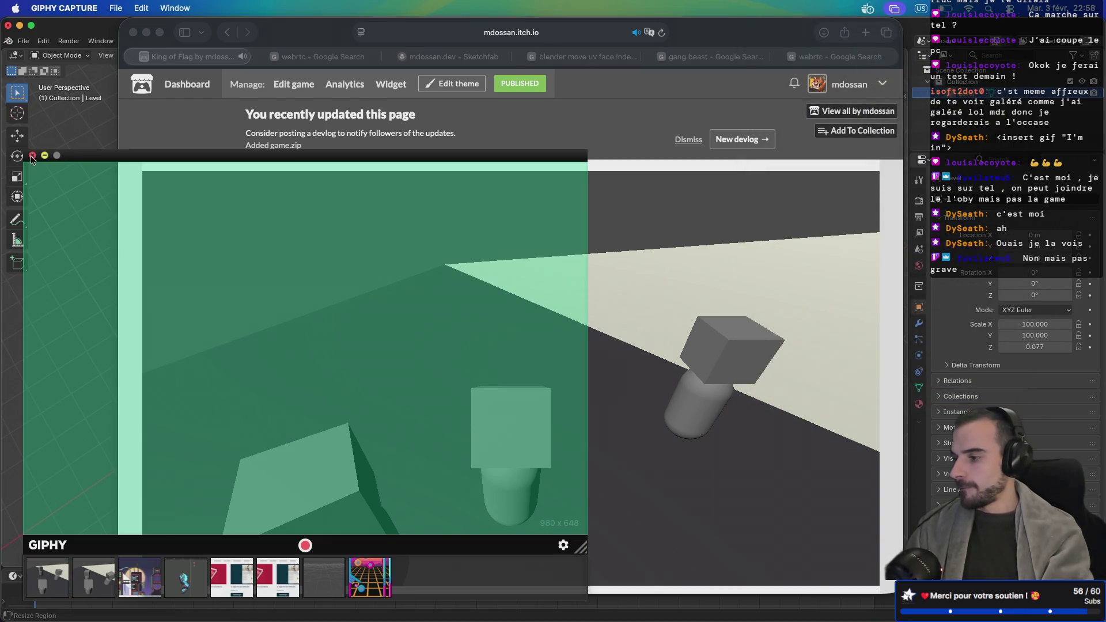
Close the capture frame and quit Blender, saving level.blend
left_click(32, 156)
left_click(8, 25)
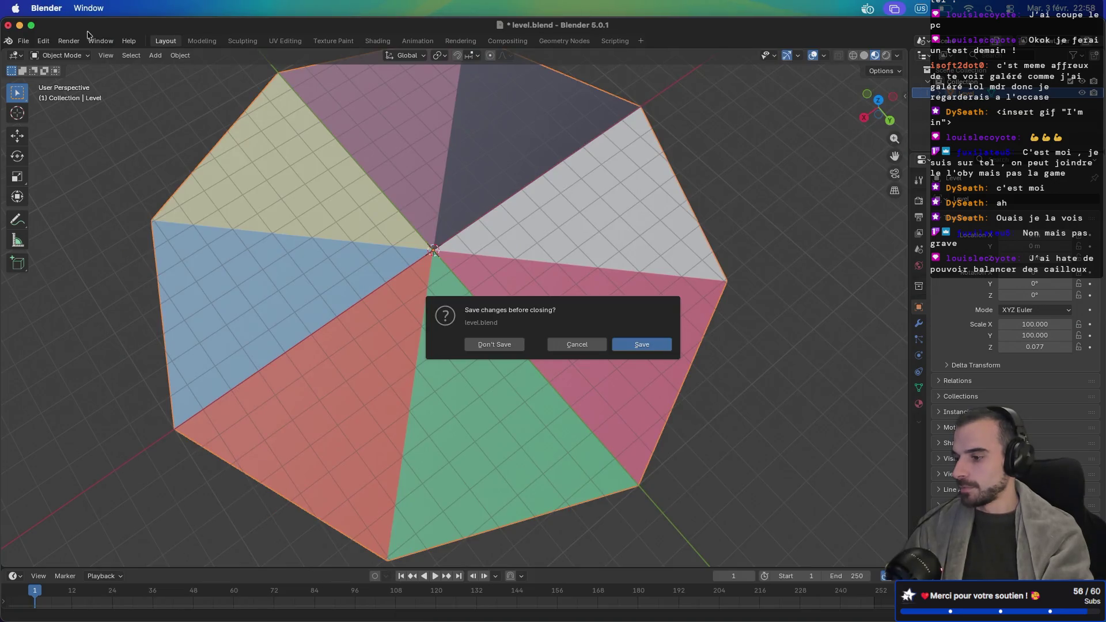
left_click(644, 345)
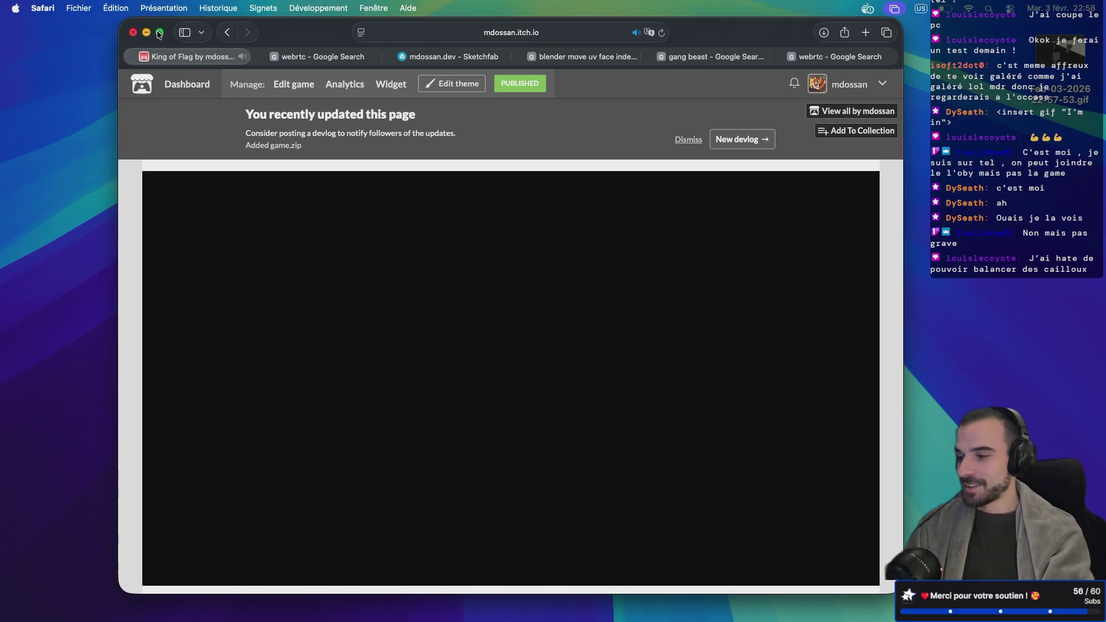
left_click(159, 35)
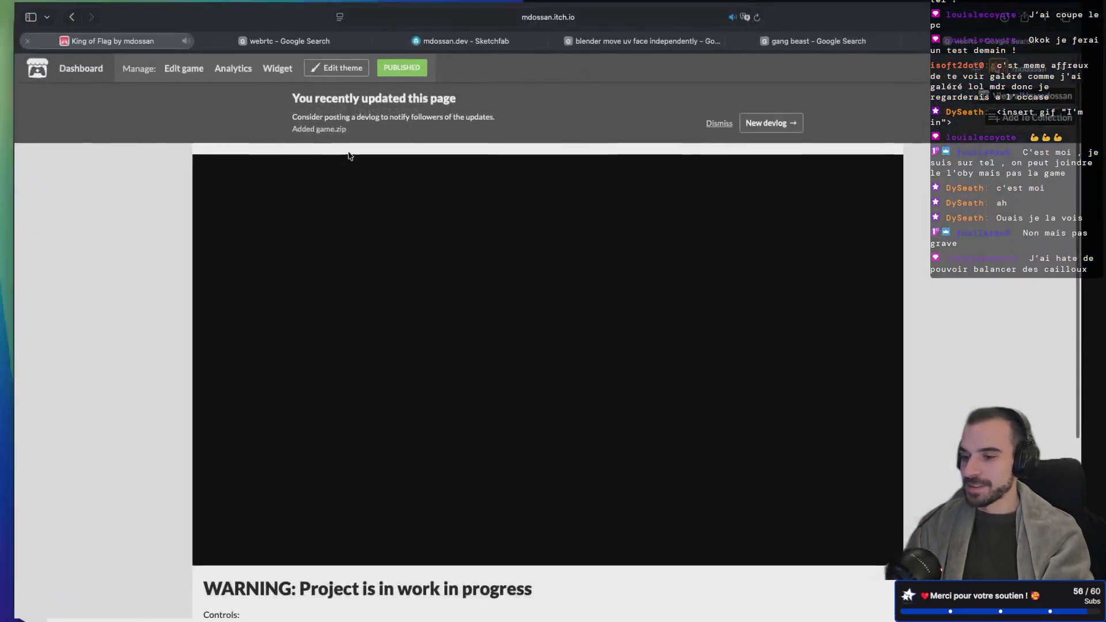
key("ctrl+Left")
double_click(1047, 64)
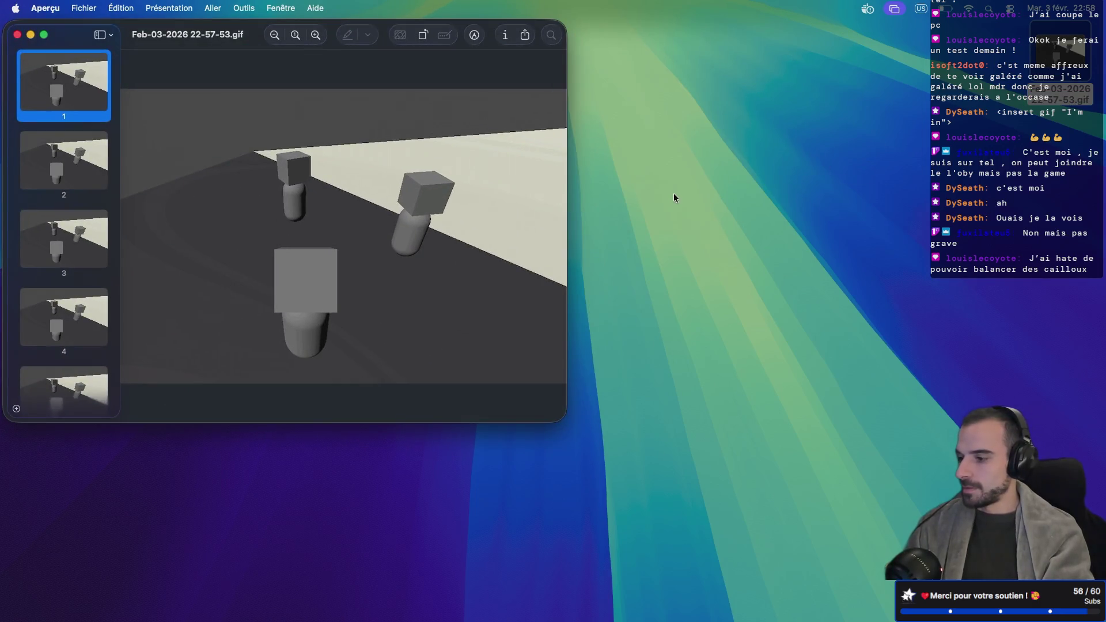
left_click(17, 34)
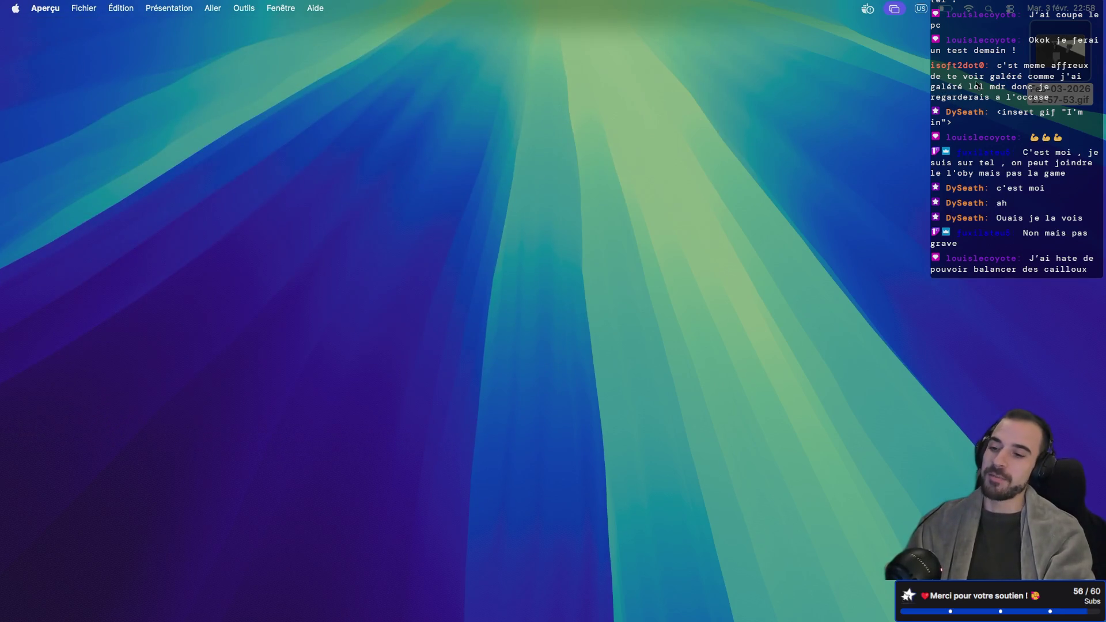
key("super+Tab")
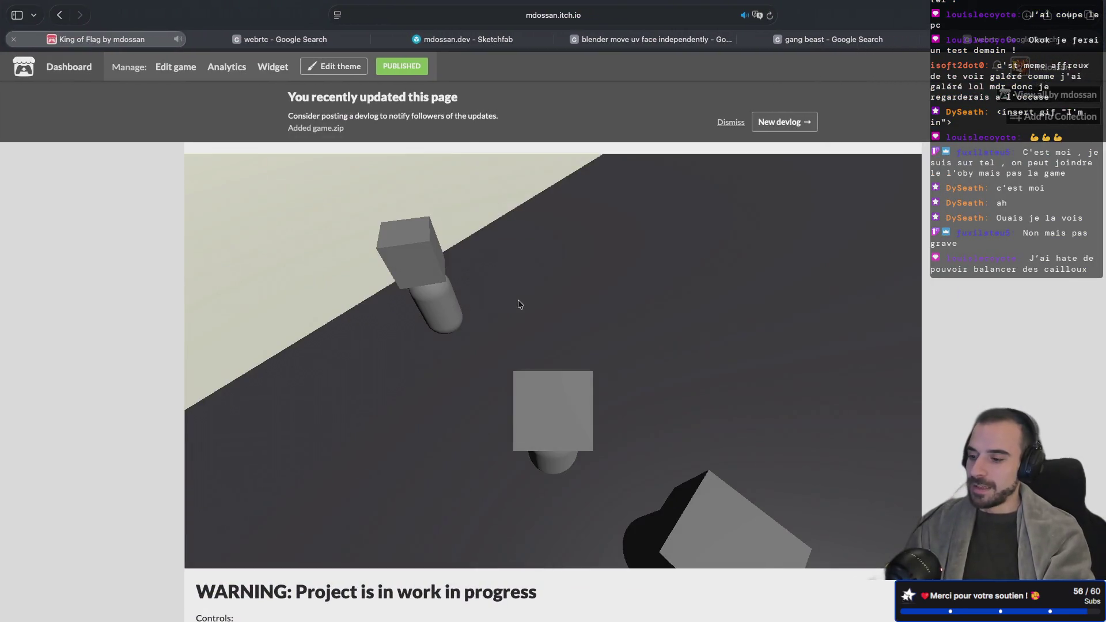
mouse_move(518, 304)
left_mouse_down()
mouse_move(93, 301)
mouse_move(286, 292)
mouse_move(592, 241)
mouse_move(699, 238)
left_mouse_up()
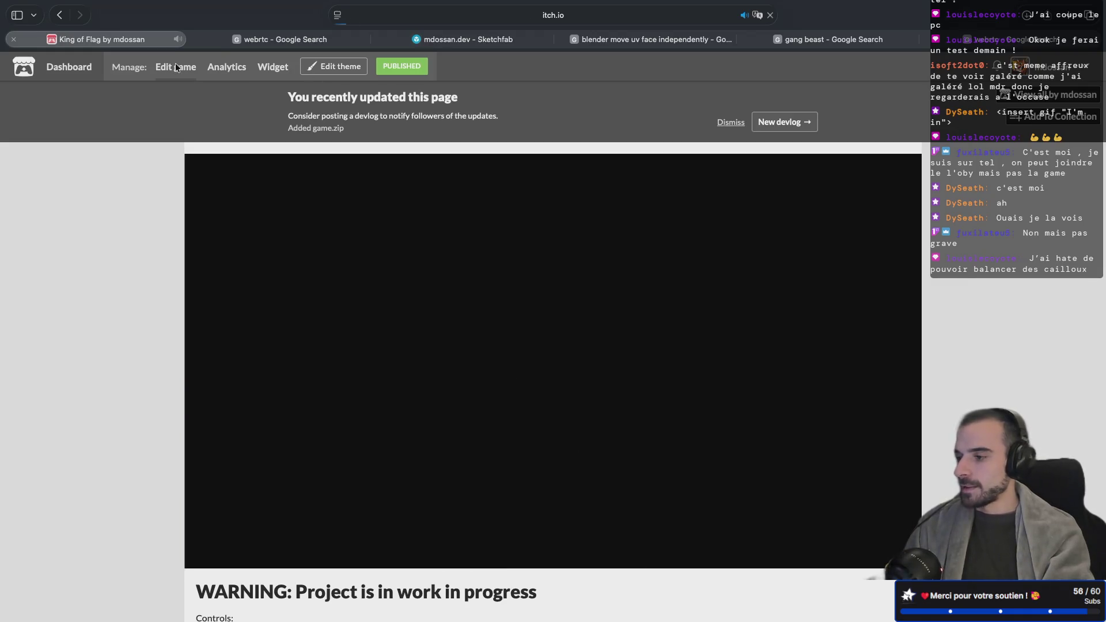
Go from King of Flag's edit form to its Devlog page listing 'Version 26.02.02 - Start of King Of Flag'
left_click(175, 64)
scroll(202, 296, "down", 15)
scroll(202, 296, "down", 3)
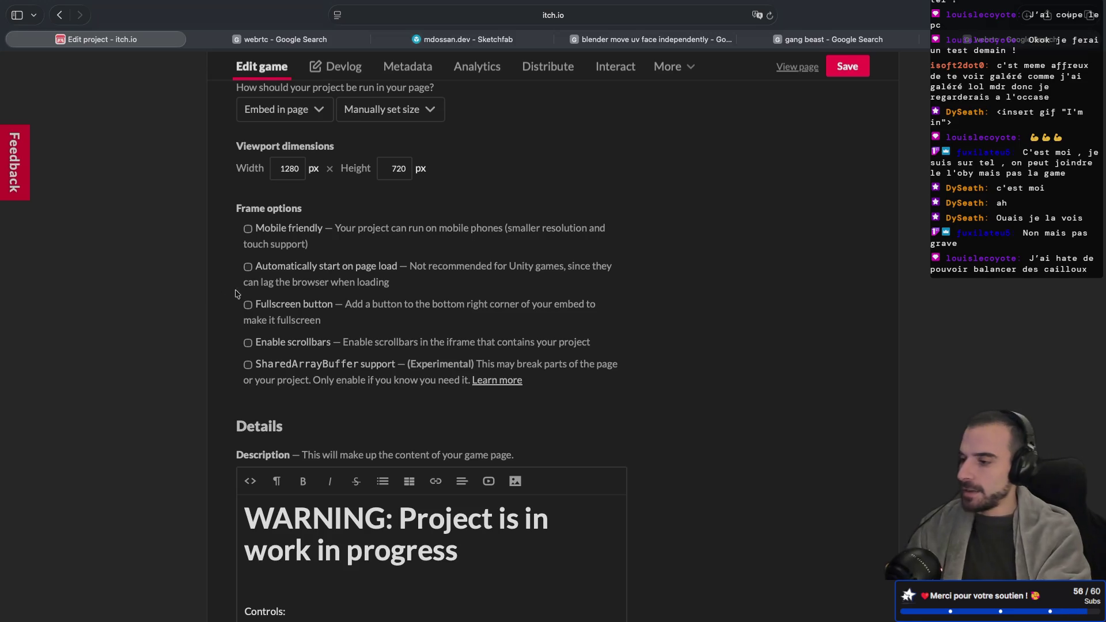
scroll(387, 313, "down", 6)
scroll(387, 313, "up", 15)
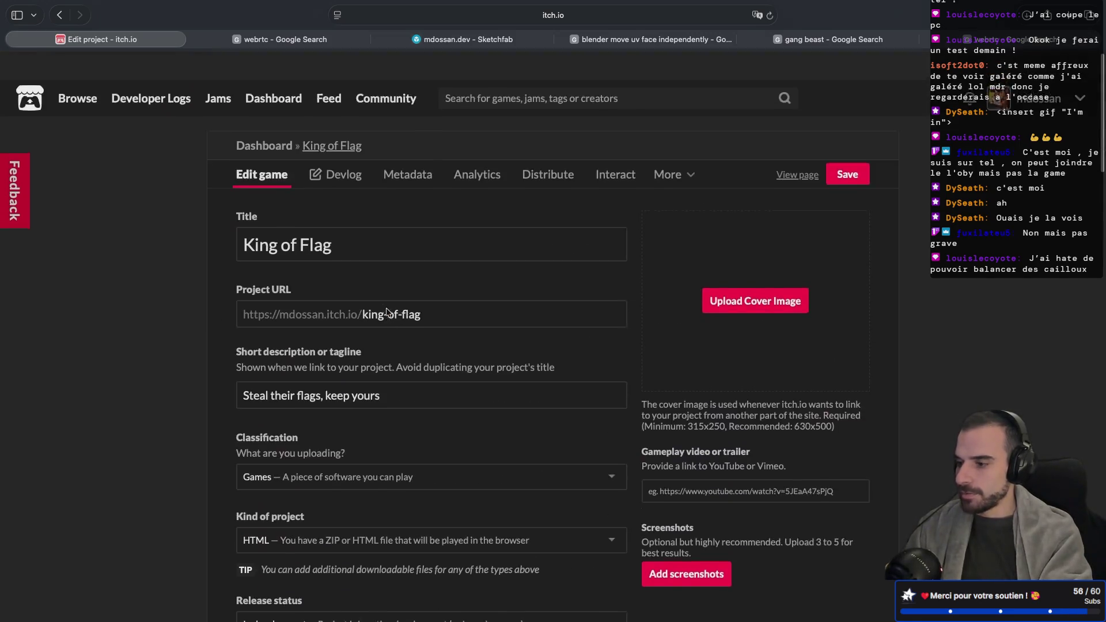
left_click(339, 151)
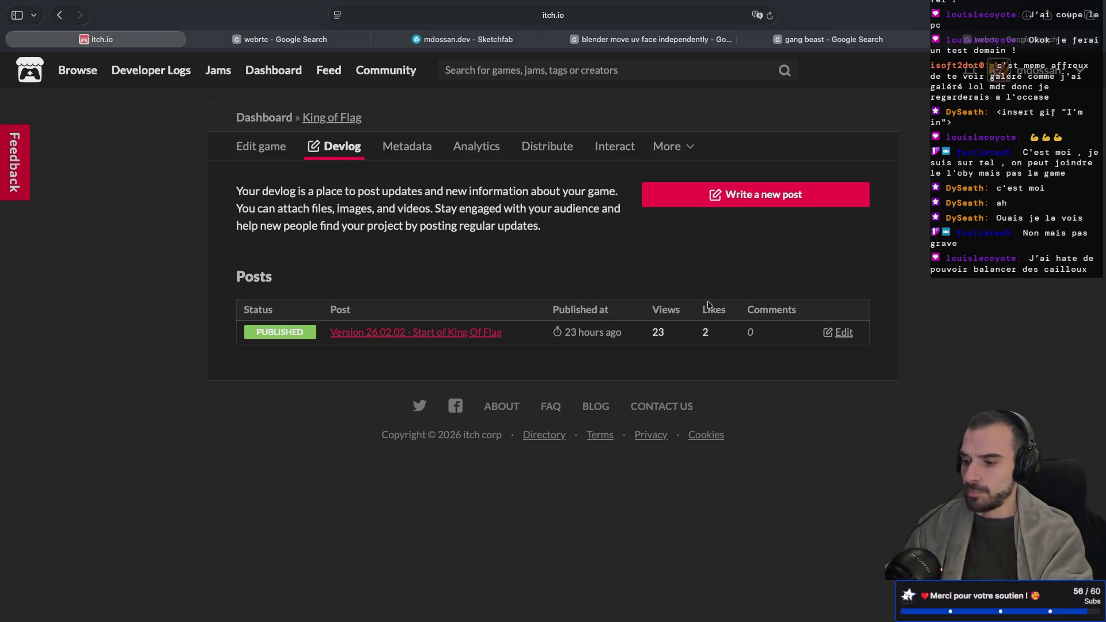
Start a new devlog post titled 'Version 26.0203' and mark it as a general update
left_click(700, 200)
left_click(352, 255)
type("Version 26.02.")
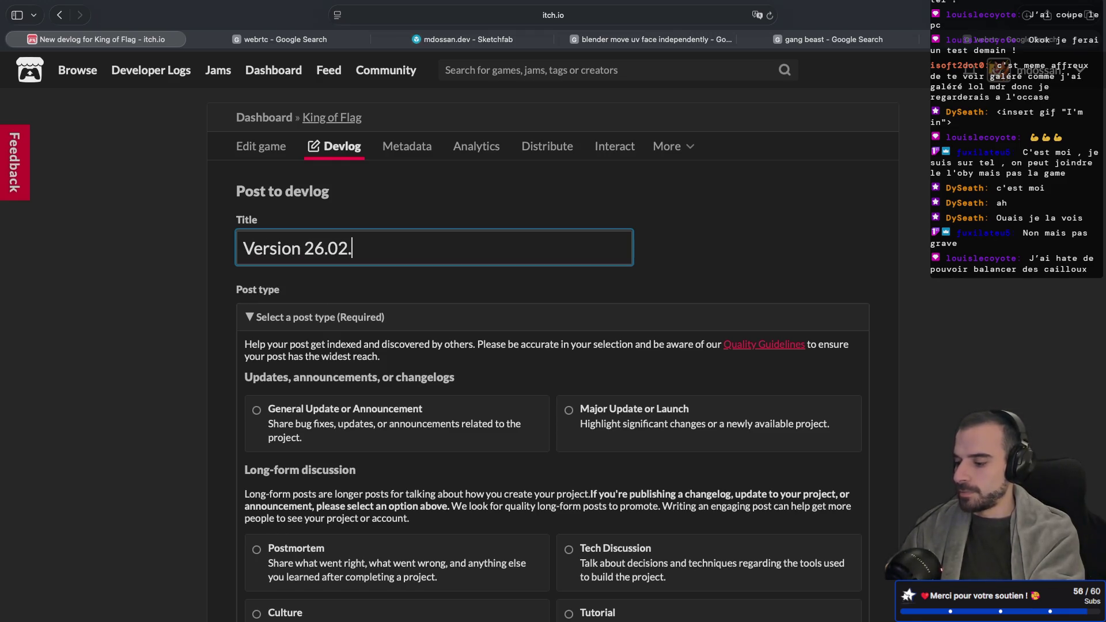
type("03")
scroll(217, 298, "down", 5)
scroll(218, 298, "up", 3)
left_click(255, 203)
scroll(211, 281, "down", 8)
scroll(212, 280, "down", 3)
Begin the post body with 'H' and switch Content to HTML source view
left_click(301, 424)
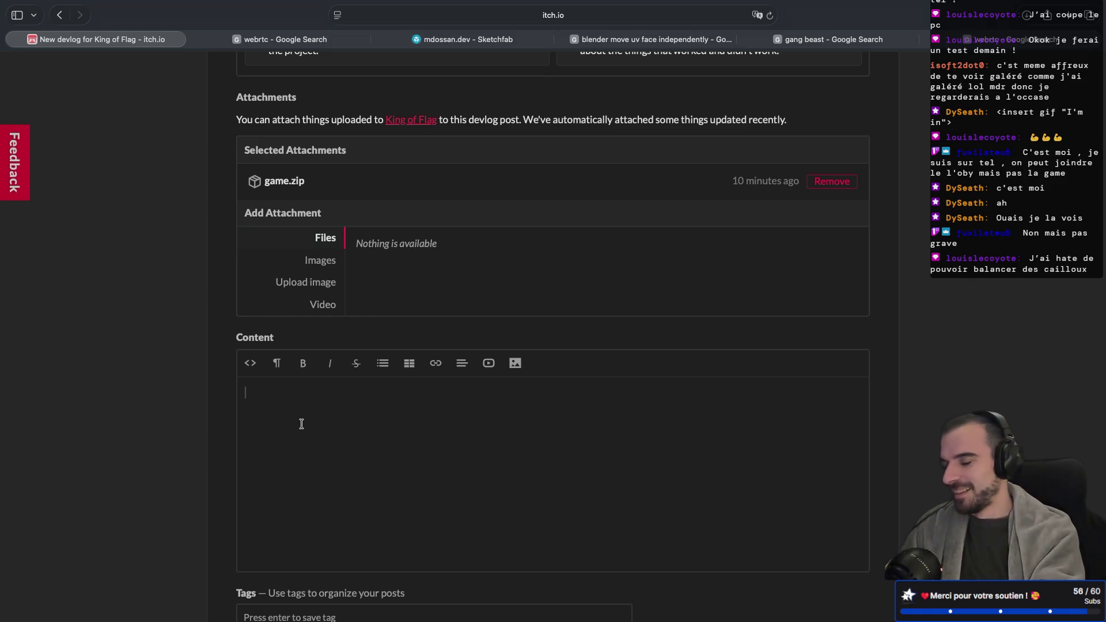
type("Hello !")
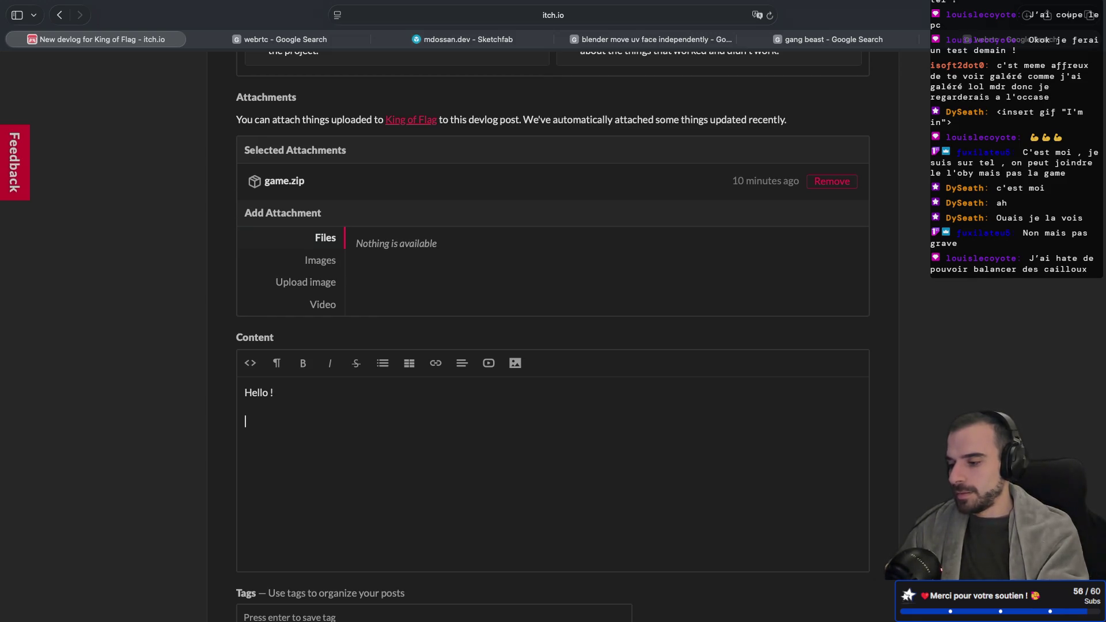
left_click(250, 363)
left_click(392, 401)
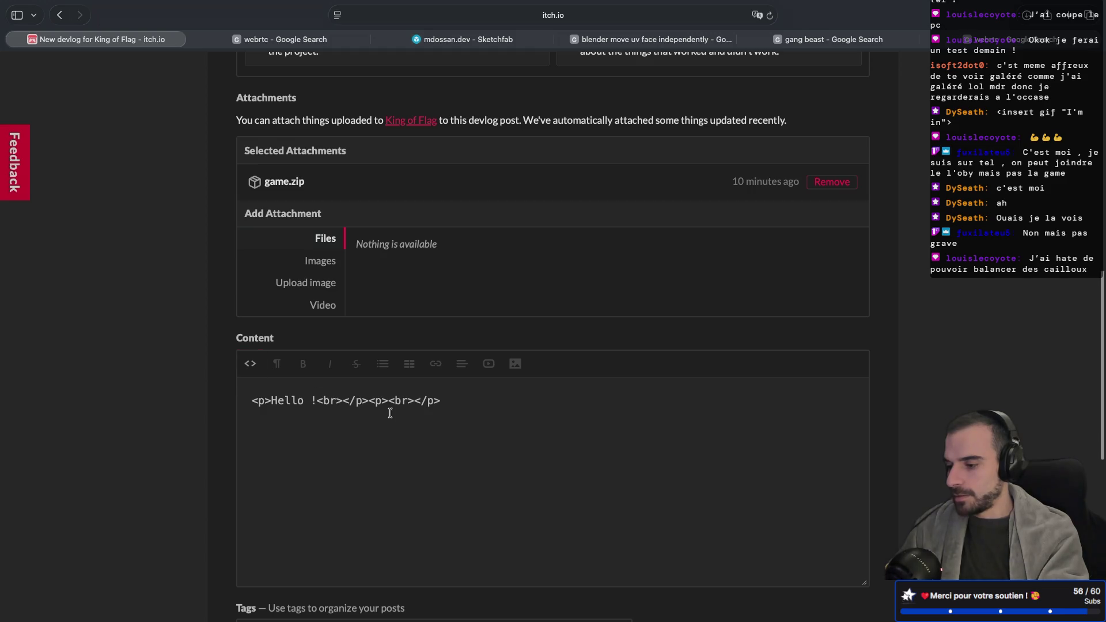
Clean up the markup after 'Hello !', putting an empty second paragraph on its own line
left_click_drag(455, 401, 361, 405)
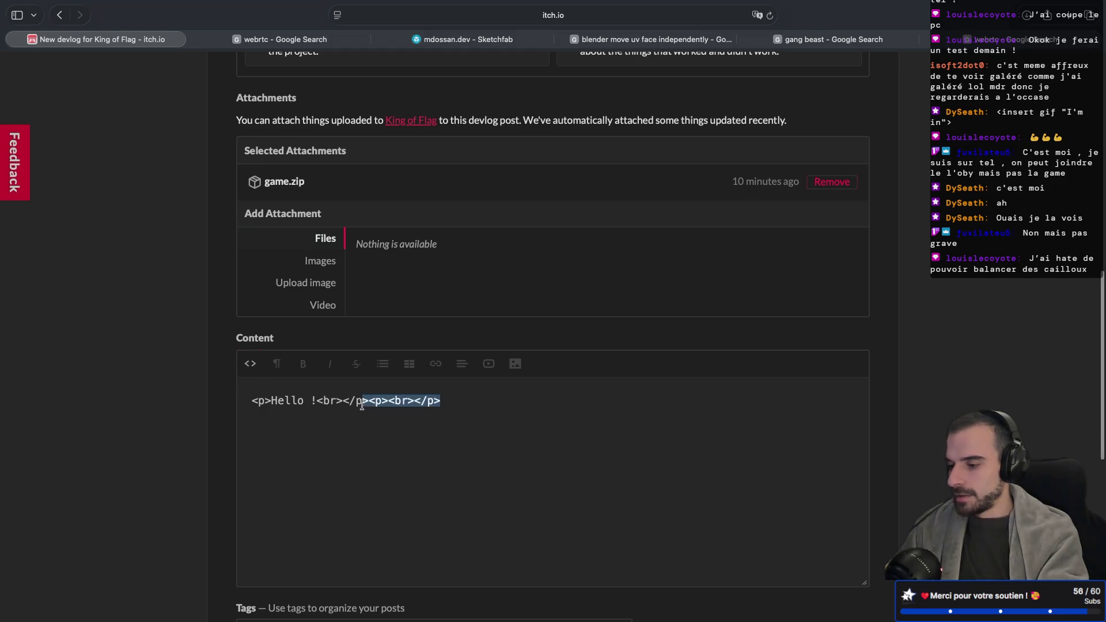
left_click(339, 403)
key("BackSpace")
key("BackSpace")
key("BackSpace")
key("Delete")
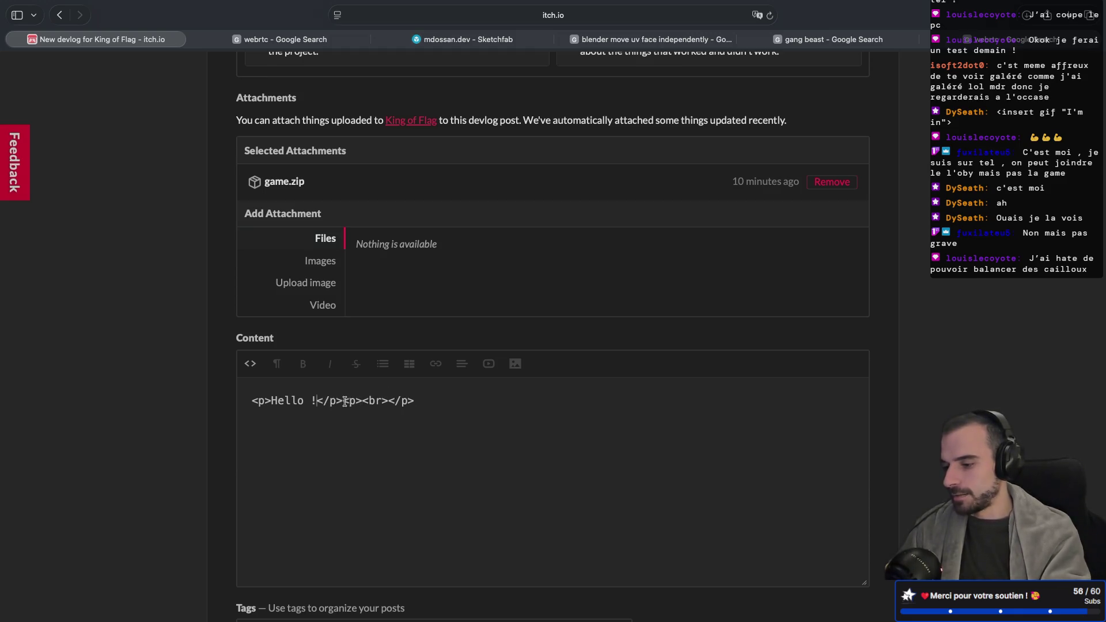
left_click(344, 401)
key("Return")
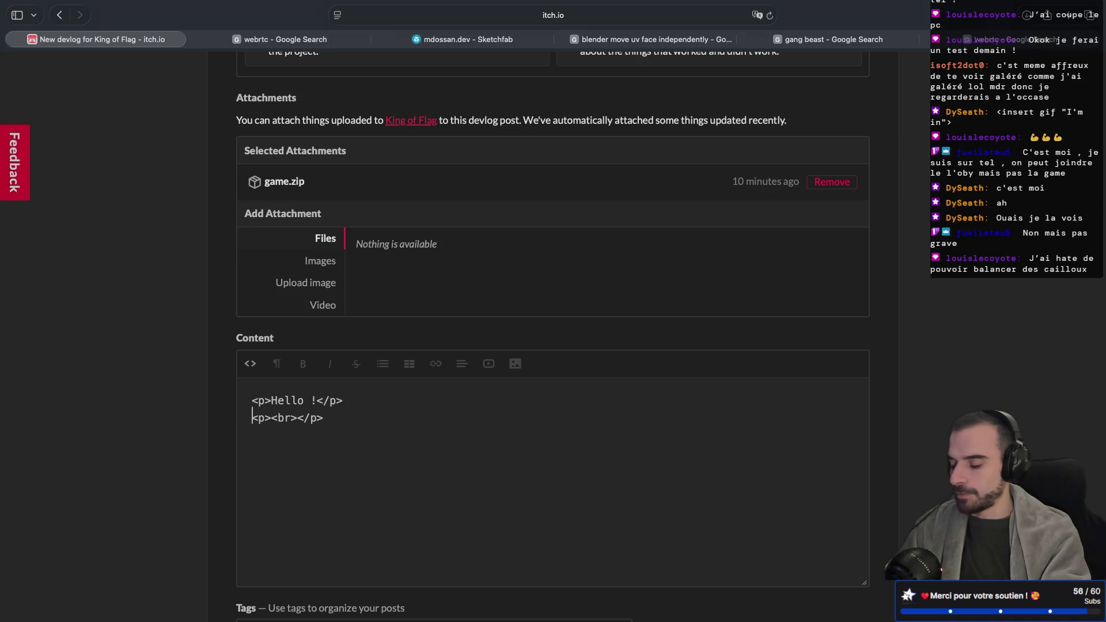
left_click(296, 418)
key("BackSpace")
key("BackSpace")
key("BackSpace")
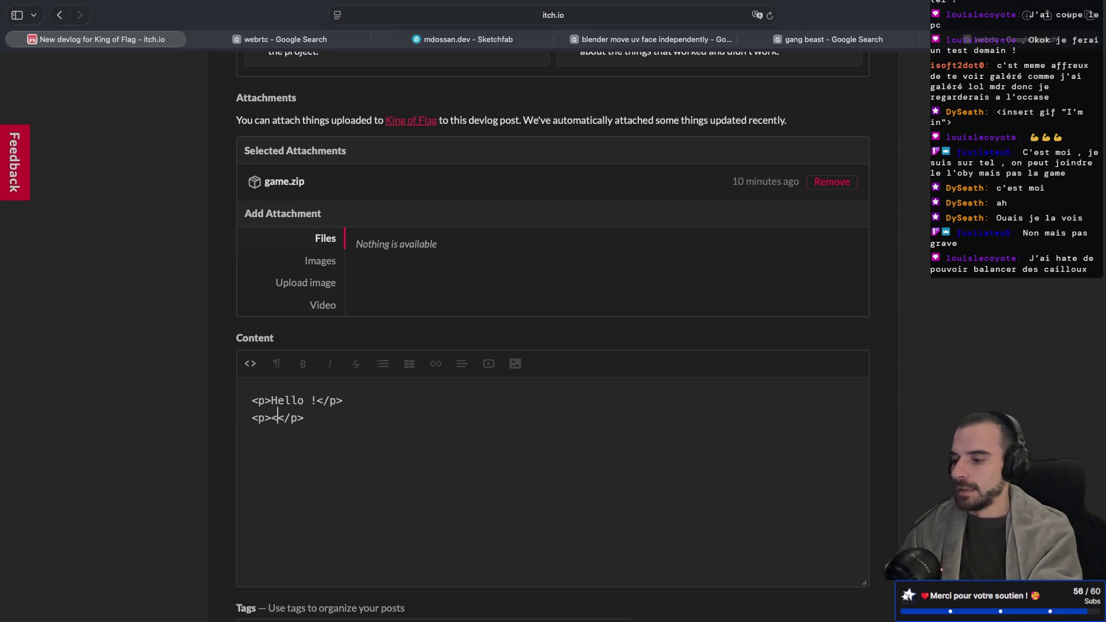
Write the second paragraph saying today's goal was to add a basic level and player spawns
type("Today wa")
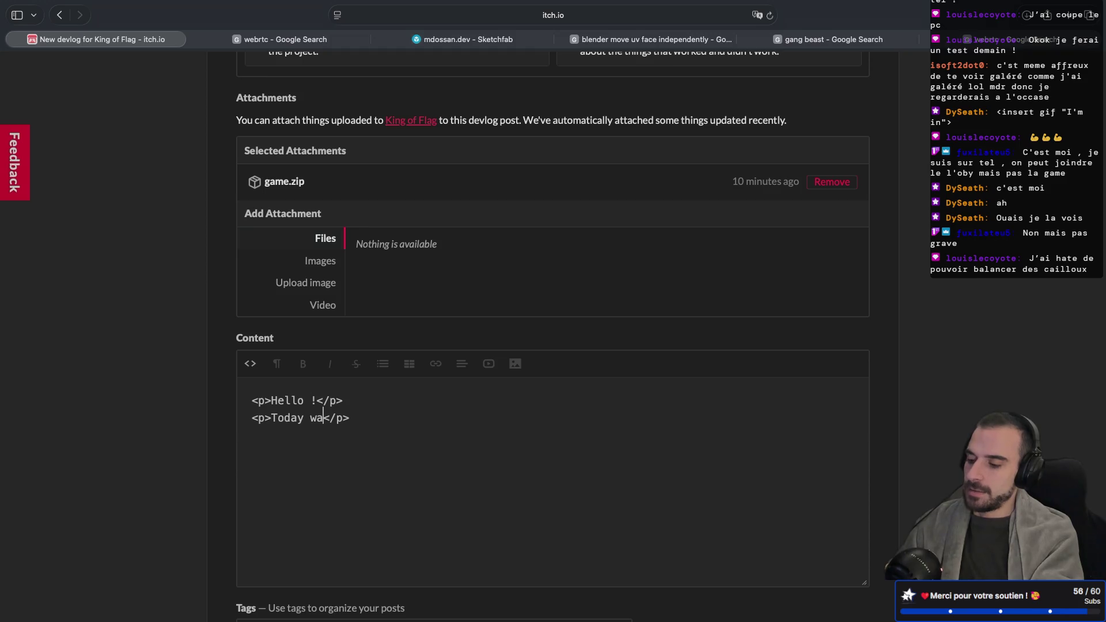
type("s")
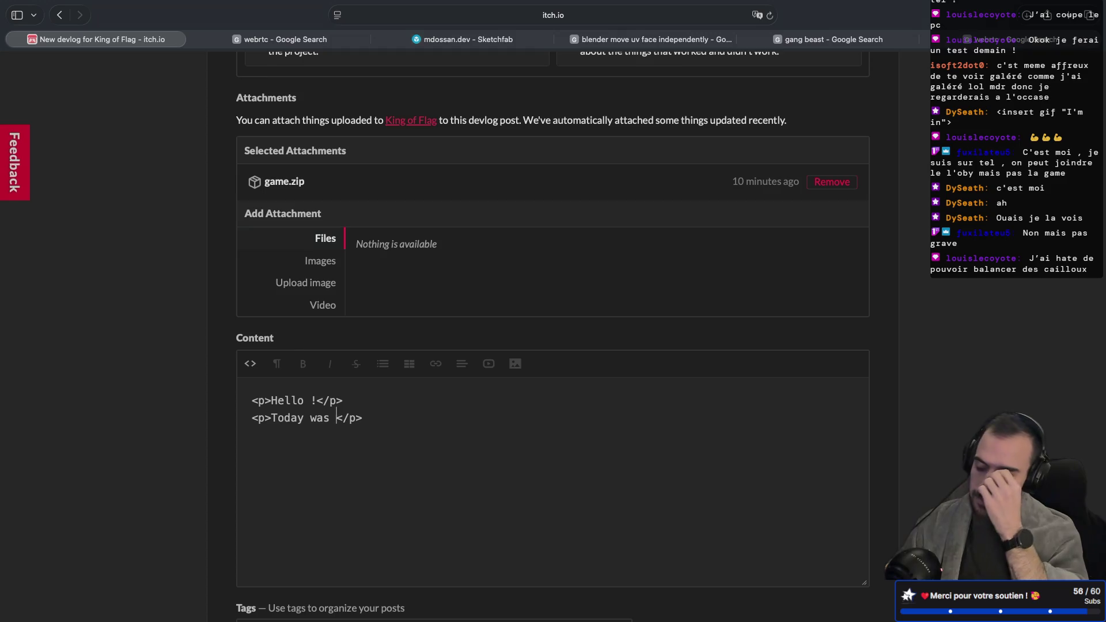
key("BackSpace")
key("BackSpace")
key("BackSpace")
type("'s goal was to ")
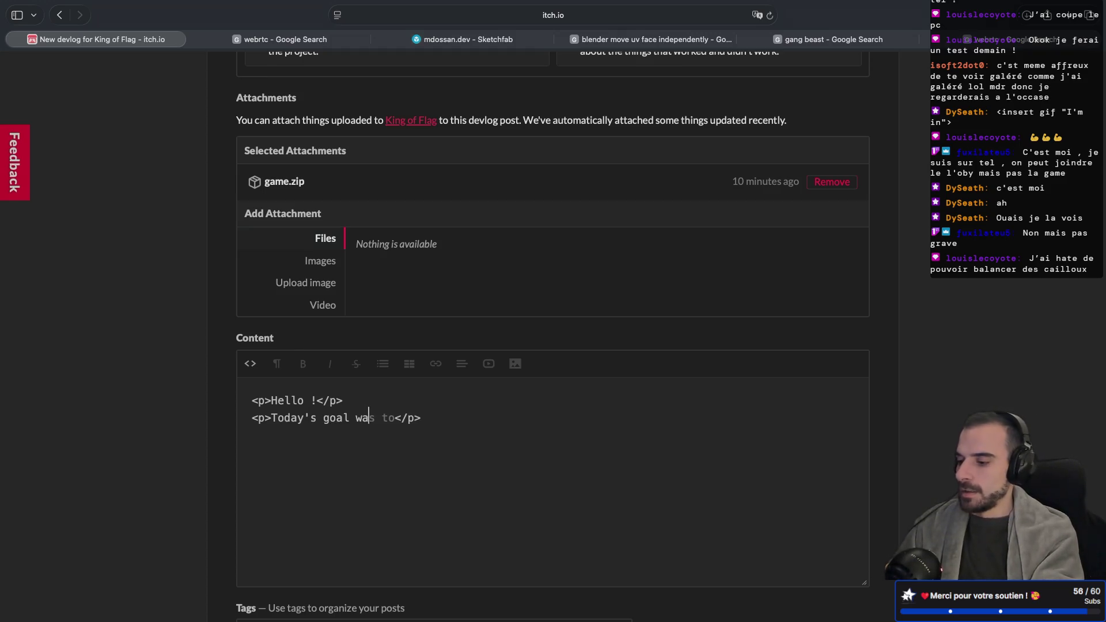
type("imp")
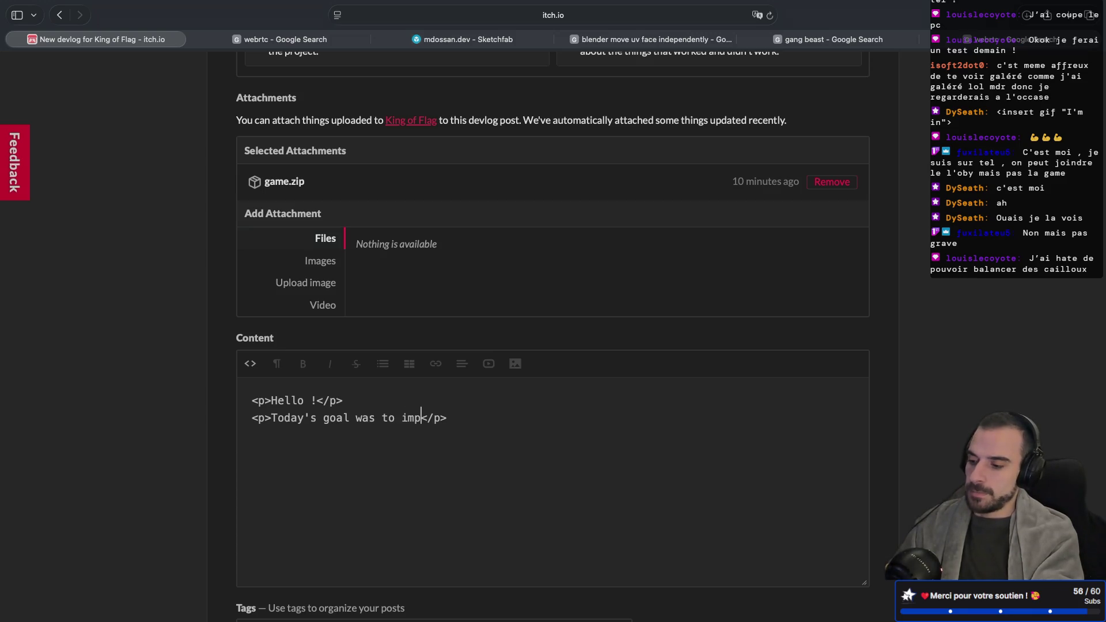
key("BackSpace")
key("BackSpace")
key("BackSpace")
type("add a ba")
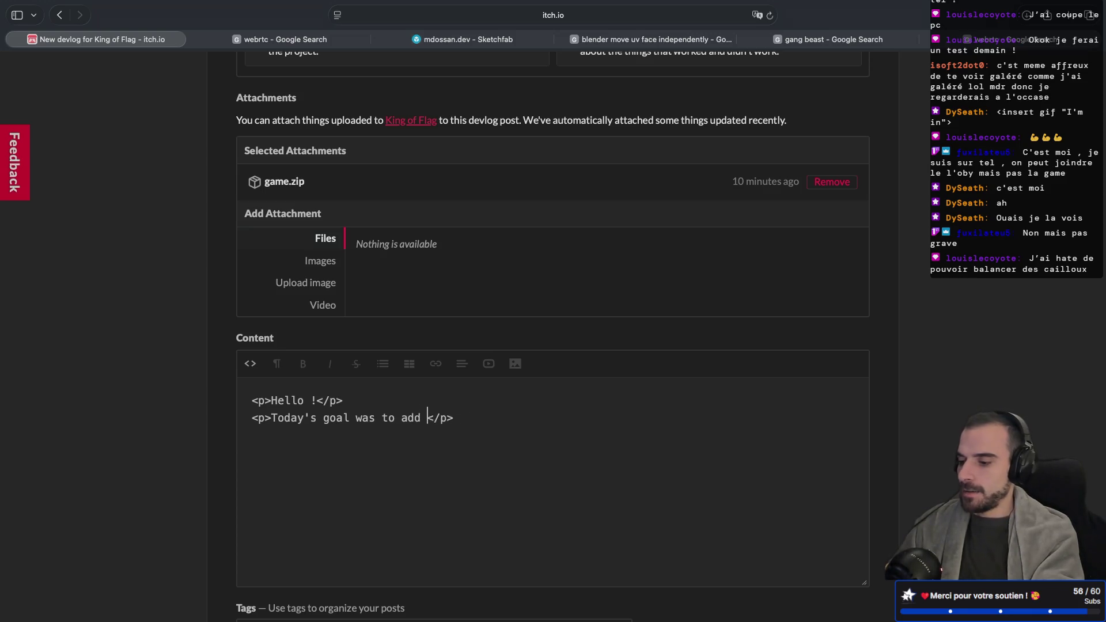
type("sic level and some spwa")
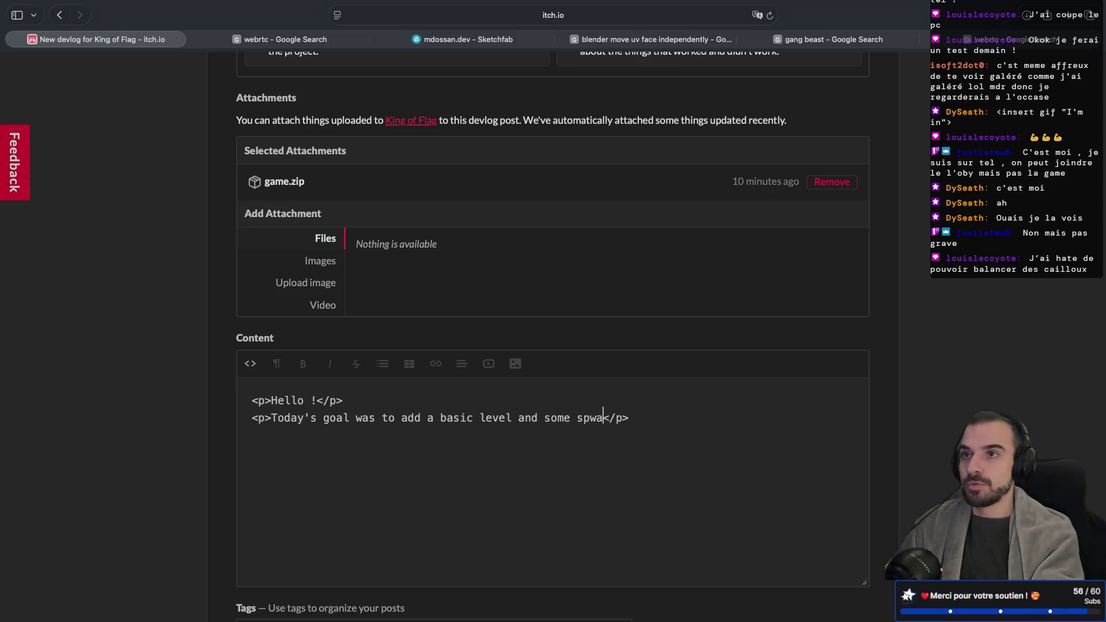
type("n")
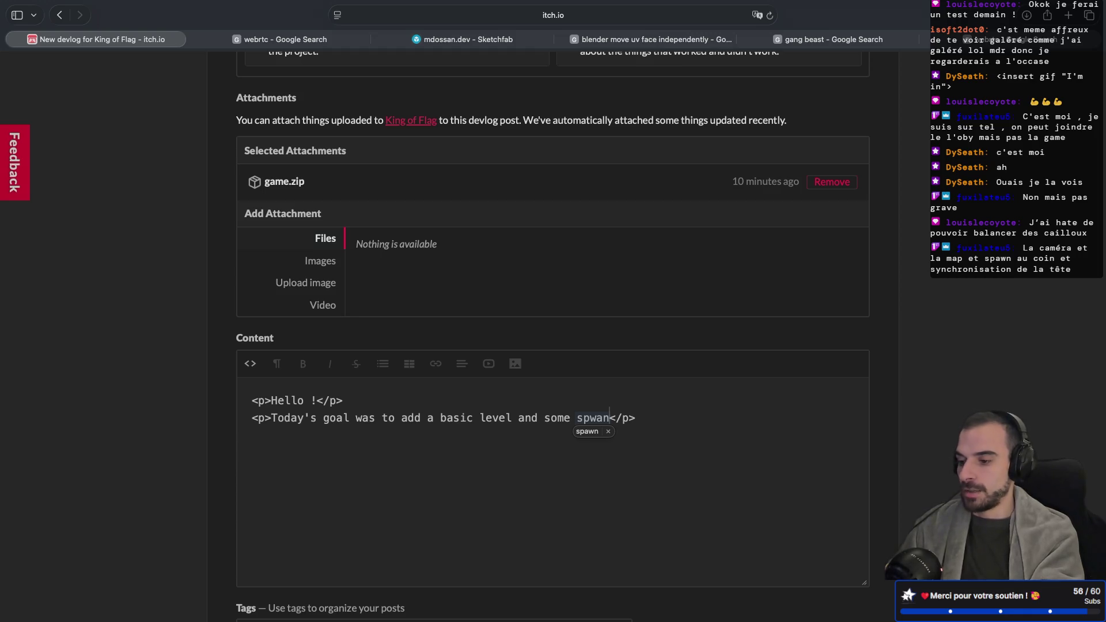
key("BackSpace")
key("BackSpace")
key("BackSpace")
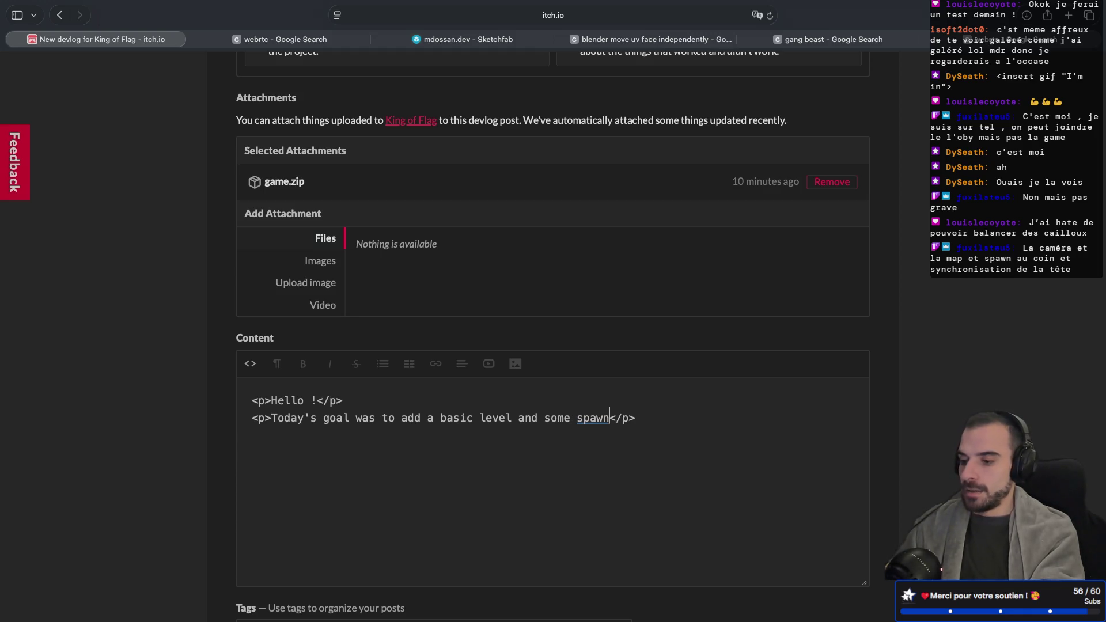
type("awn")
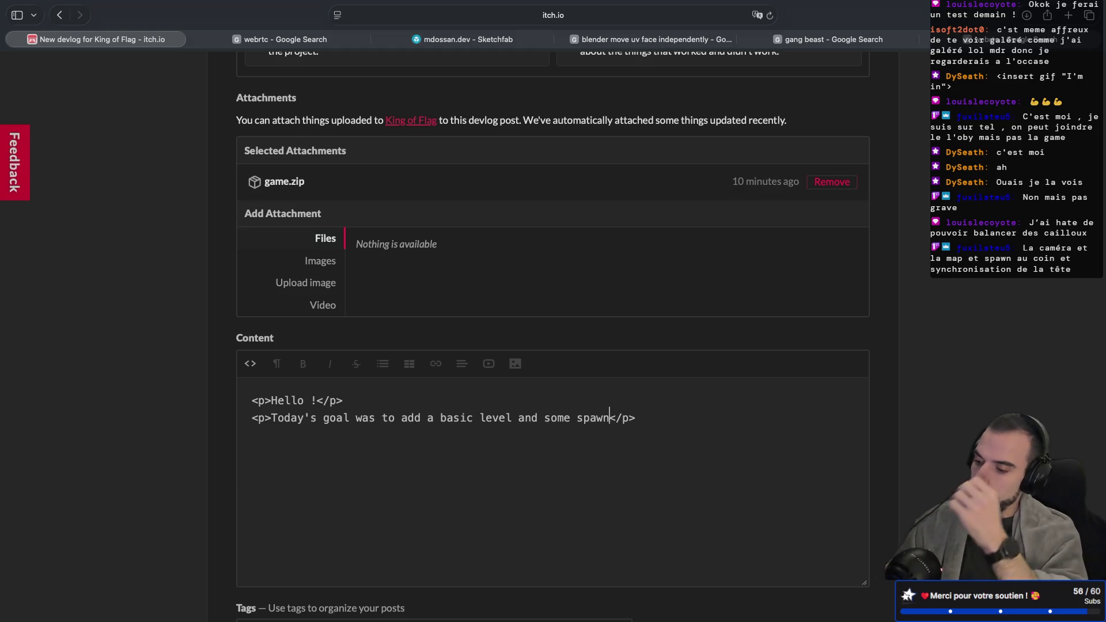
key("BackSpace")
key("BackSpace")
key("BackSpace")
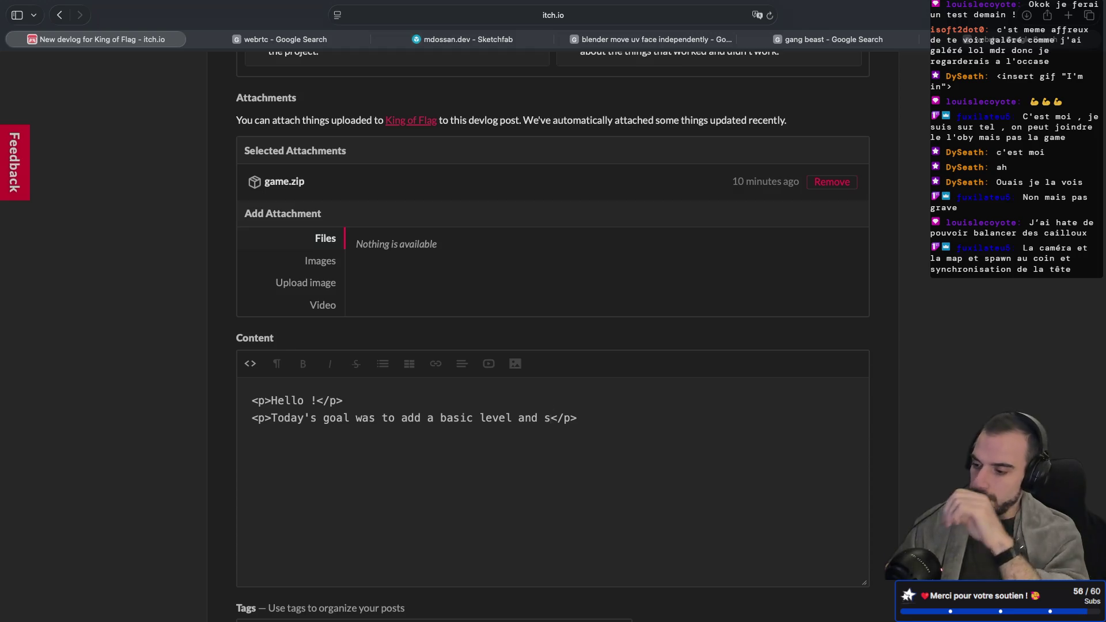
type("pawn for players")
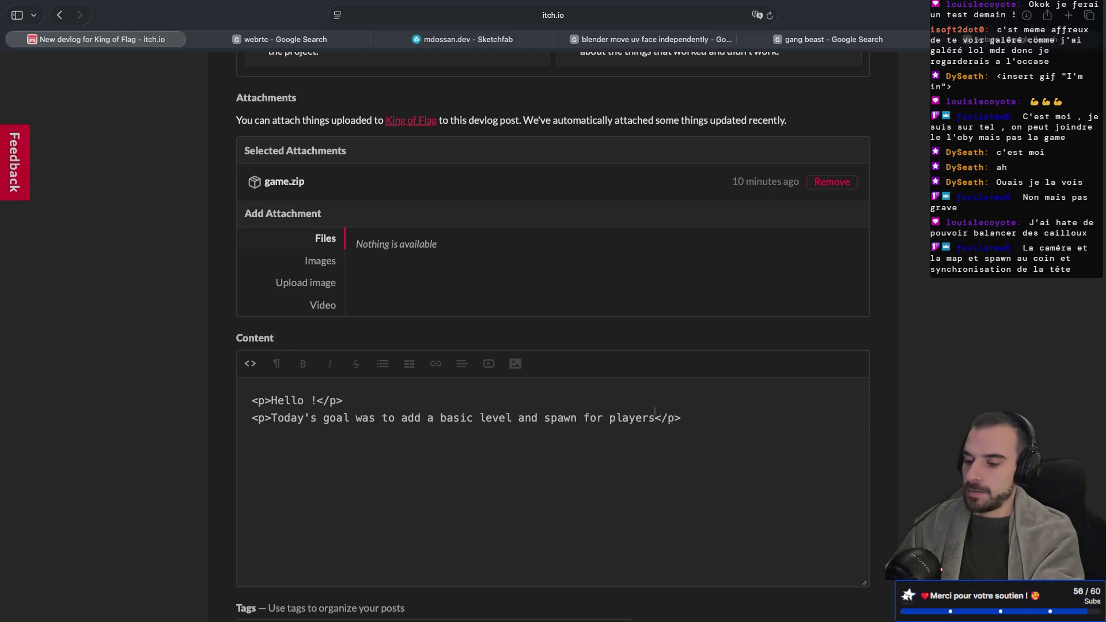
Add a third paragraph: 'We also added a head to the player and fixed the movement of player and camera'
left_click(674, 417)
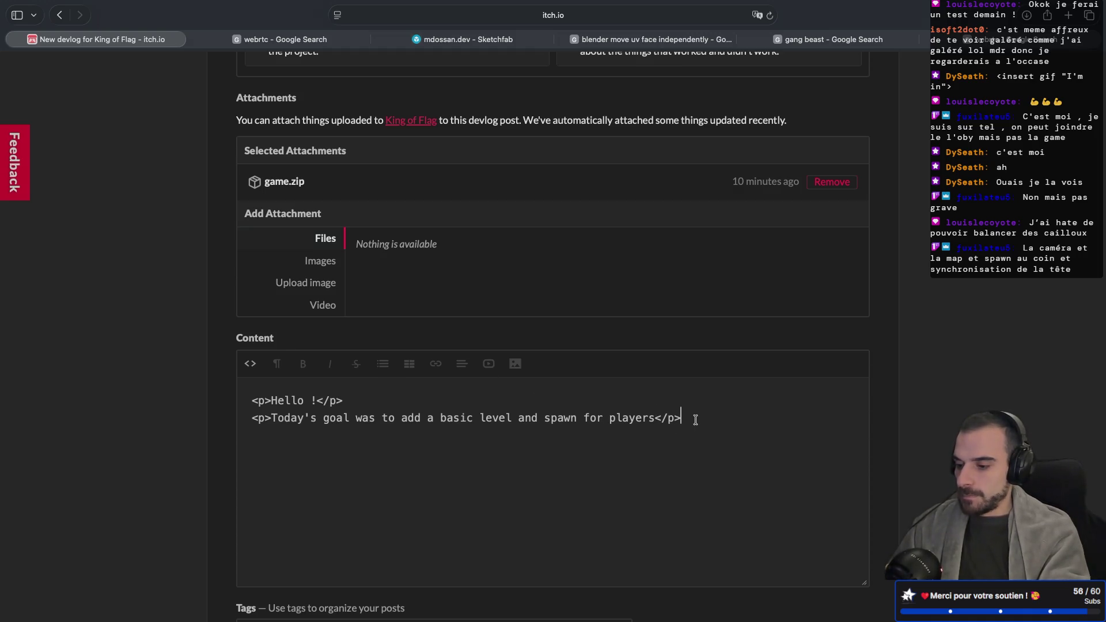
left_click_drag(693, 419, 691, 403)
key("super+c")
key("Right")
key("super+v")
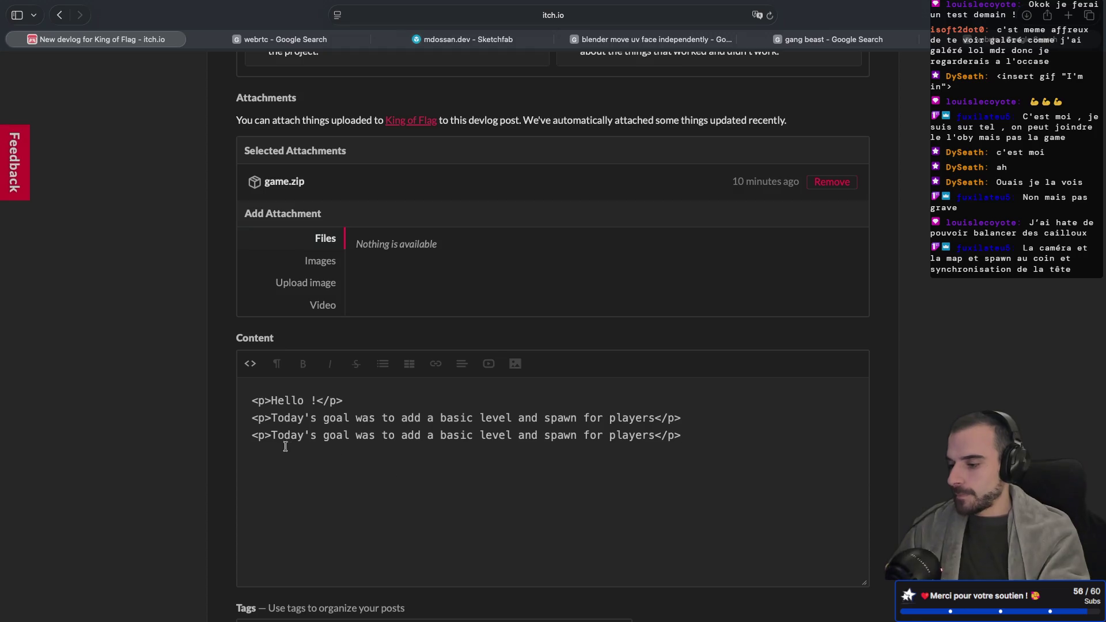
left_click_drag(274, 435, 655, 439)
type("We ")
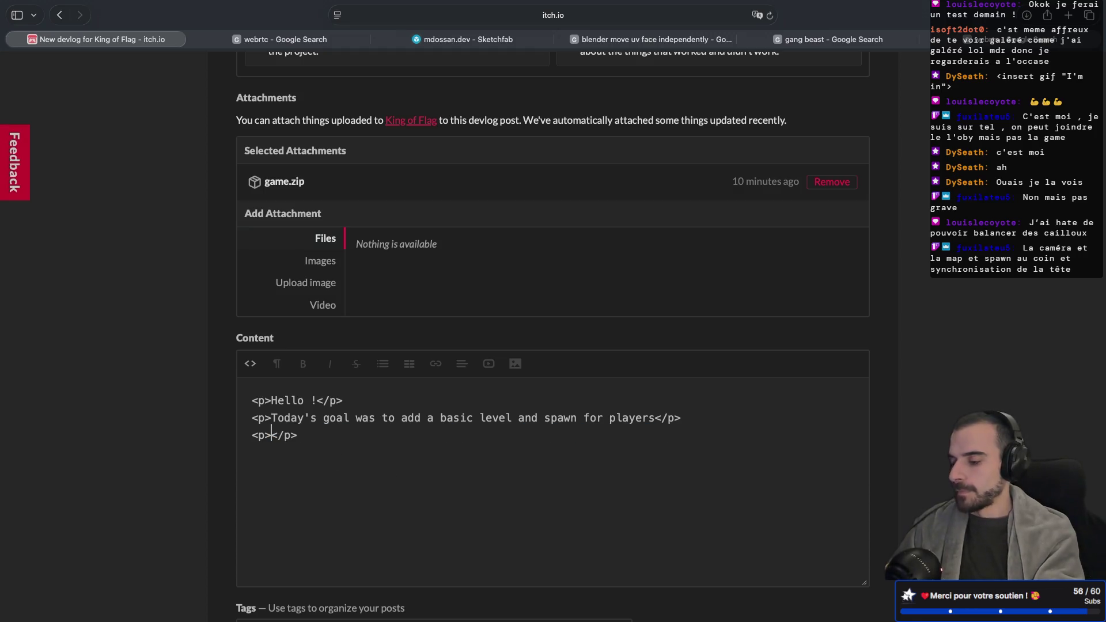
type("also added ")
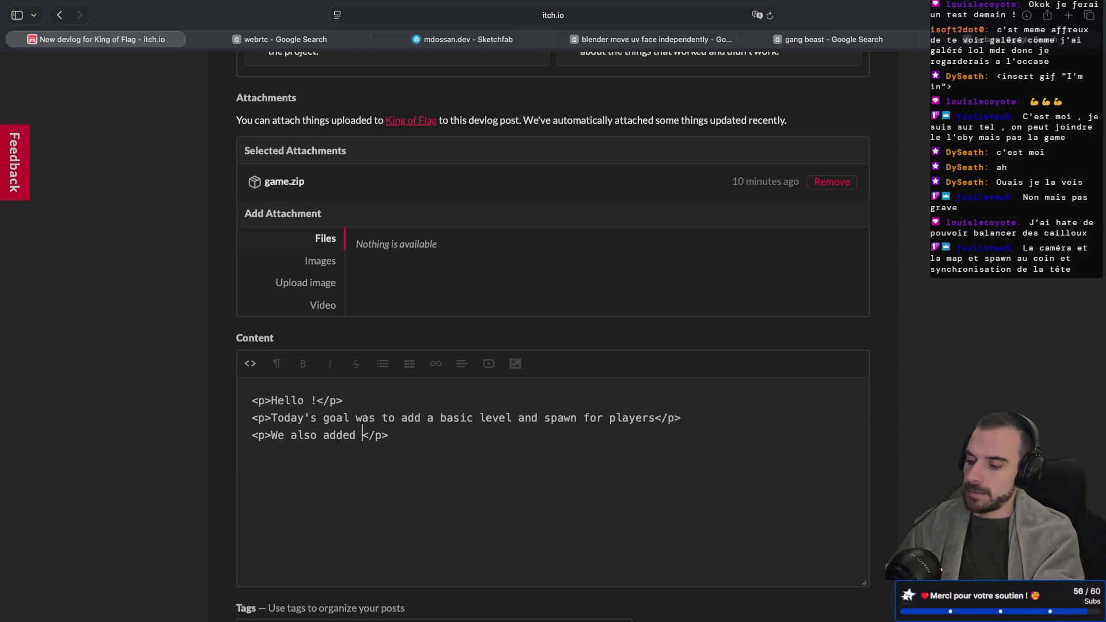
type("a ")
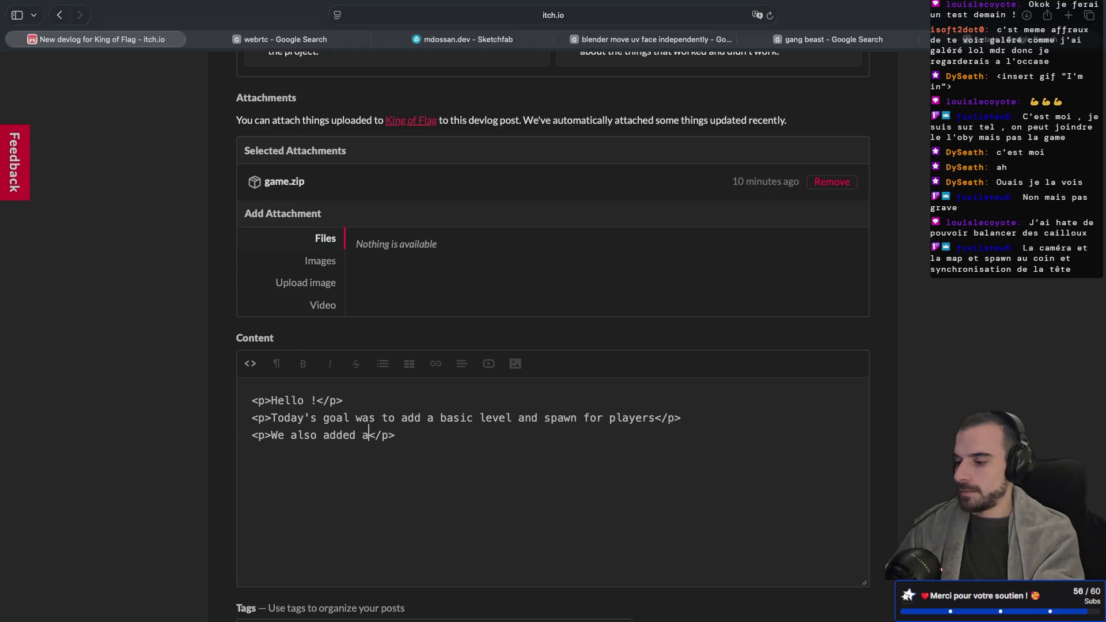
type("head to the ")
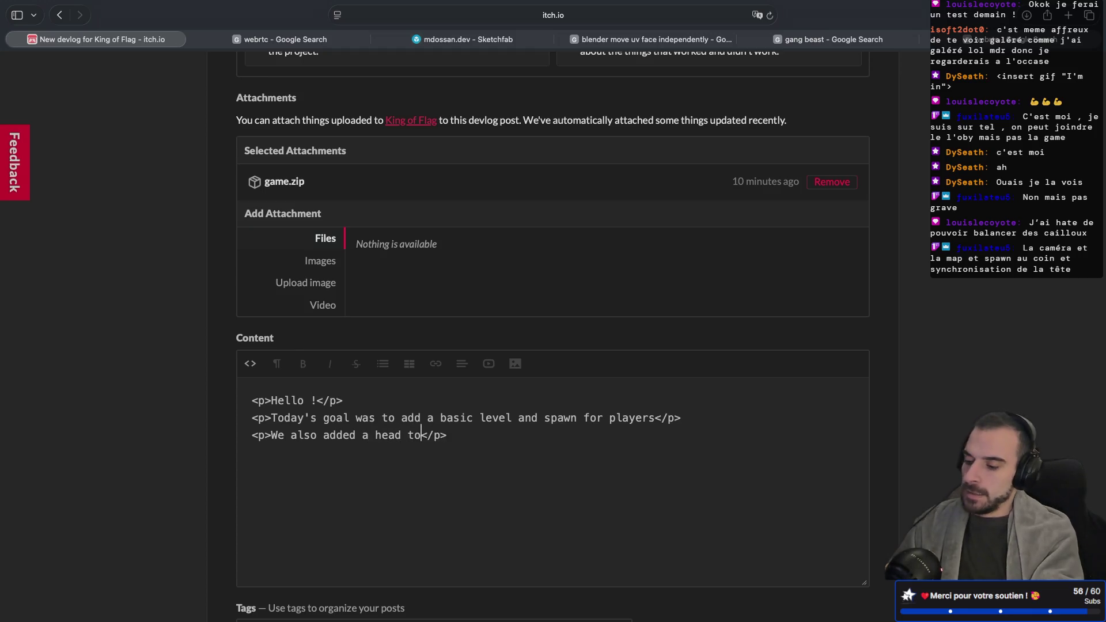
type("player and fi")
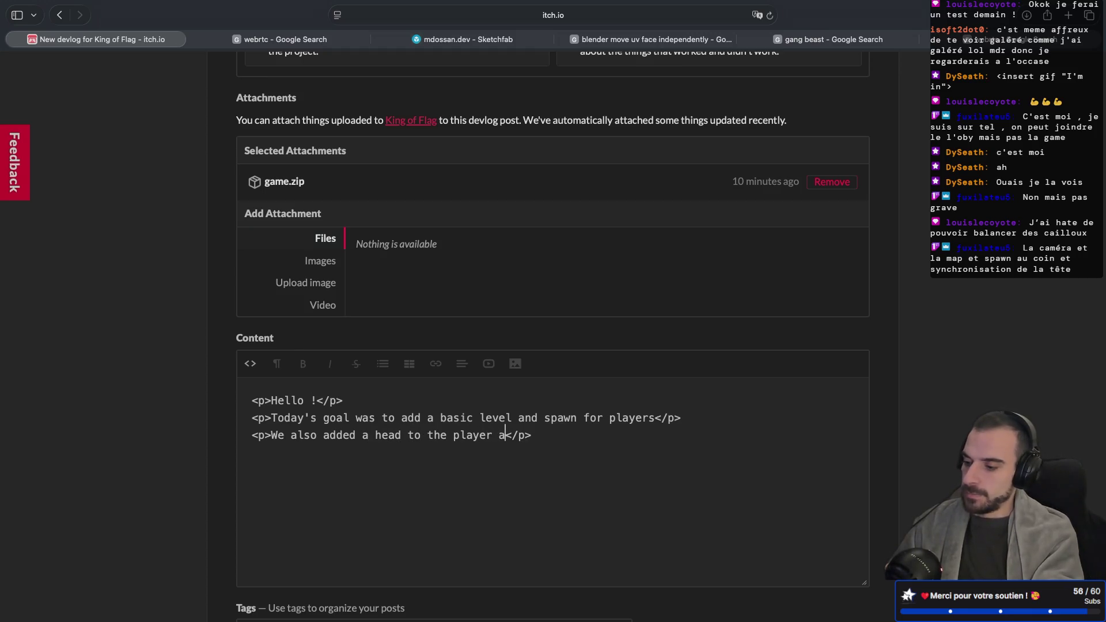
type("xed the movement")
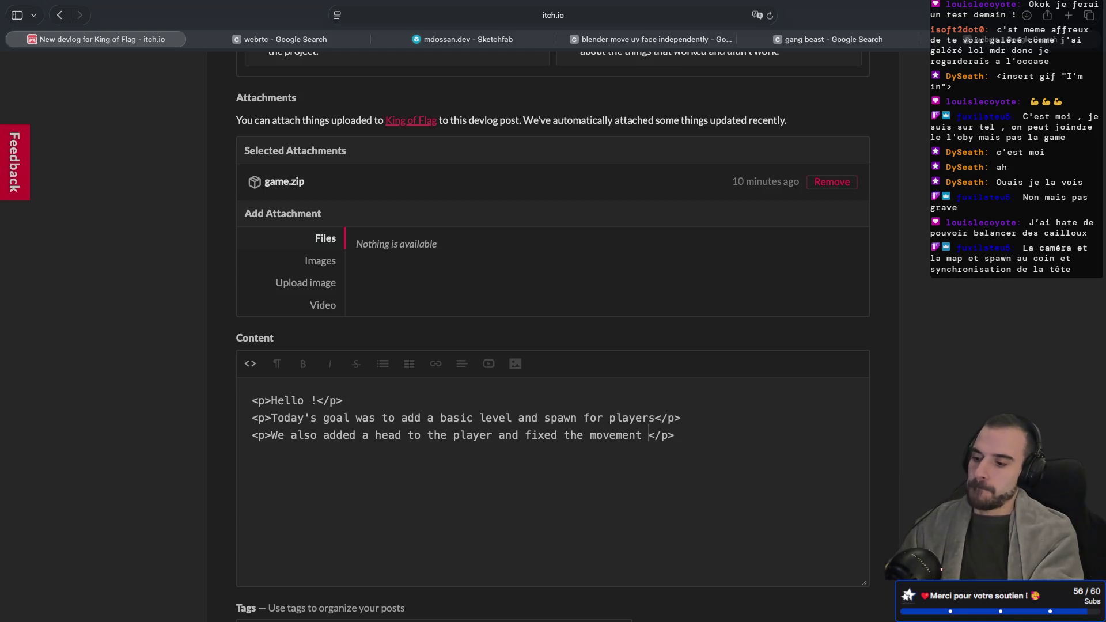
type(" of player and")
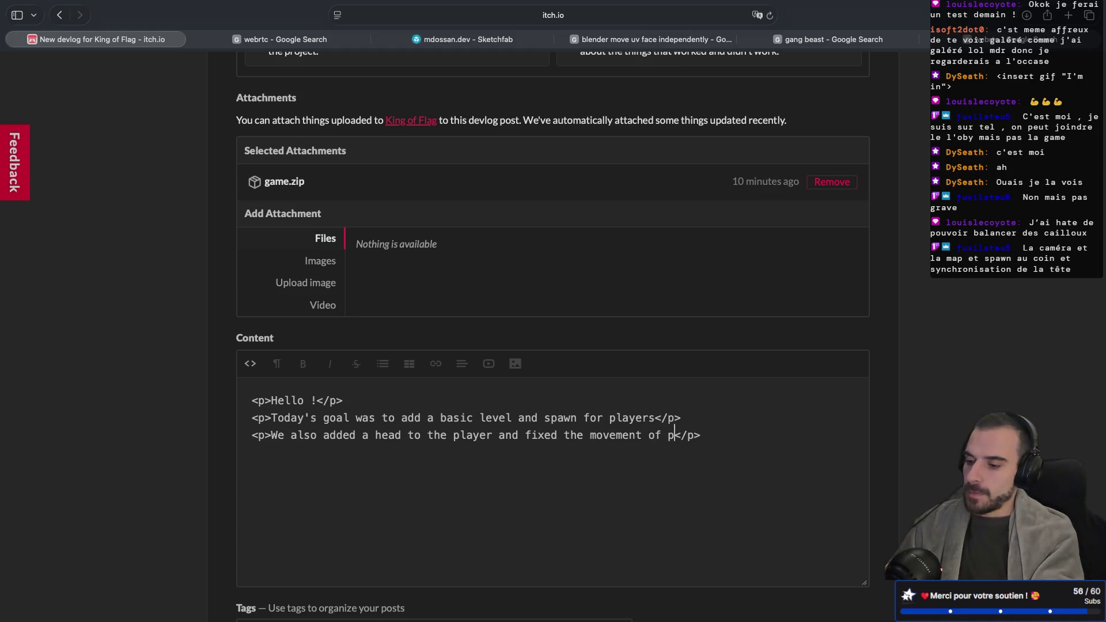
type(" camera")
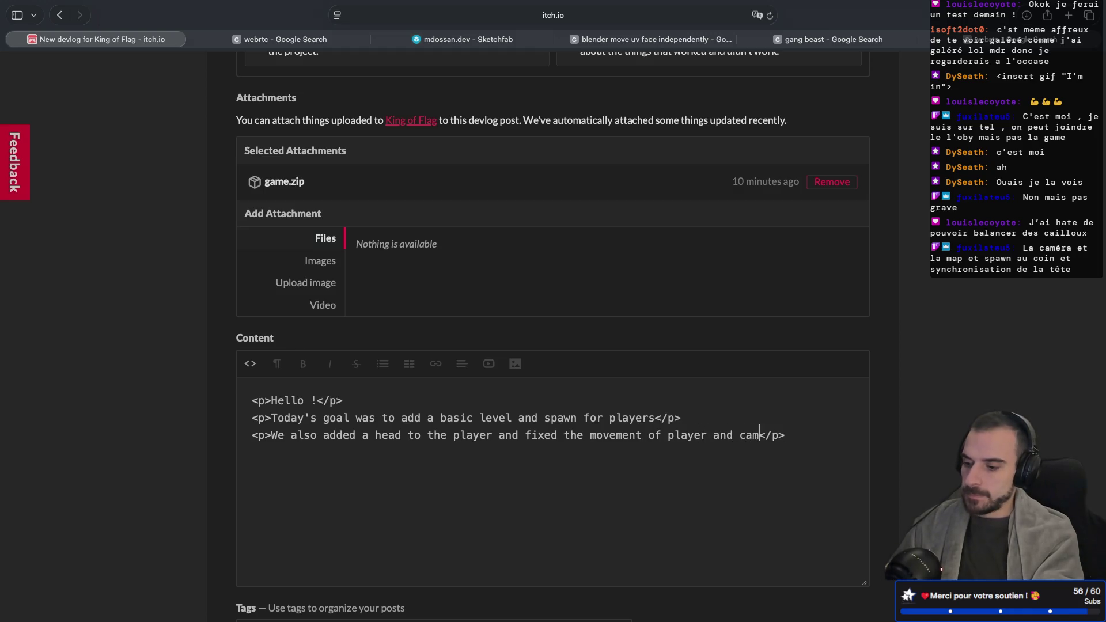
Add a paragraph noting multiplayer sync issues and a slightly off level texture, then view formatted text
key("Return")
type("<p>")
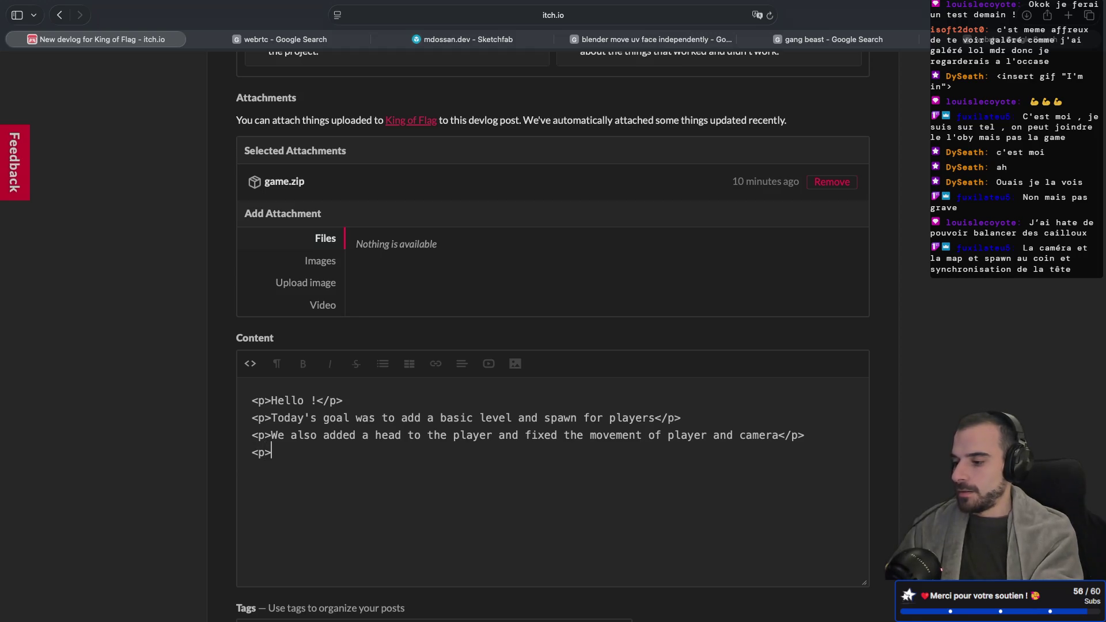
type("</p>")
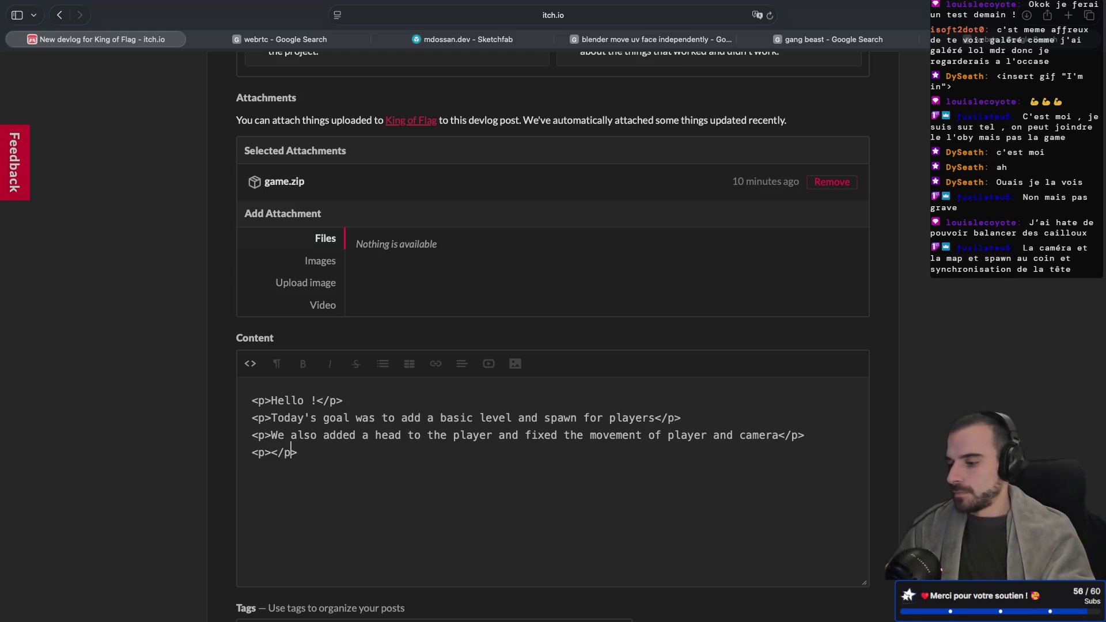
type("The")
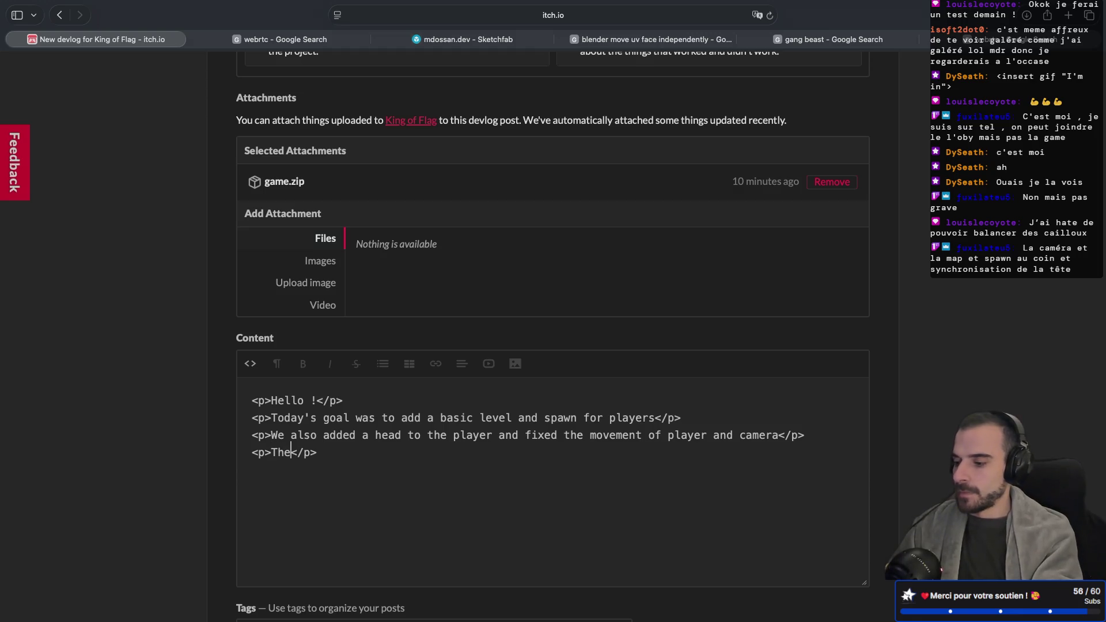
type("re")
type(" is sometime a")
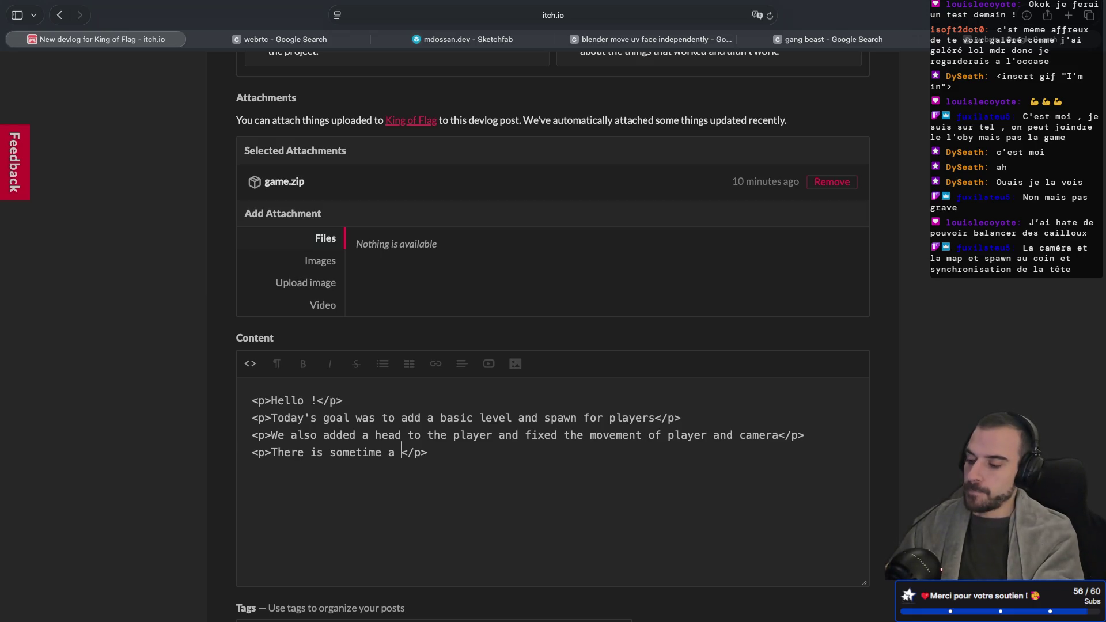
type("n error re")
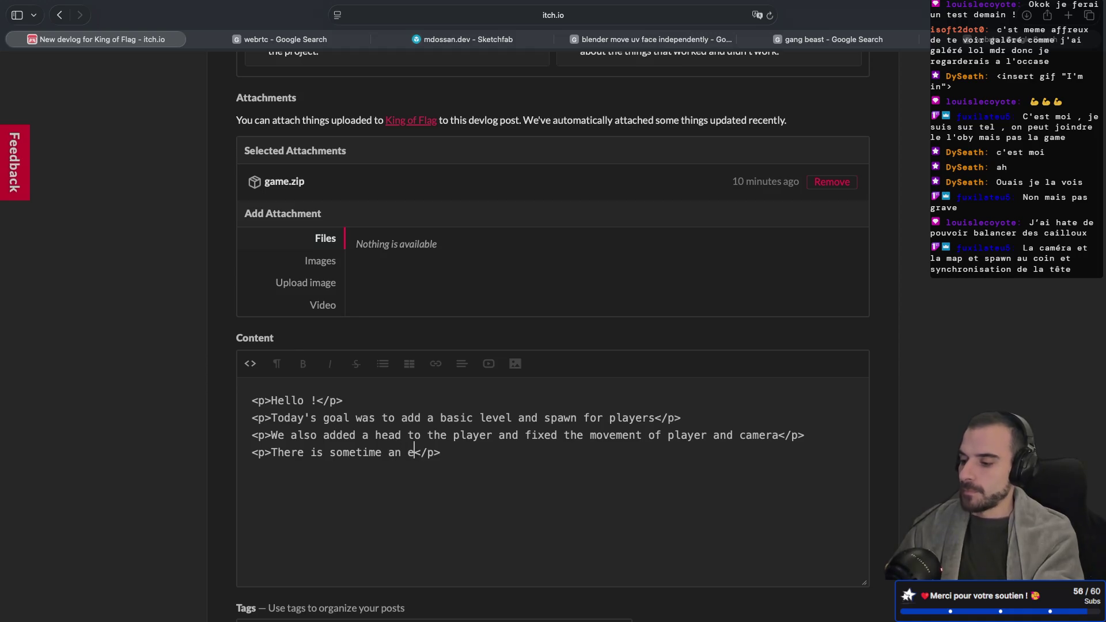
key("BackSpace")
key("BackSpace")
key("BackSpace")
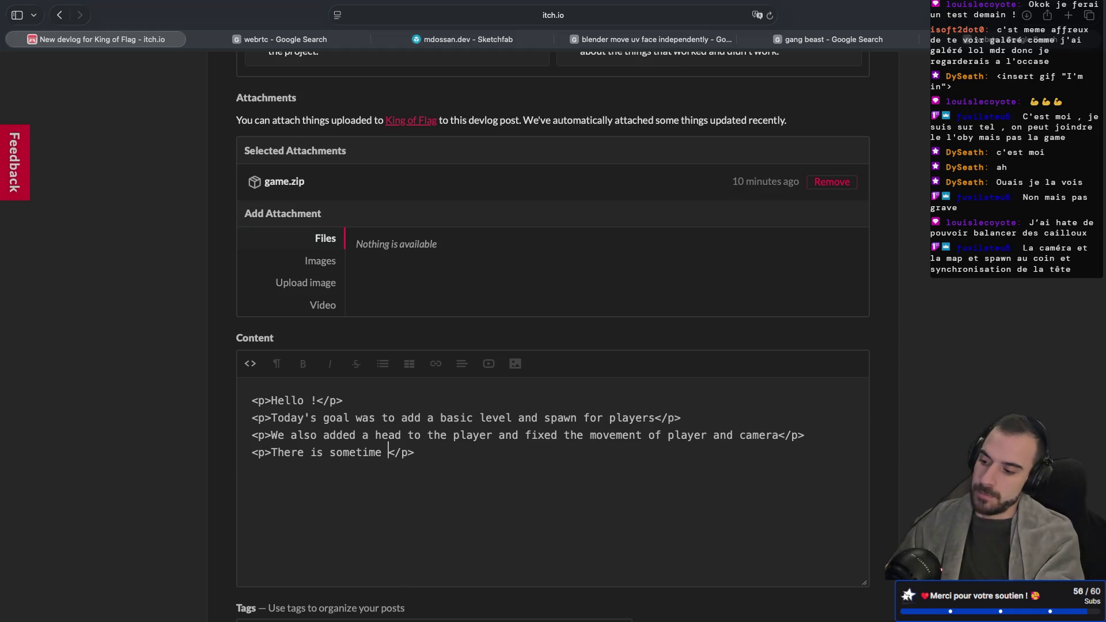
type("some multiplayer sync issues")
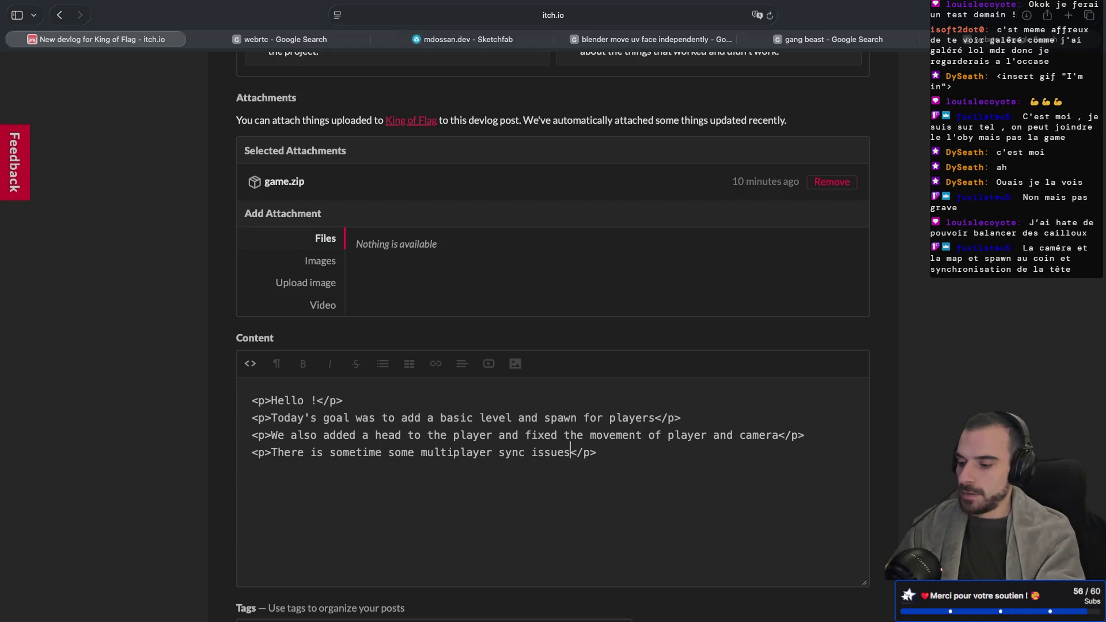
type(", and the")
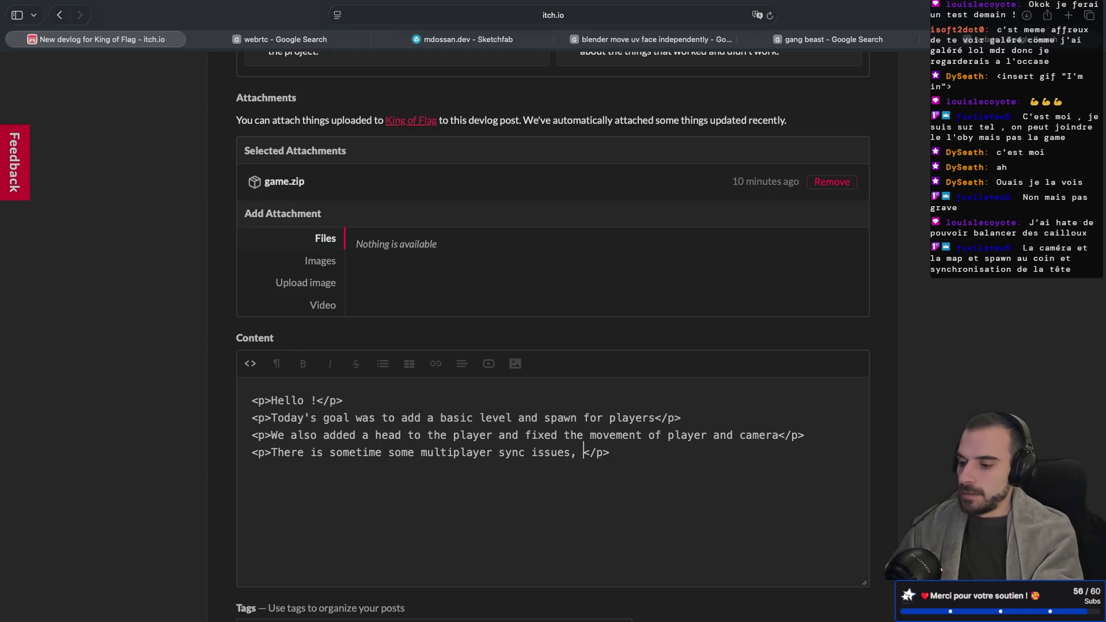
type(" level is")
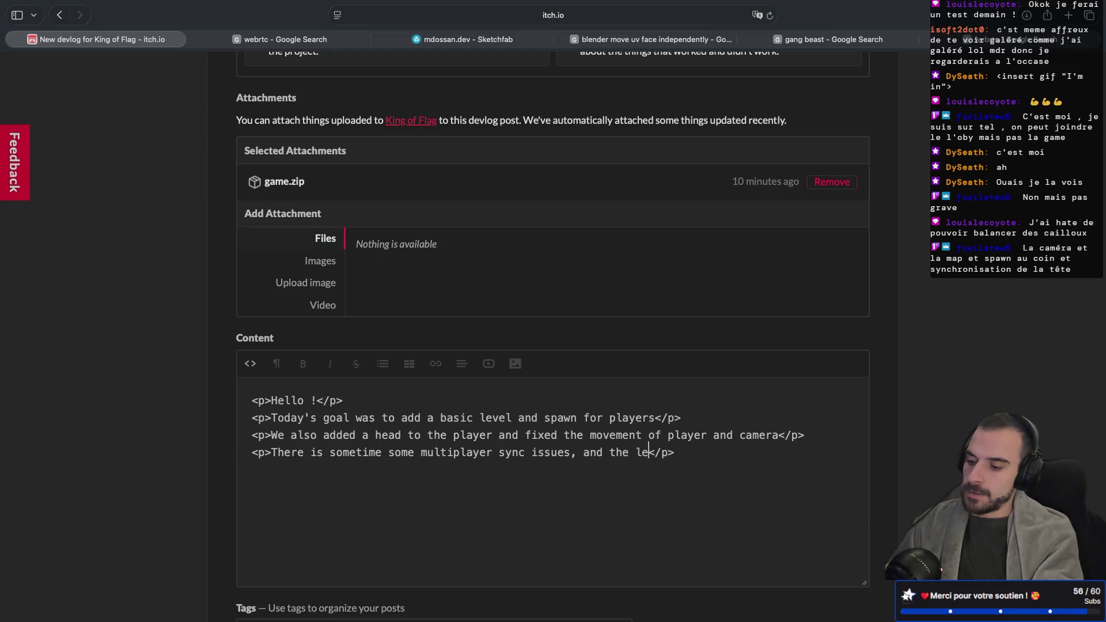
key("BackSpace")
key("BackSpace")
type("texture is ")
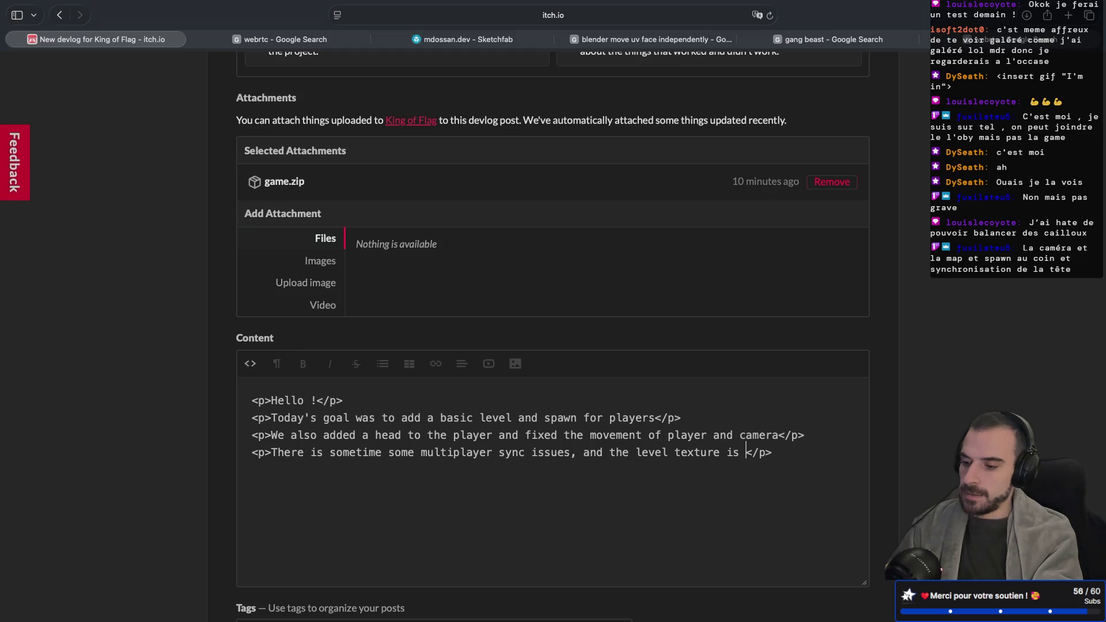
type("a bit off")
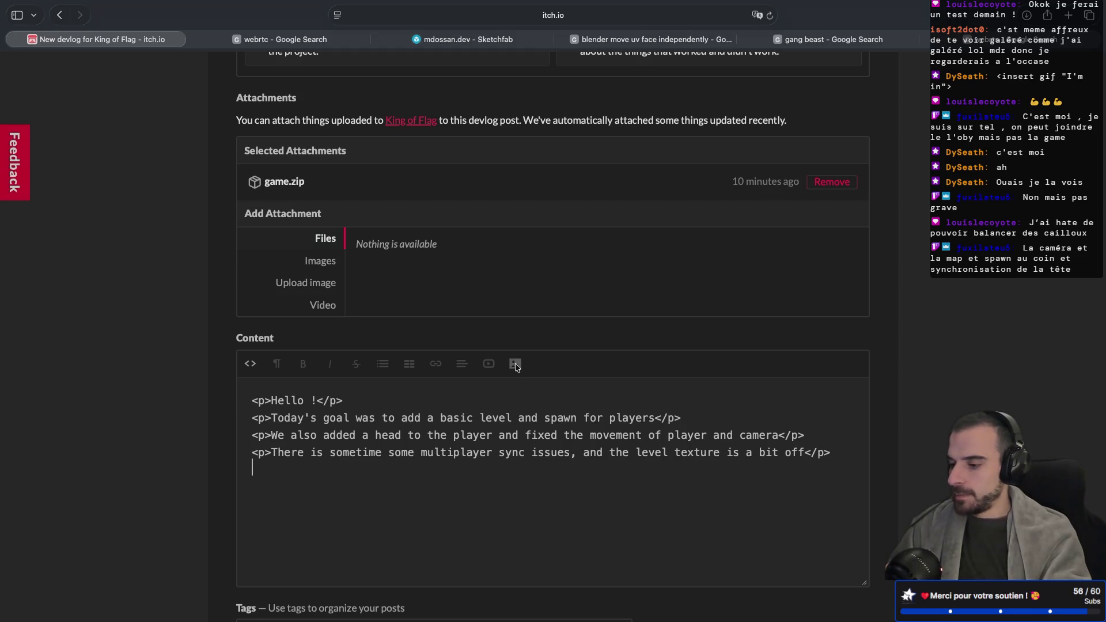
left_click(249, 363)
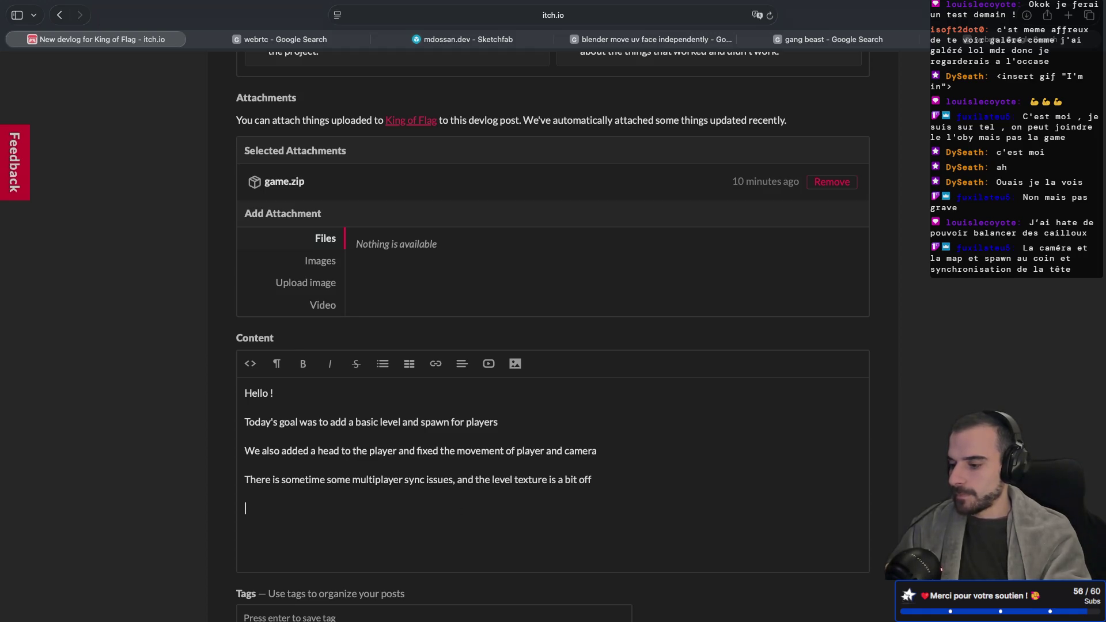
Upload the gameplay GIF from the Desktop (Bureau) into the devlog body beneath the sync-issues paragraph
left_click(514, 364)
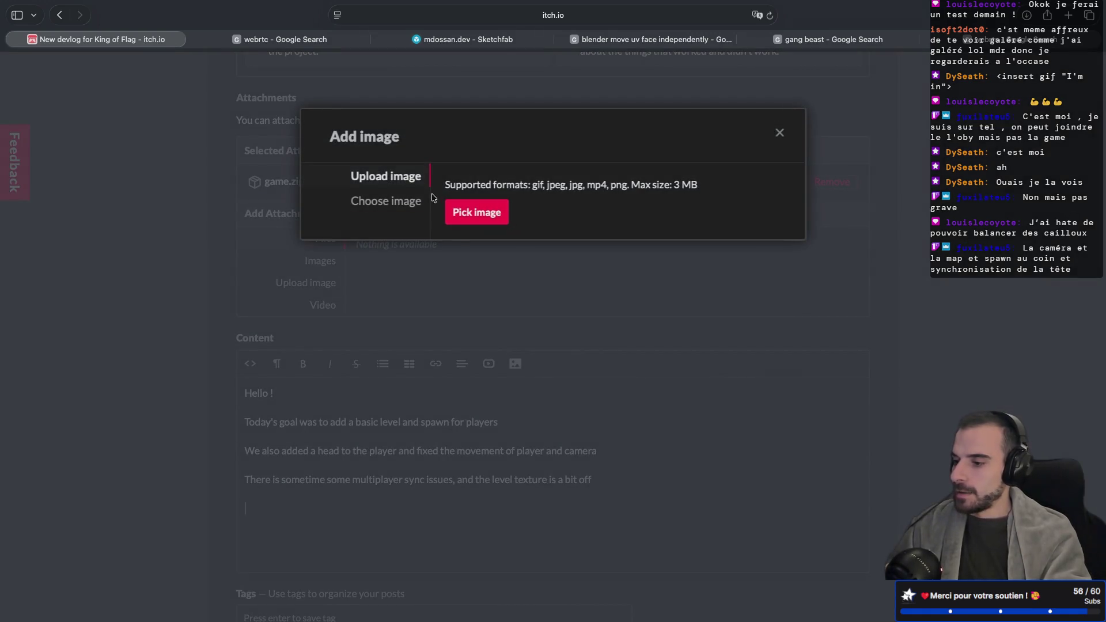
left_click(466, 211)
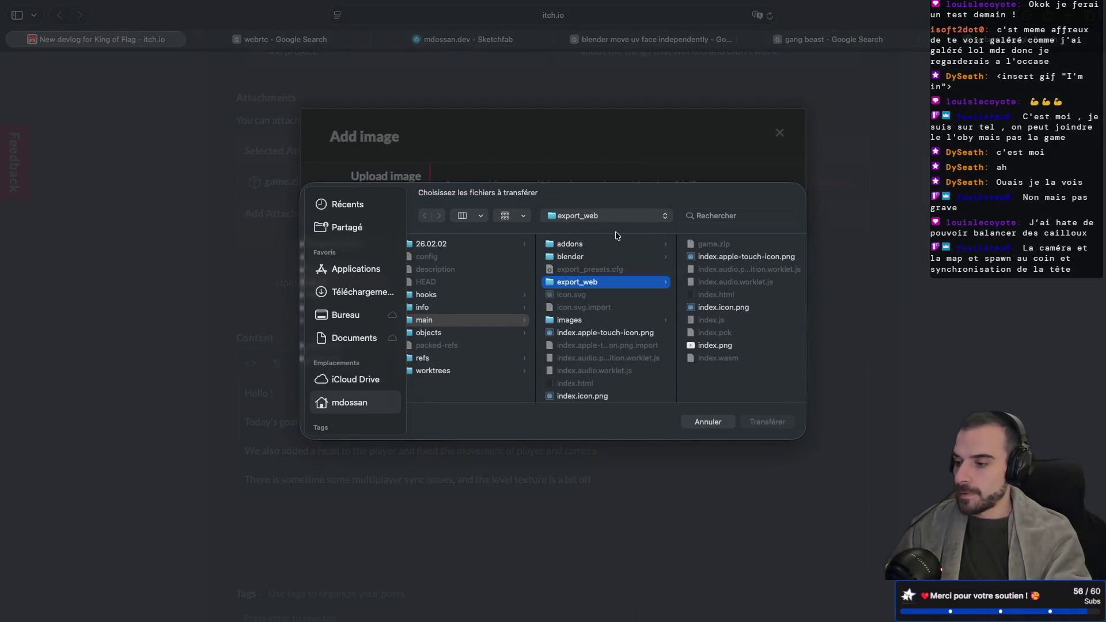
left_click(341, 316)
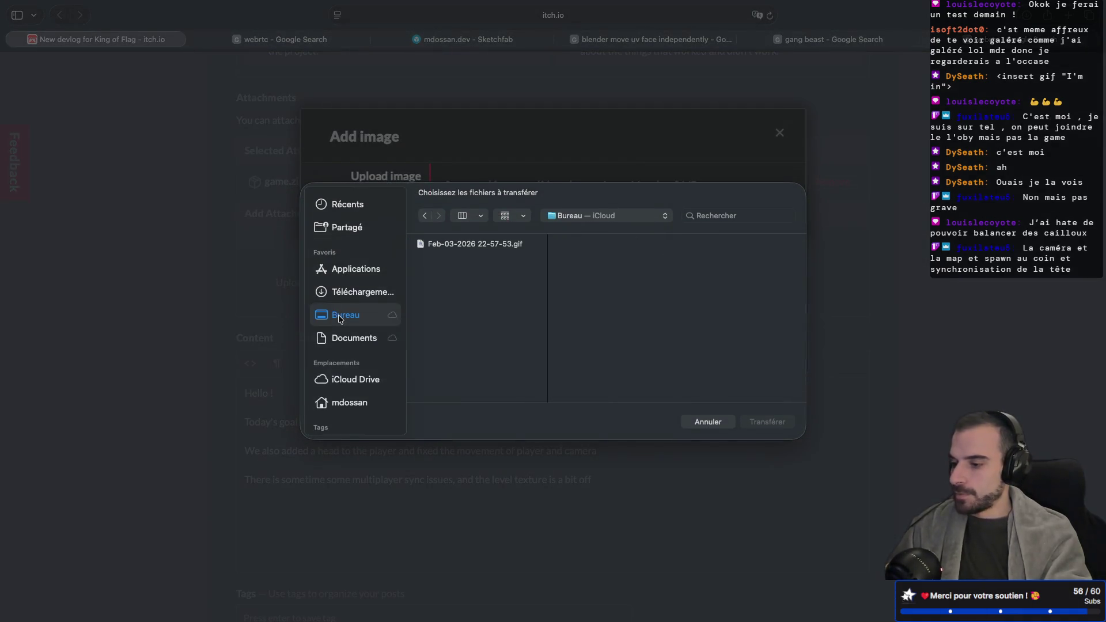
double_click(498, 245)
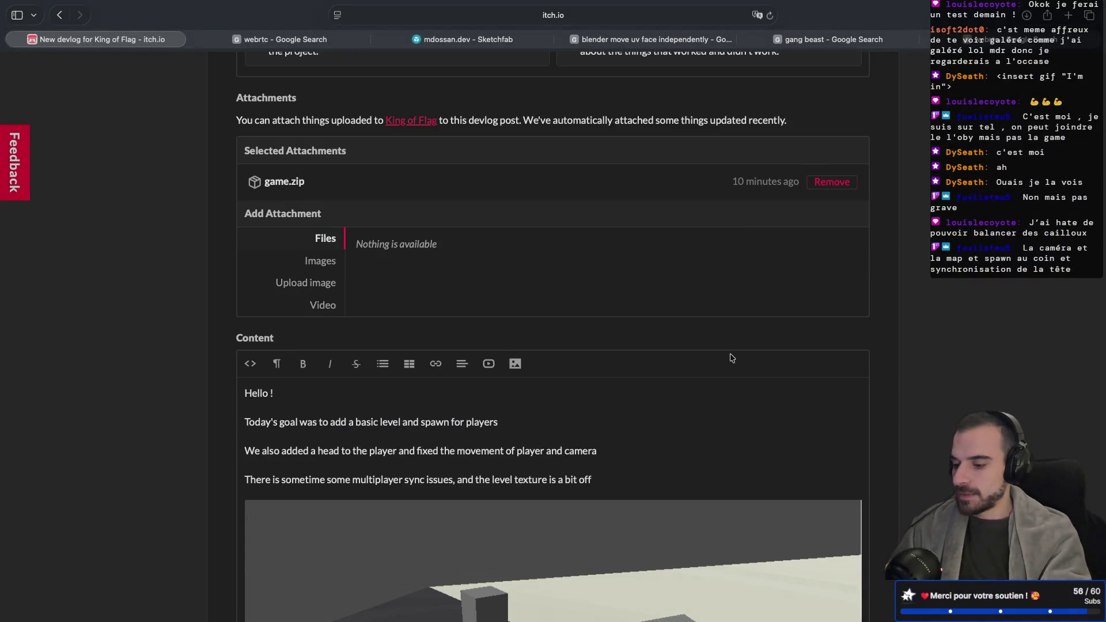
scroll(731, 359, "down", 5)
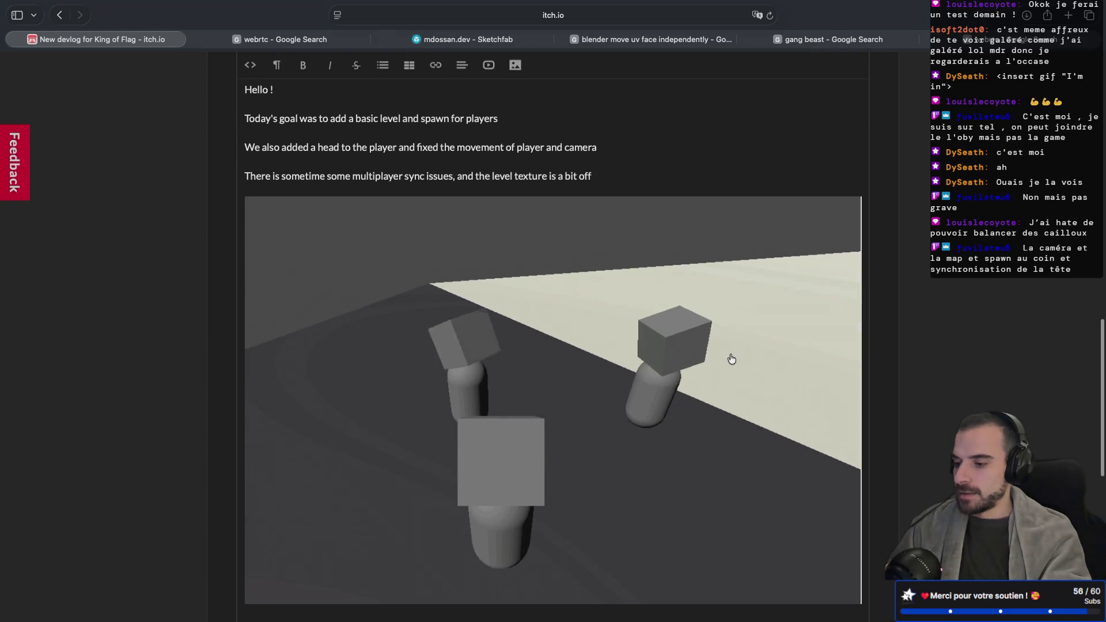
scroll(732, 358, "down", 2)
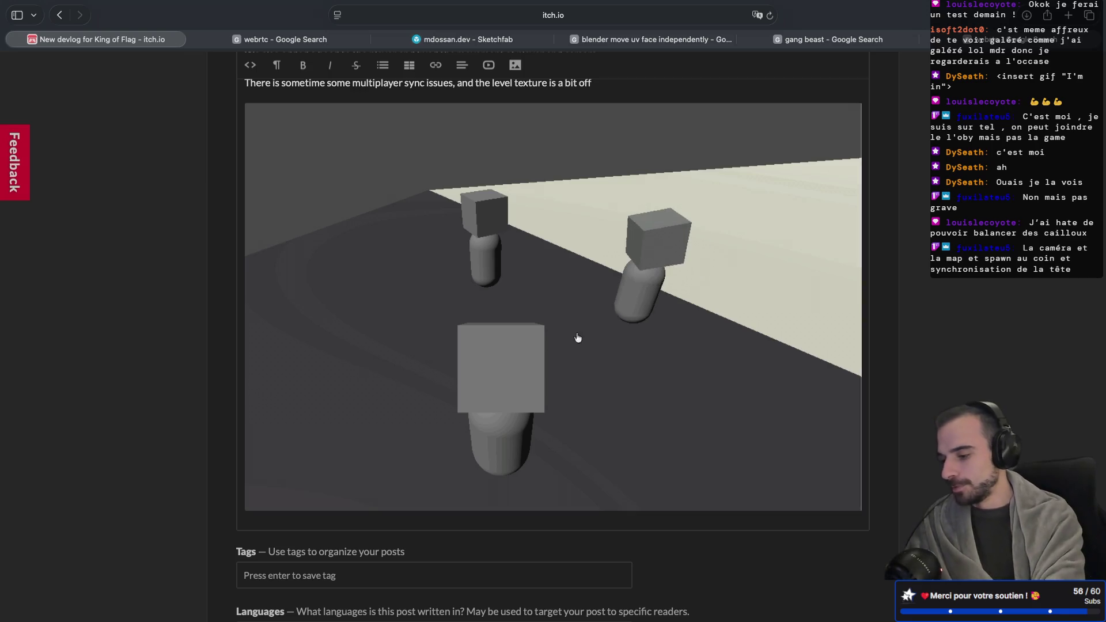
In the HTML source, remove the stray paragraph tag and open blank lines above the image tag
scroll(222, 383, "up", 5)
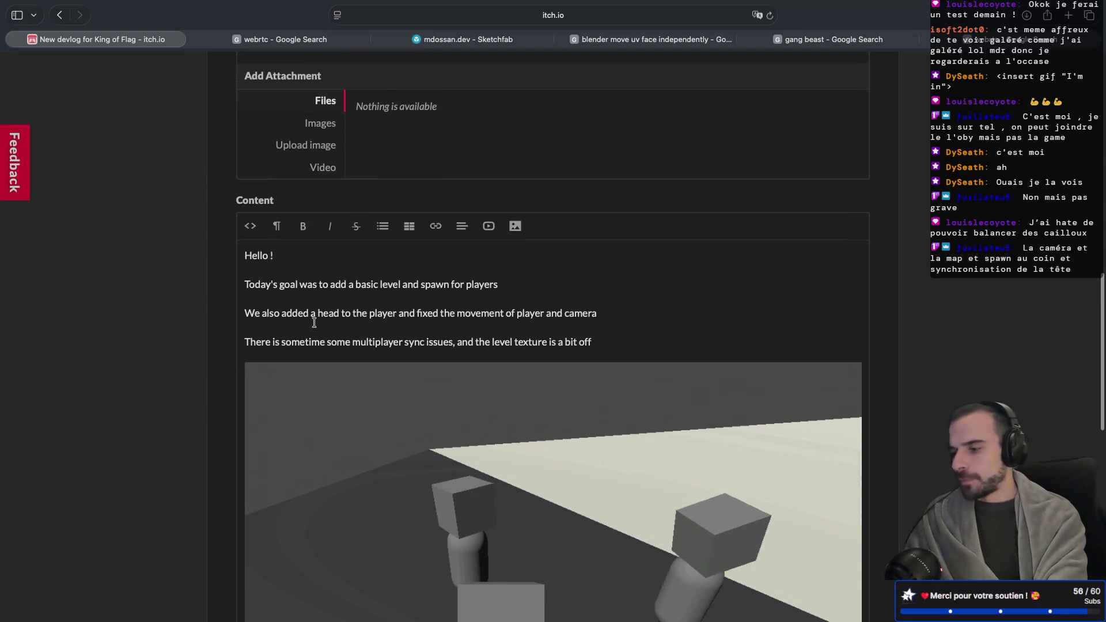
scroll(348, 244, "down", 3)
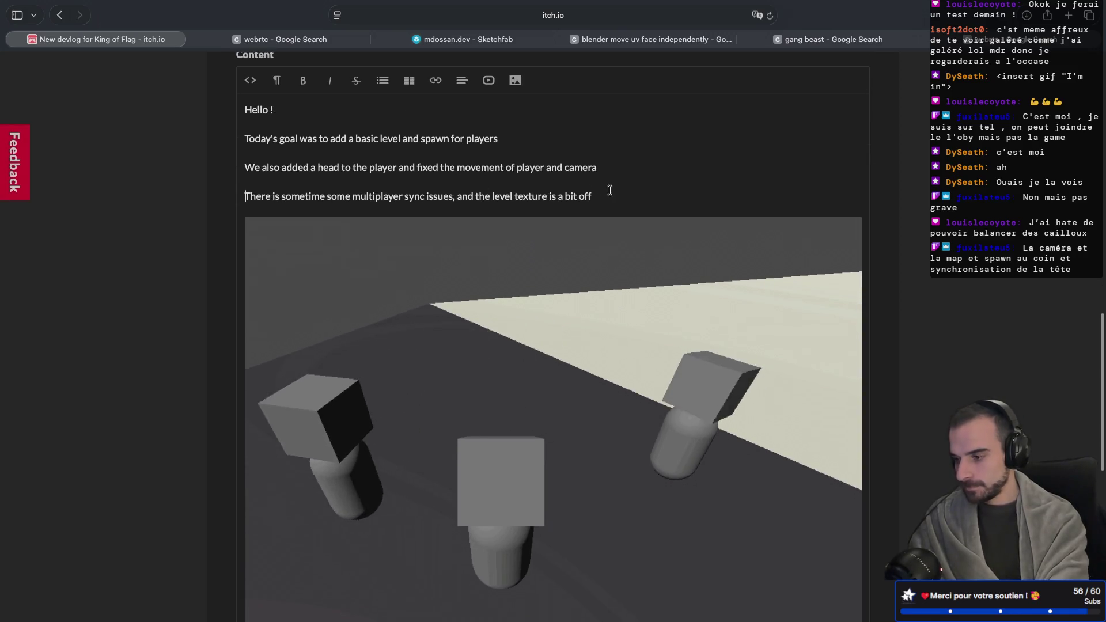
left_click(250, 81)
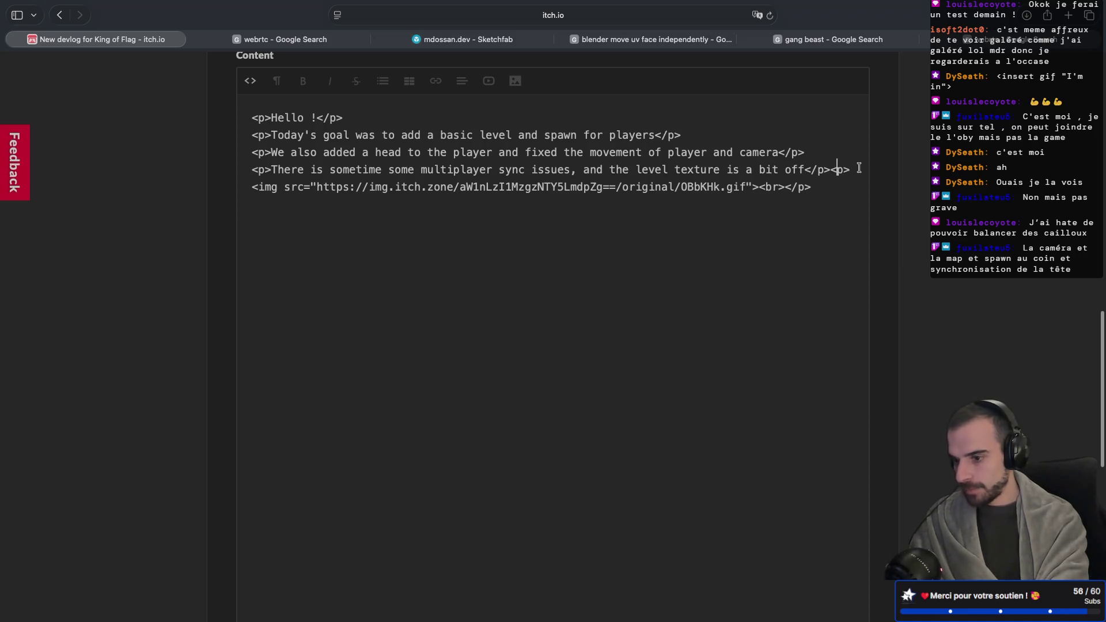
left_click_drag(832, 169, 846, 169)
left_click(827, 186)
key("BackSpace")
key("BackSpace")
key("BackSpace")
key("BackSpace")
key("BackSpace")
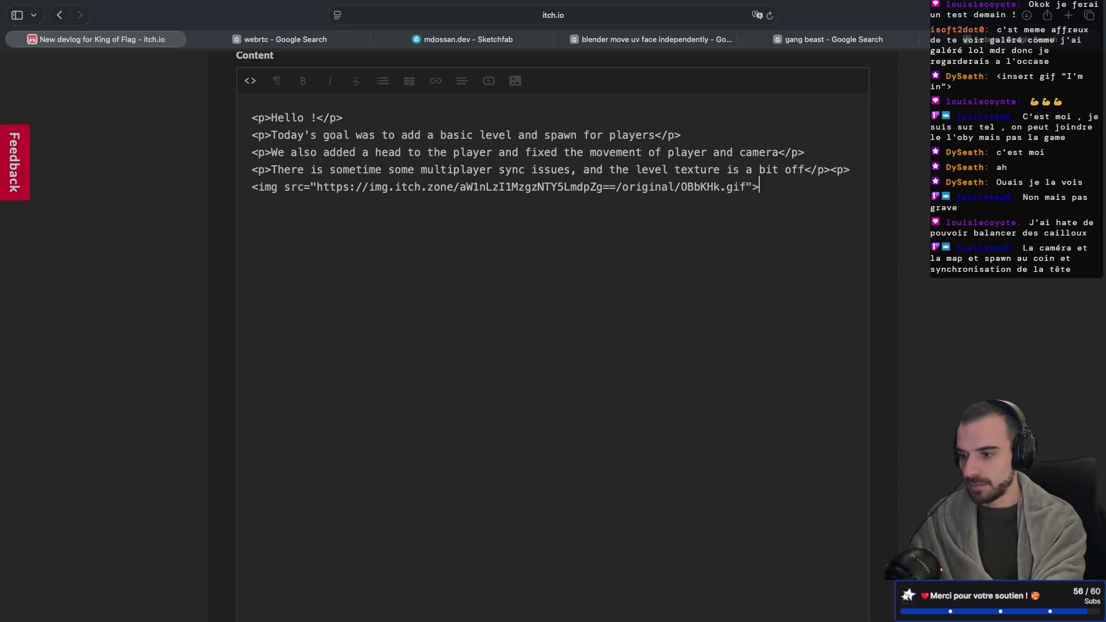
left_click(830, 170)
key("Return")
key("BackSpace")
key("BackSpace")
key("BackSpace")
key("Return")
key("Return")
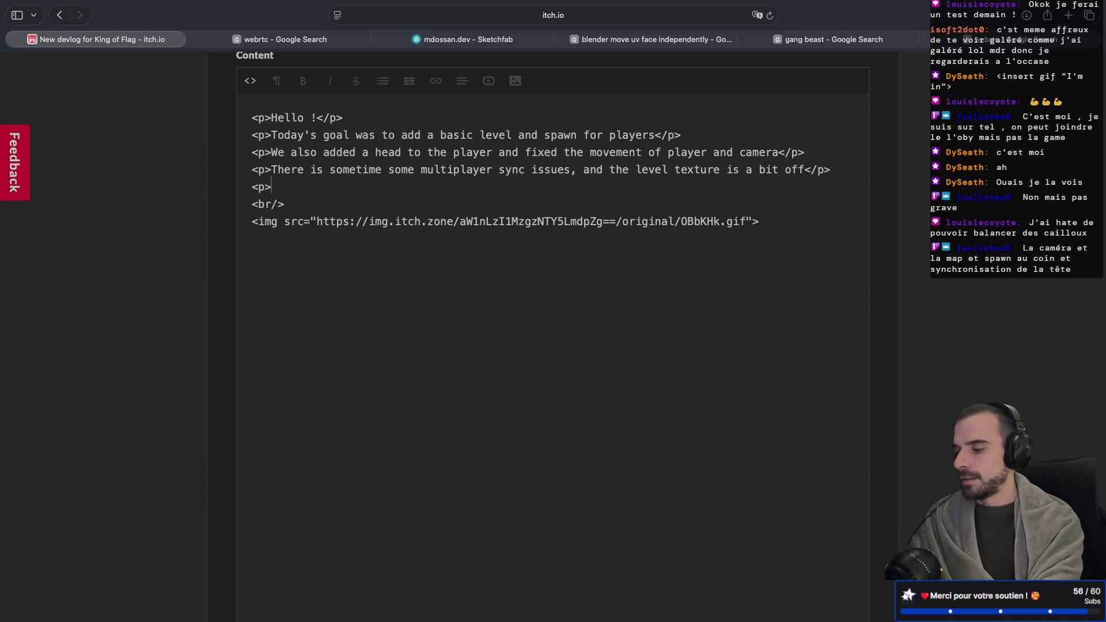
Write the Testing paragraph about spawn and head movement, then 'See you tomorrow for the next update'
type("Testing was fun, here's a GIFs")
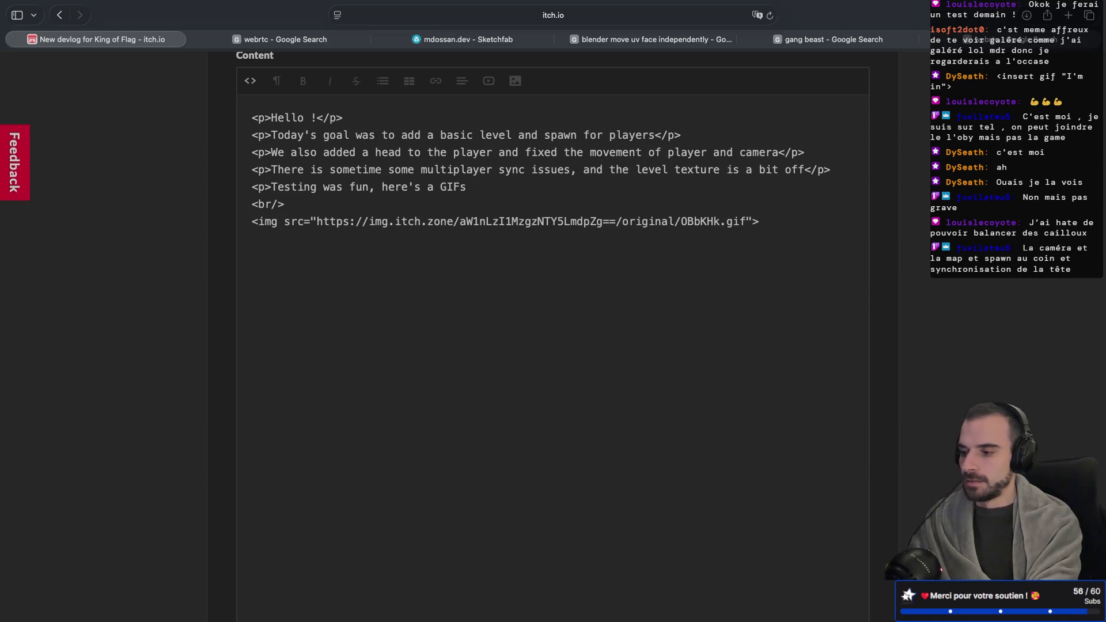
type(" of some")
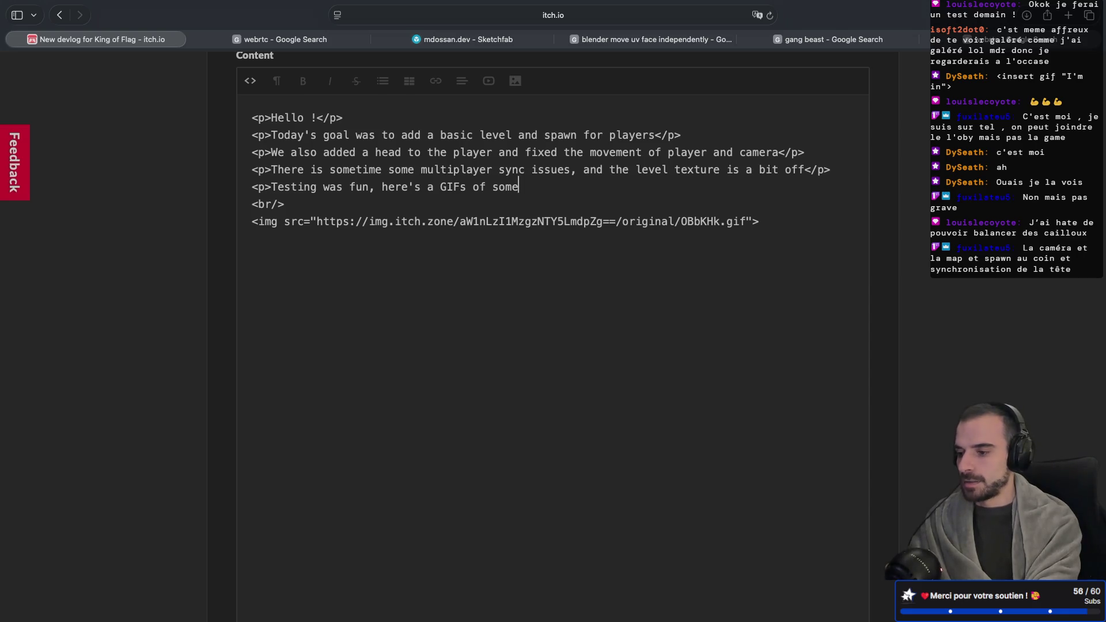
type("pal and head movement</p>")
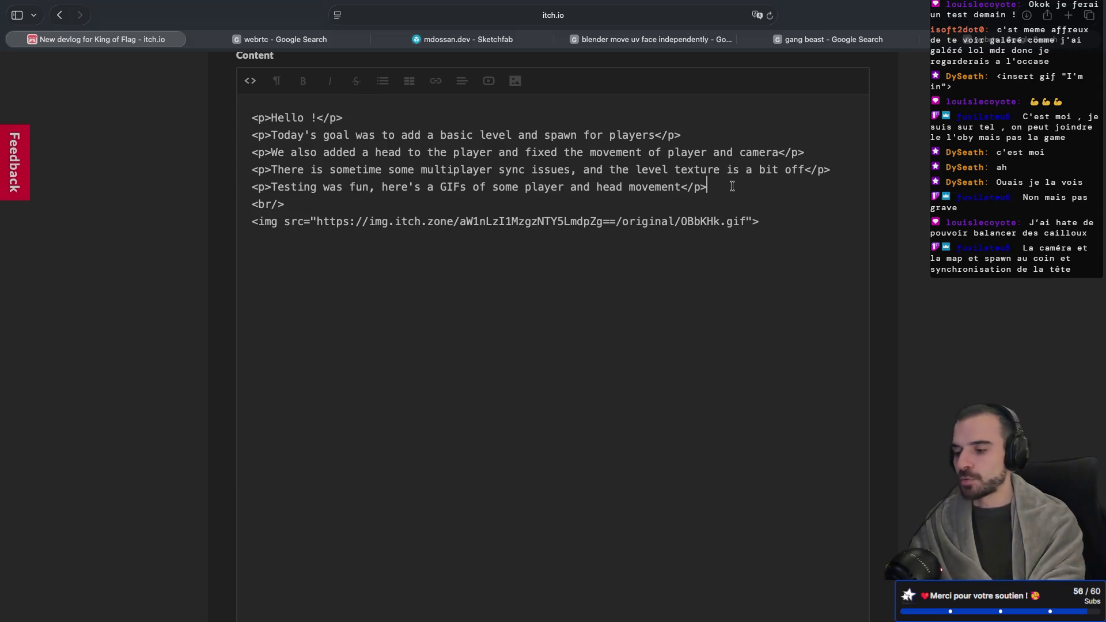
key("Return")
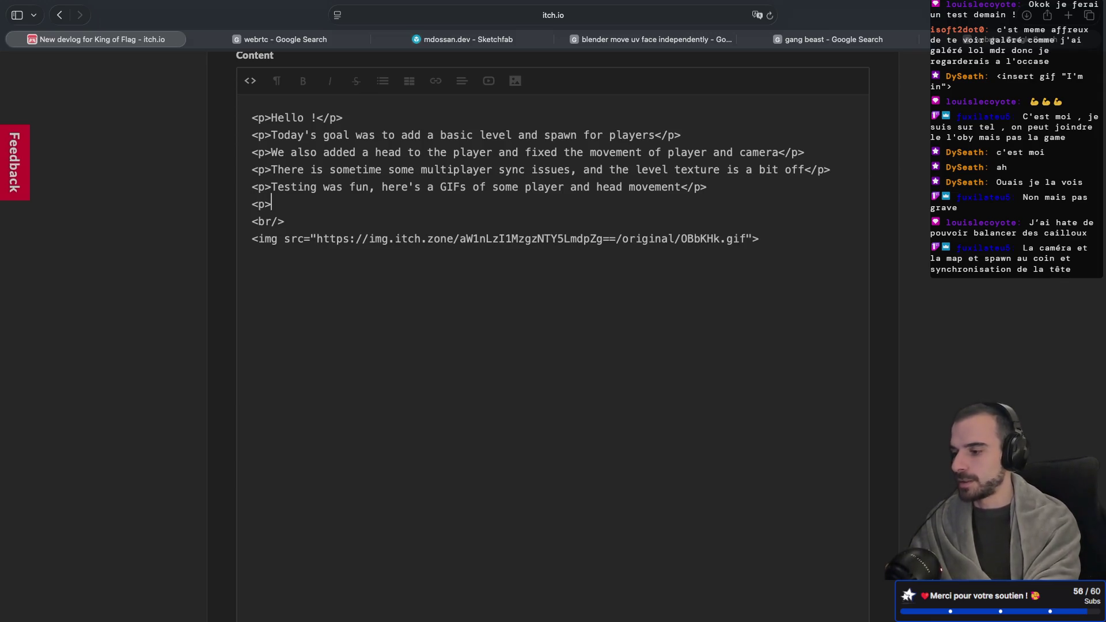
type("<p></p>")
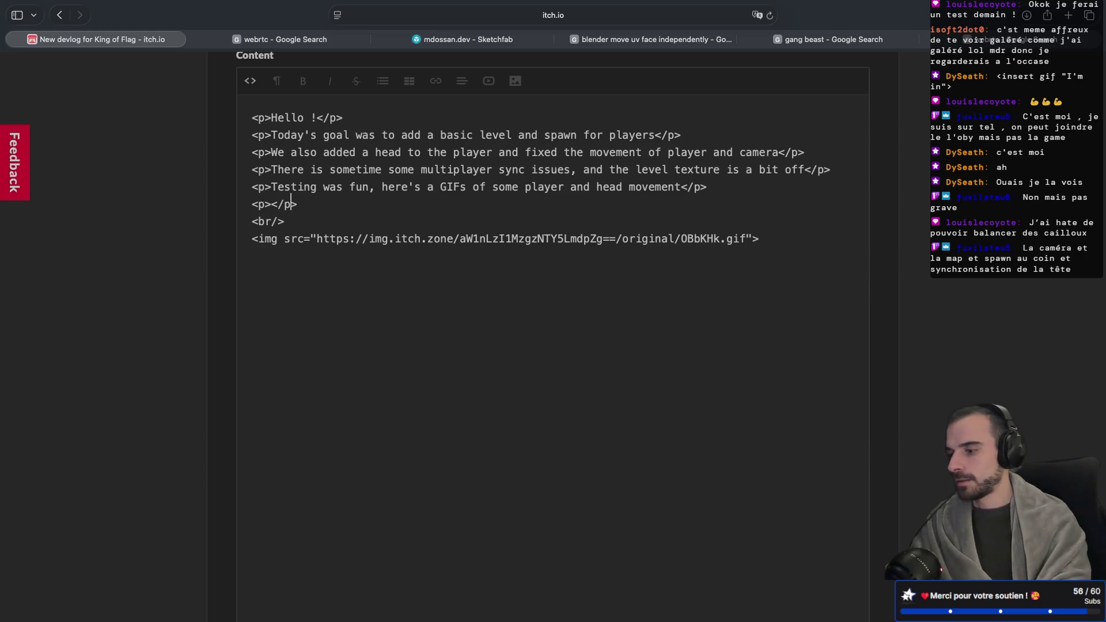
type("See you tomow")
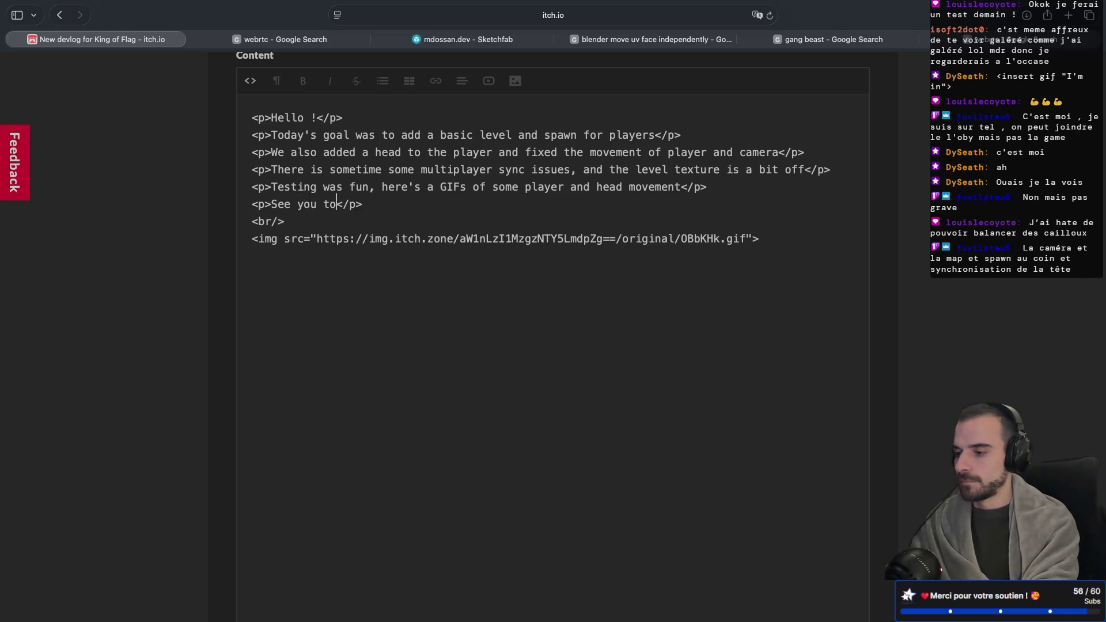
key("BackSpace")
type("rrow for")
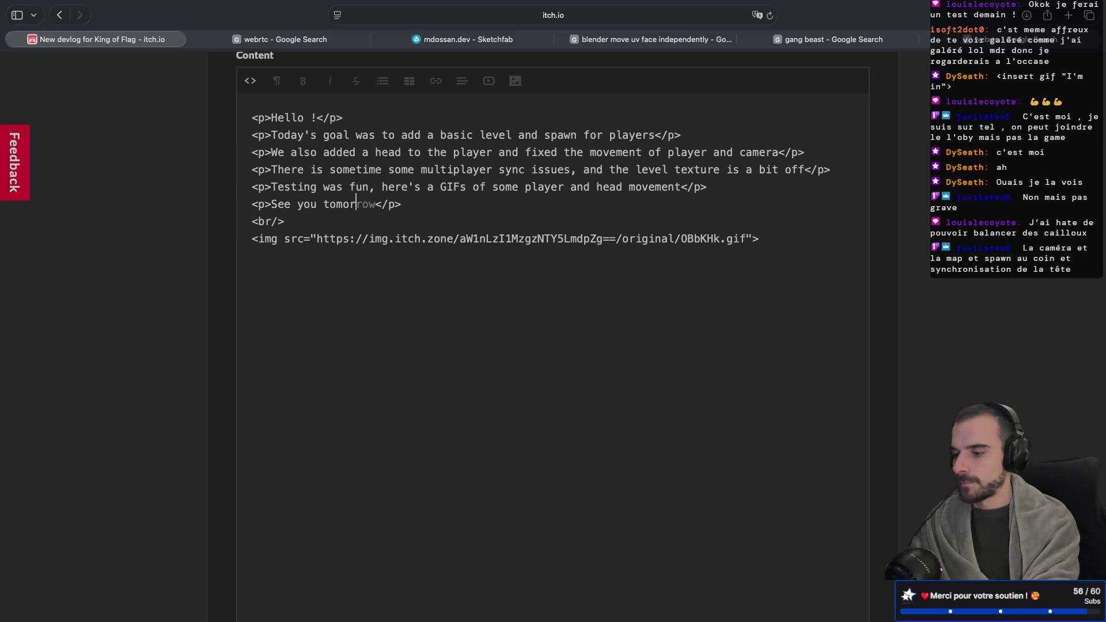
type(" the next")
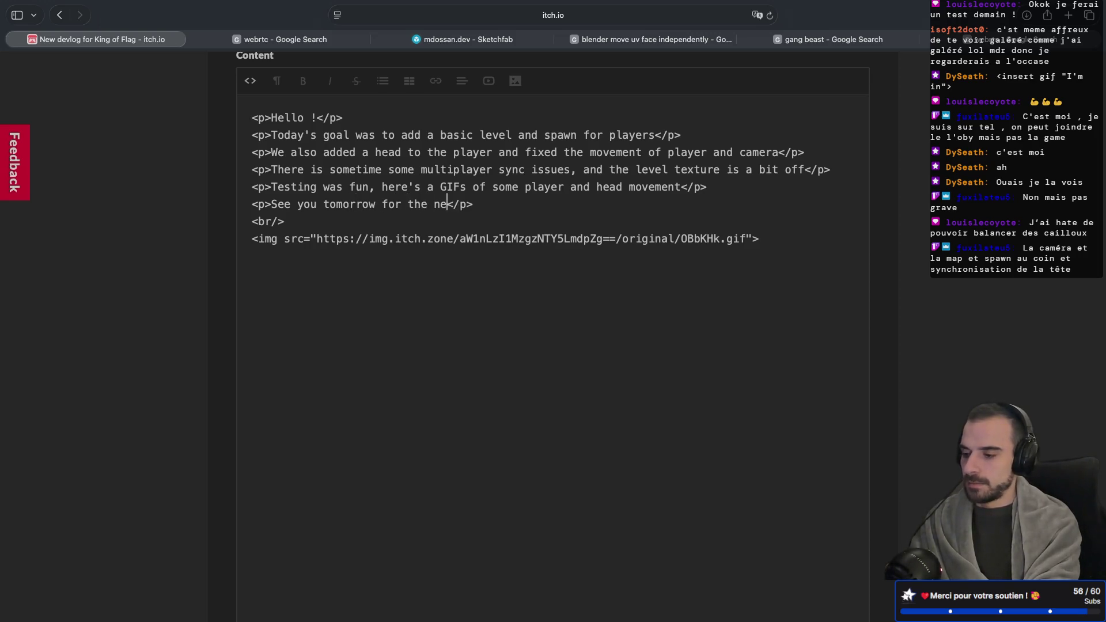
type(" upda")
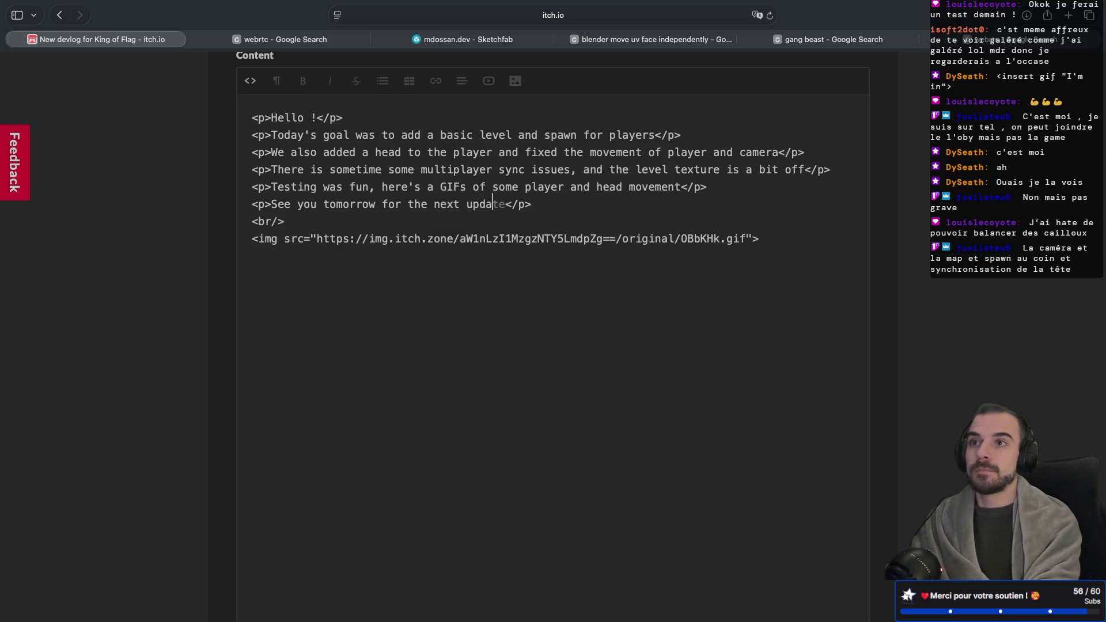
Add the author's sign-off name on a new line after the closing sentence
left_click(529, 204)
key("Return")
type("<p>")
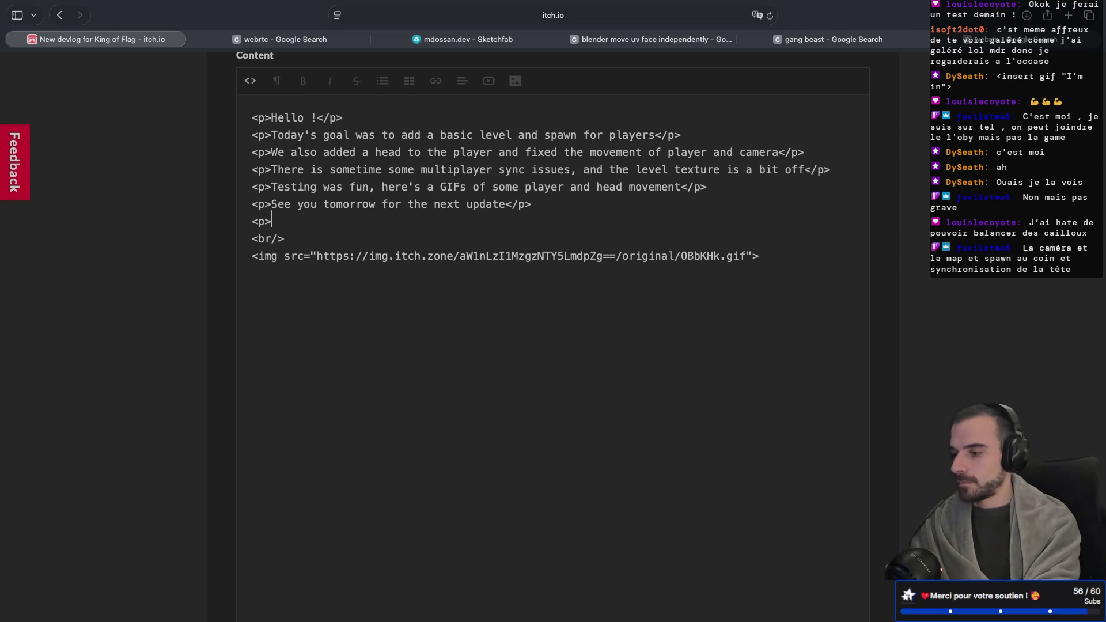
type("mdossan")
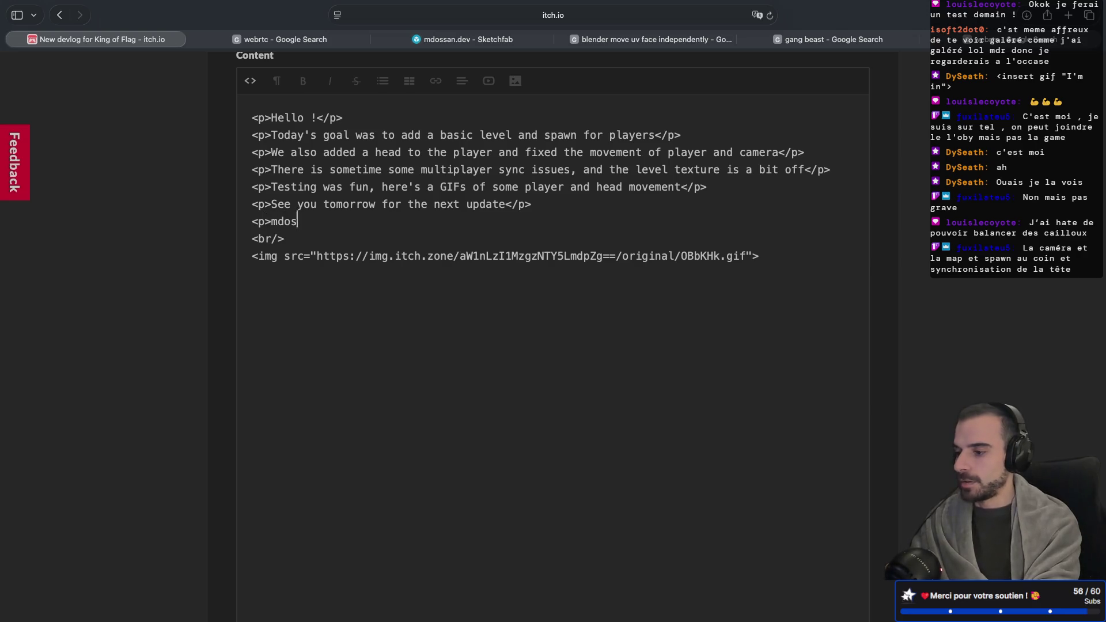
type("</p>")
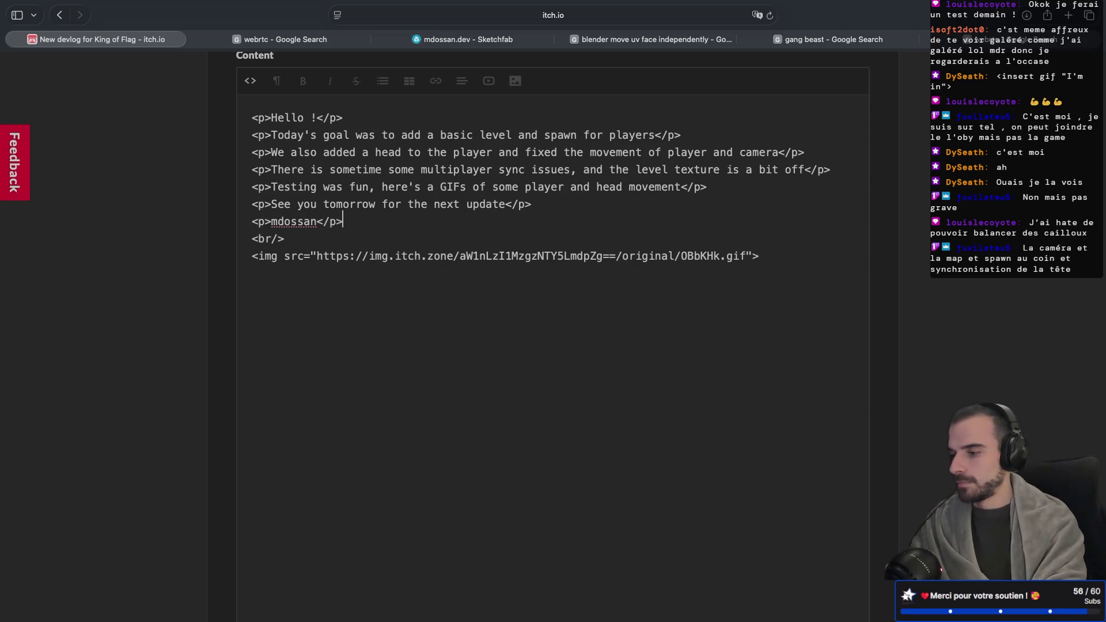
scroll(322, 144, "up", 1)
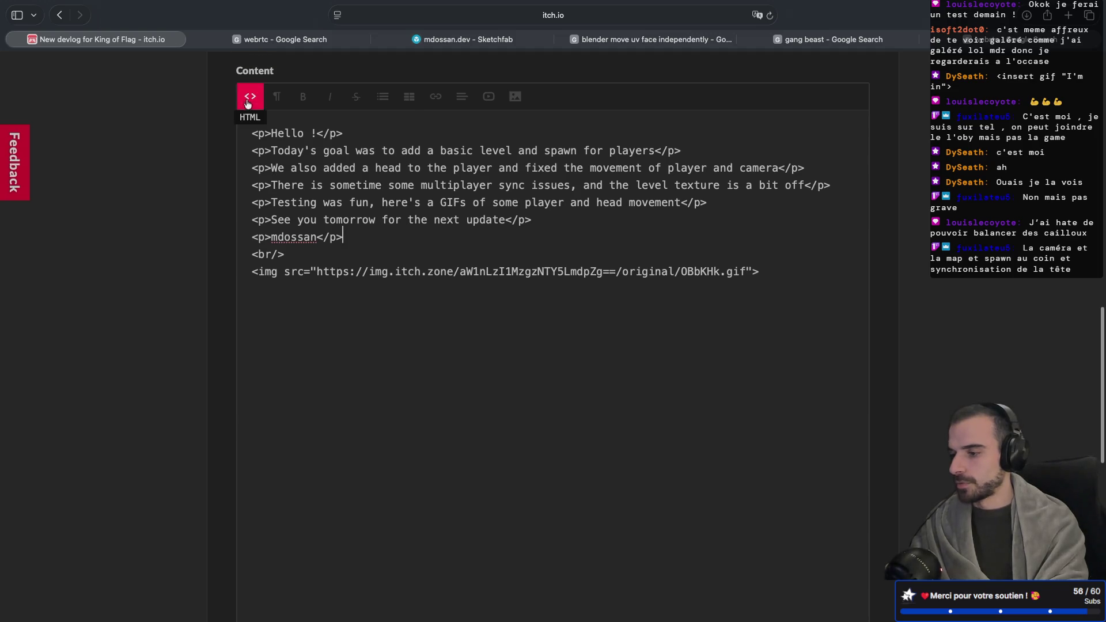
Return to the formatted view and scroll through the paragraphs, sign-off and animated GIF
left_click(247, 103)
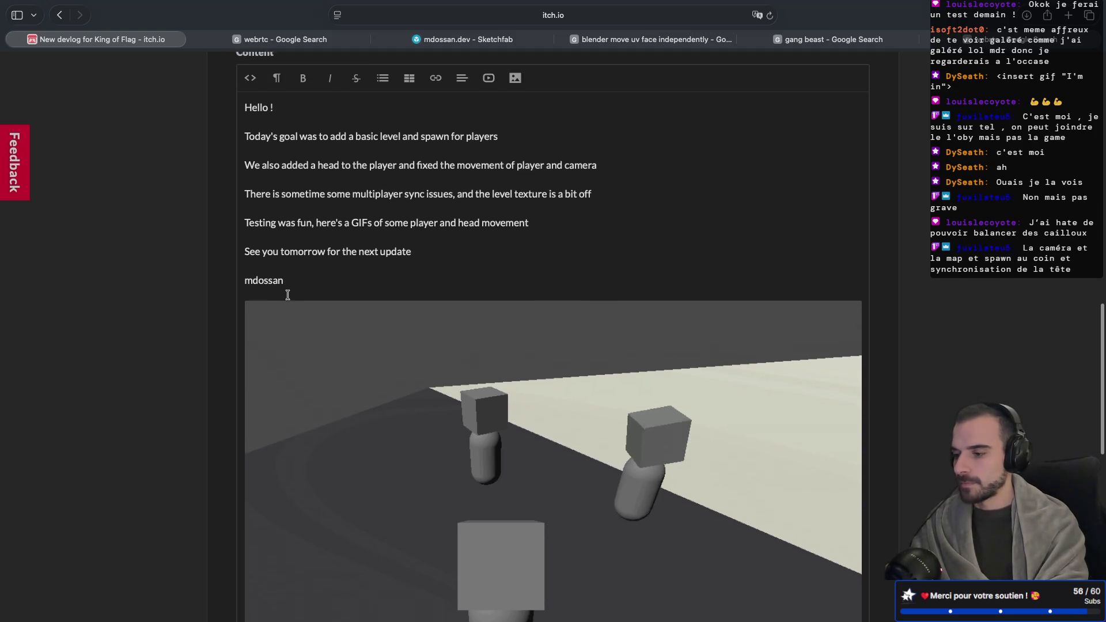
scroll(324, 311, "down", 2)
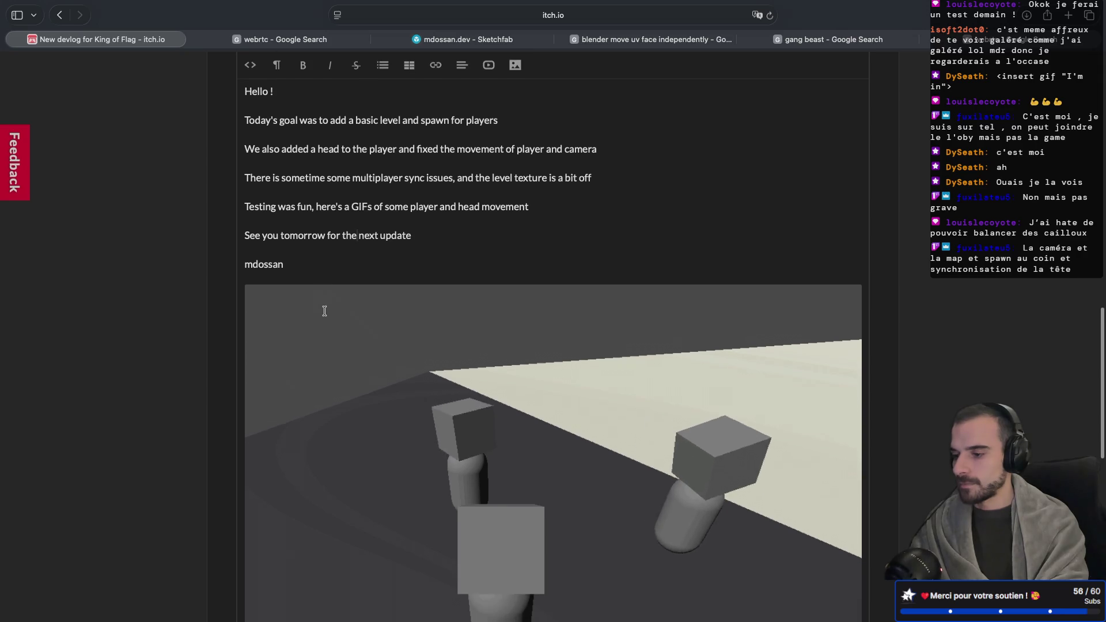
scroll(325, 310, "down", 6)
scroll(326, 315, "up", 10)
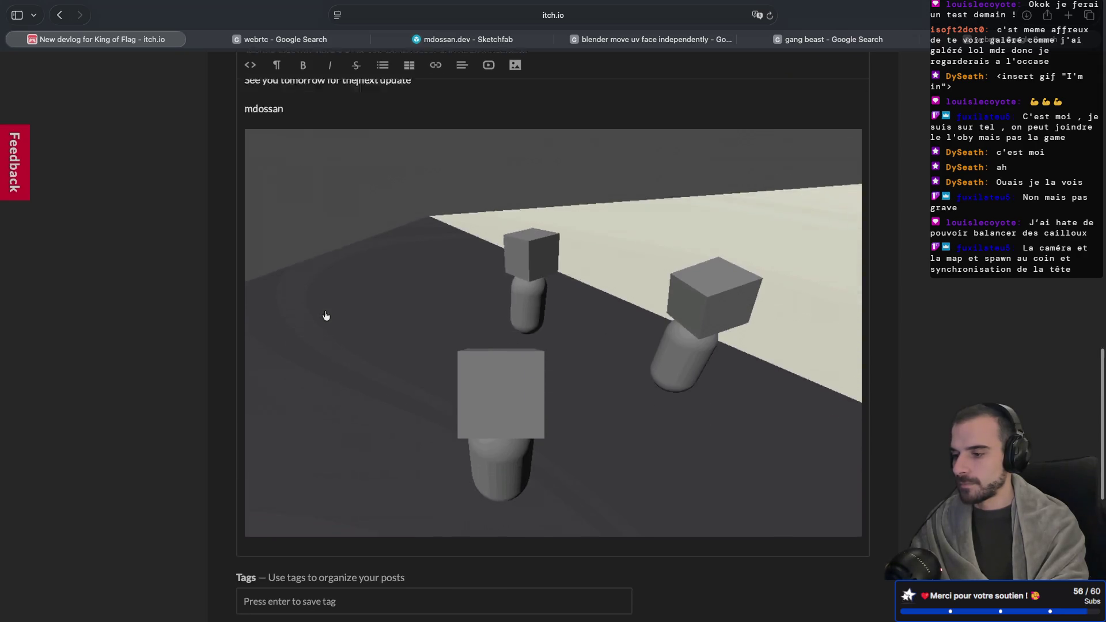
scroll(325, 314, "down", 1)
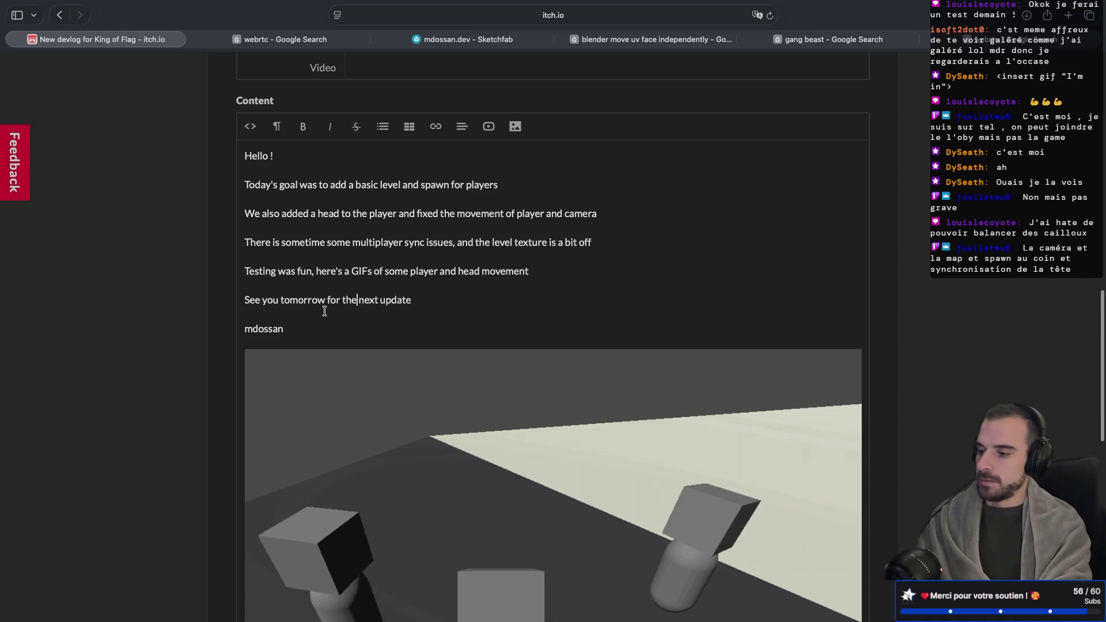
scroll(324, 311, "down", 4)
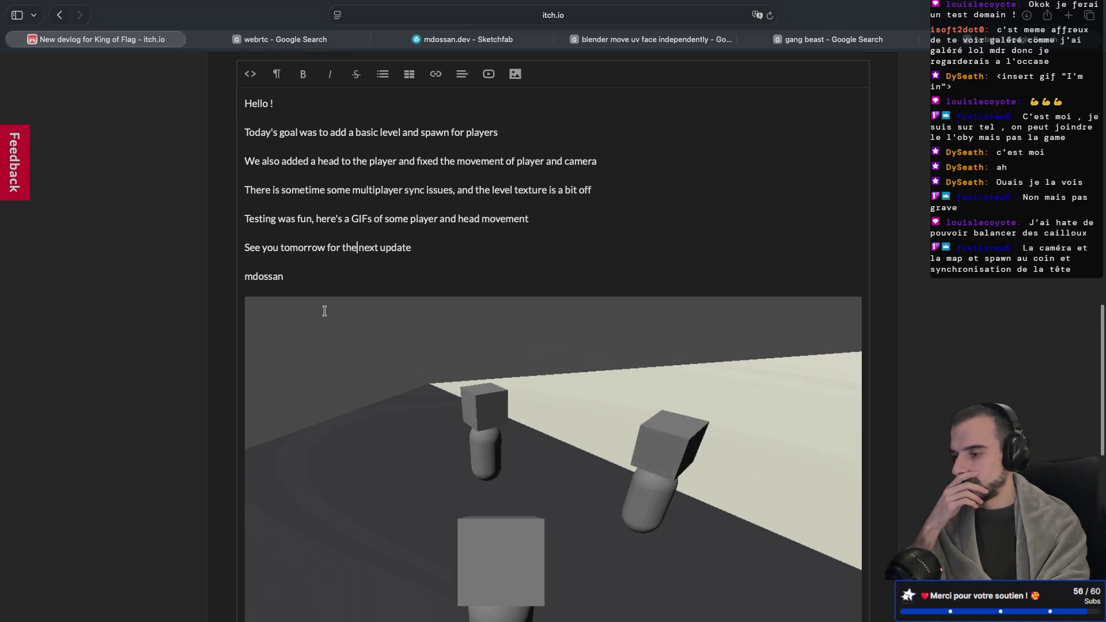
scroll(324, 311, "down", 7)
scroll(324, 311, "up", 6)
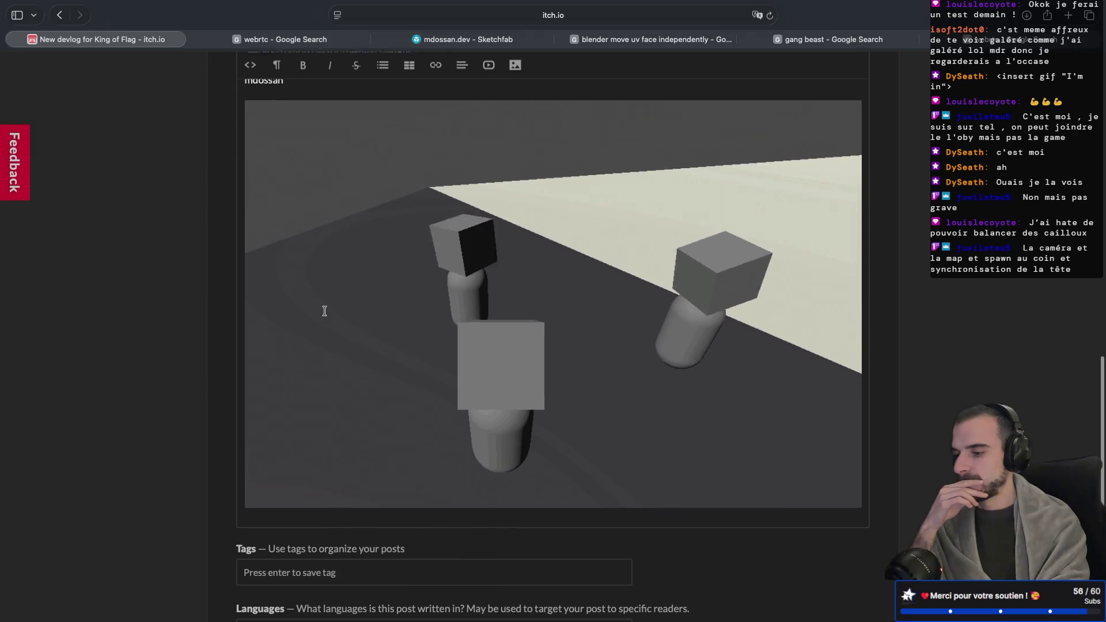
scroll(324, 311, "down", 1)
scroll(325, 311, "up", 7)
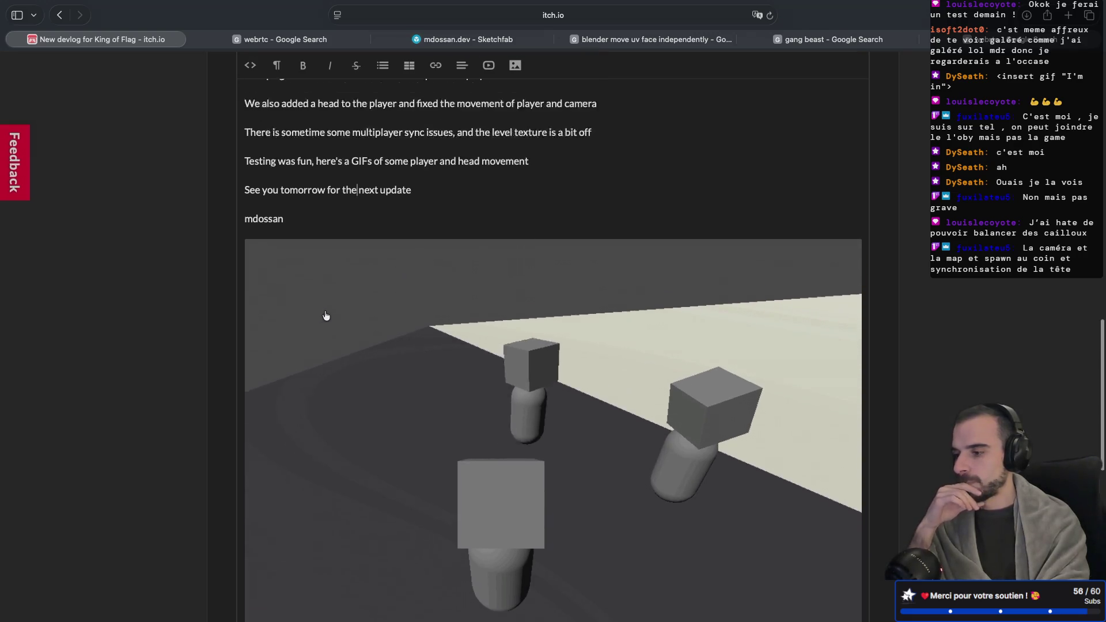
Move the goodbye and sign-off lines below the GIF tag, delete the <br/> line, and save
left_click(250, 142)
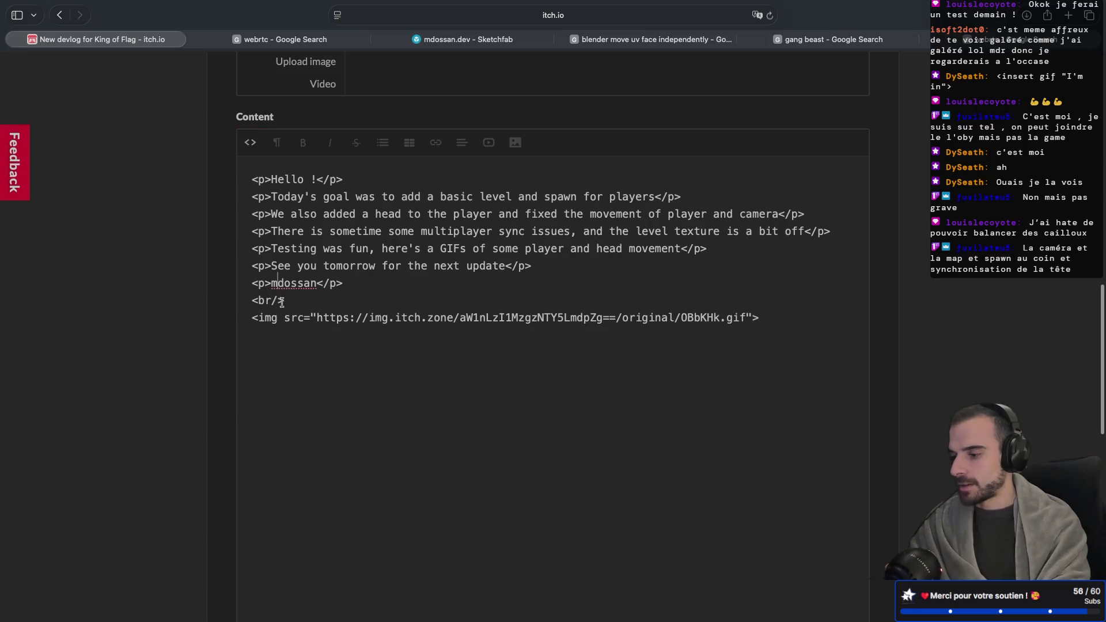
mouse_move(361, 284)
left_mouse_down()
mouse_move(203, 276)
mouse_move(205, 267)
left_mouse_up()
key("ctrl+c")
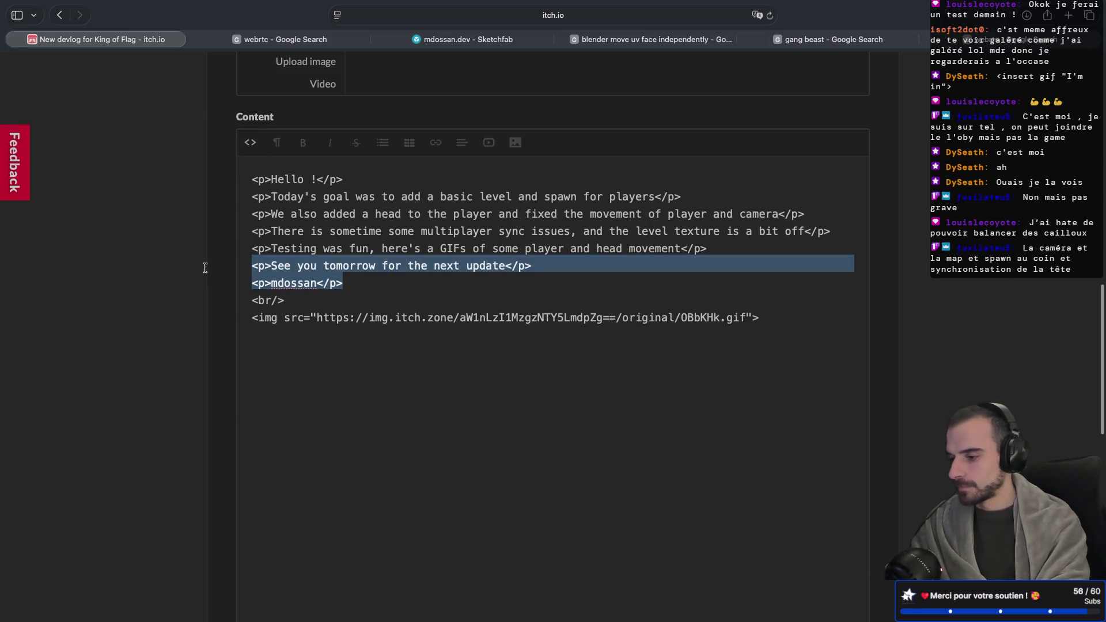
key("BackSpace")
left_click(767, 295)
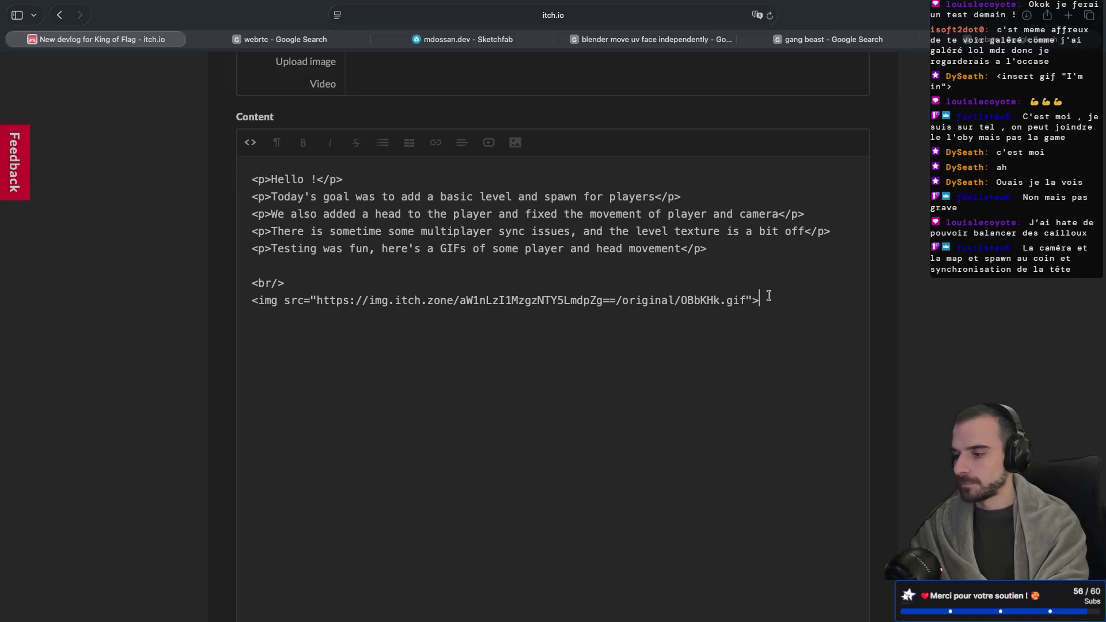
key("ctrl+v")
left_click(267, 266)
key("BackSpace")
key("BackSpace")
key("BackSpace")
key("ctrl+s")
key("Escape")
After checking the preview, wrap the sign-off name in <strong> tags
left_click(249, 142)
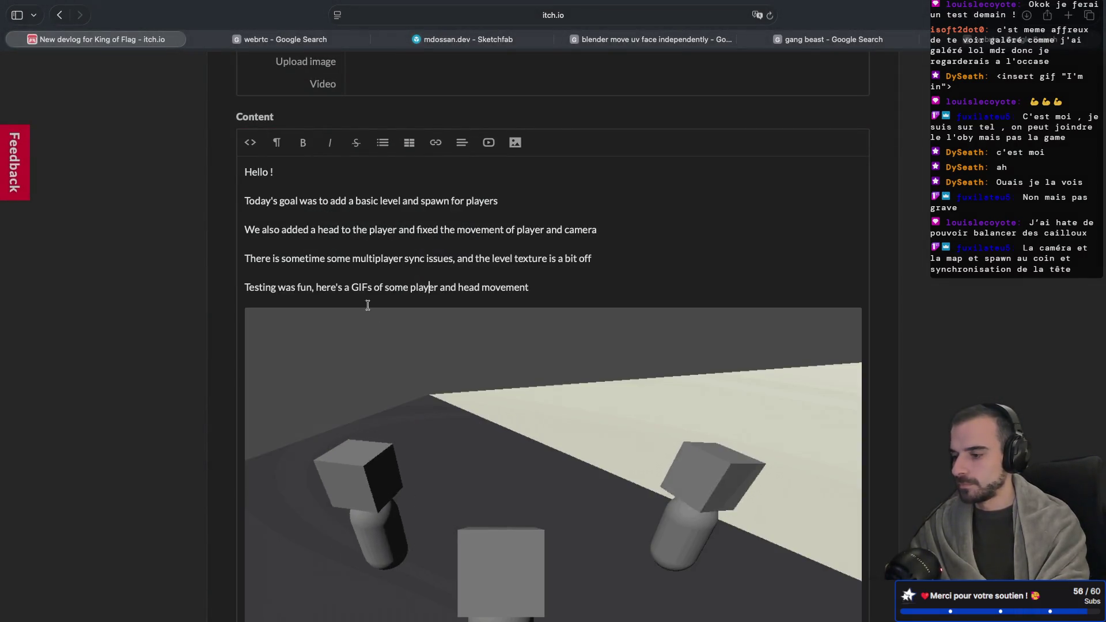
scroll(372, 321, "down", 5)
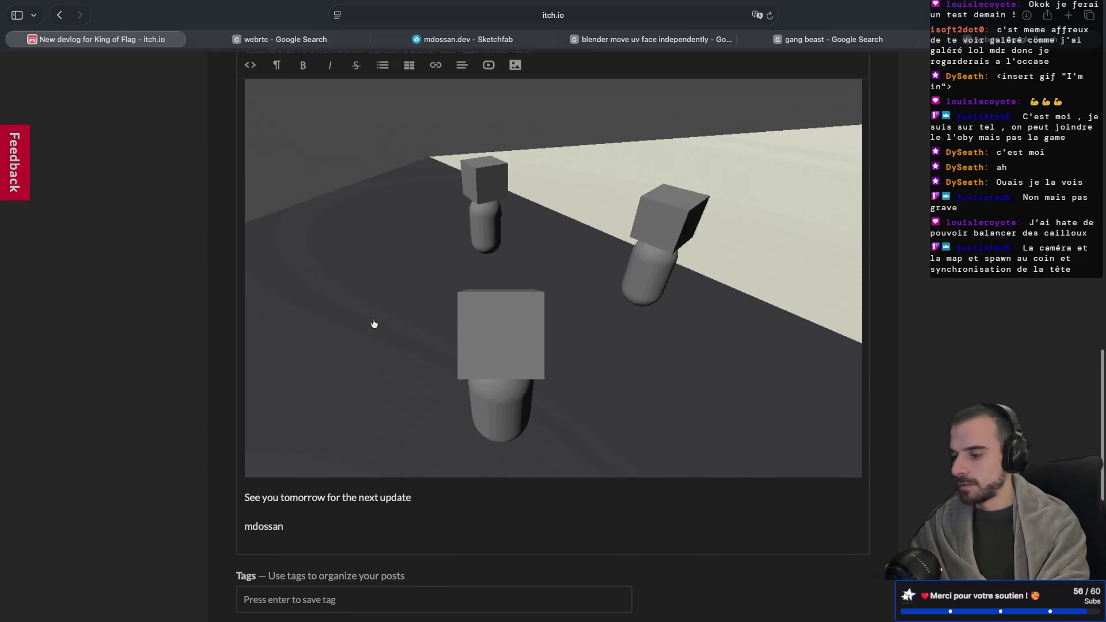
scroll(374, 323, "up", 5)
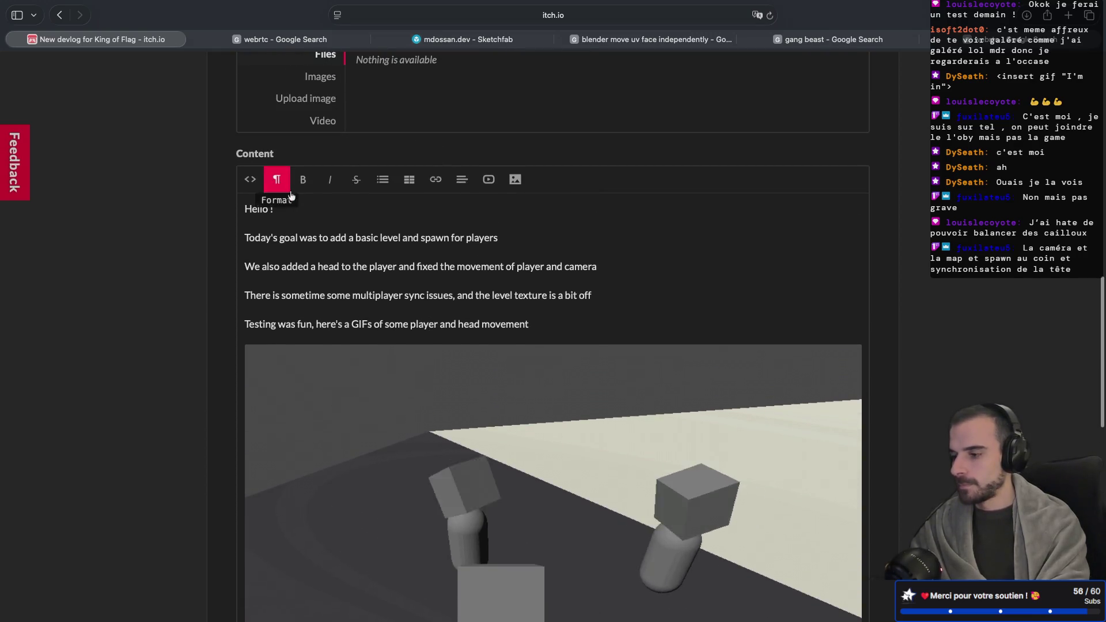
left_click(250, 180)
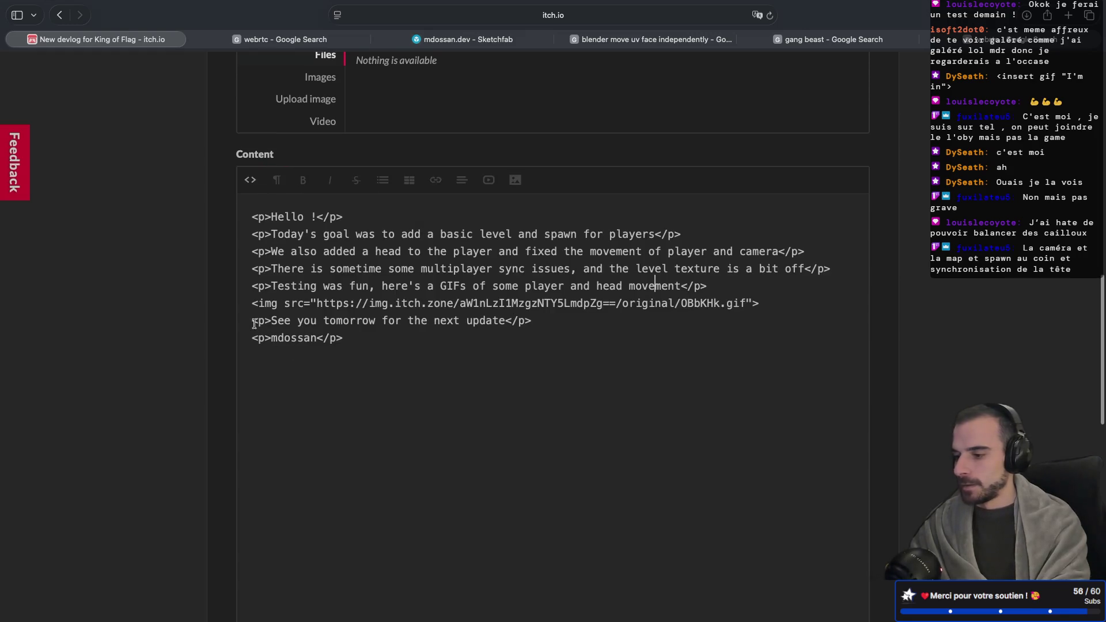
left_click(272, 338)
type("<")
type("strong>")
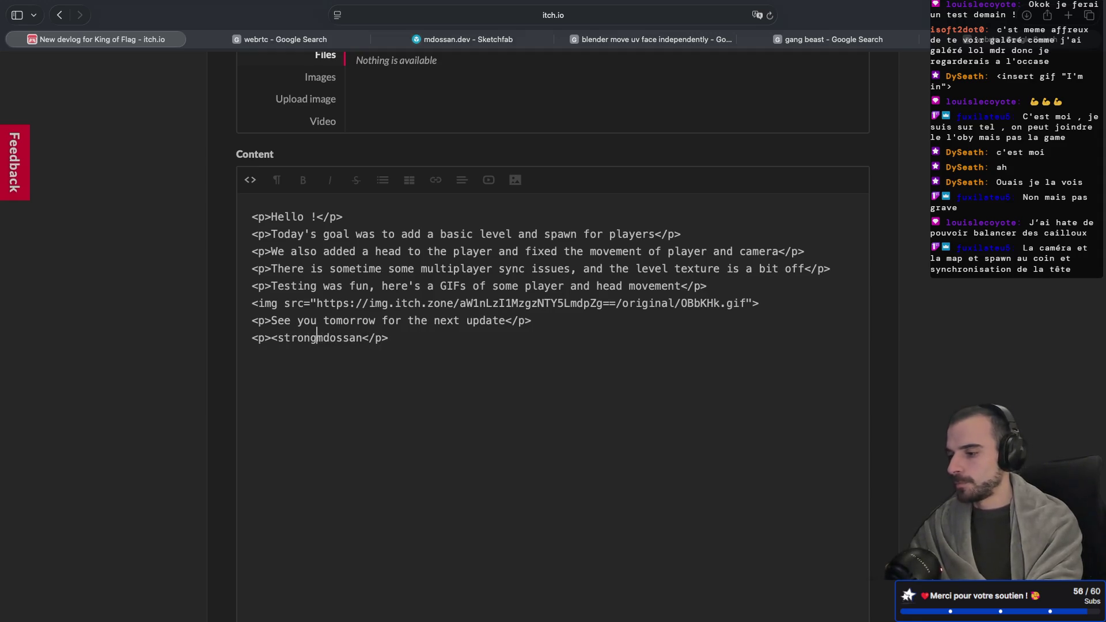
left_click(369, 337)
type("</strong")
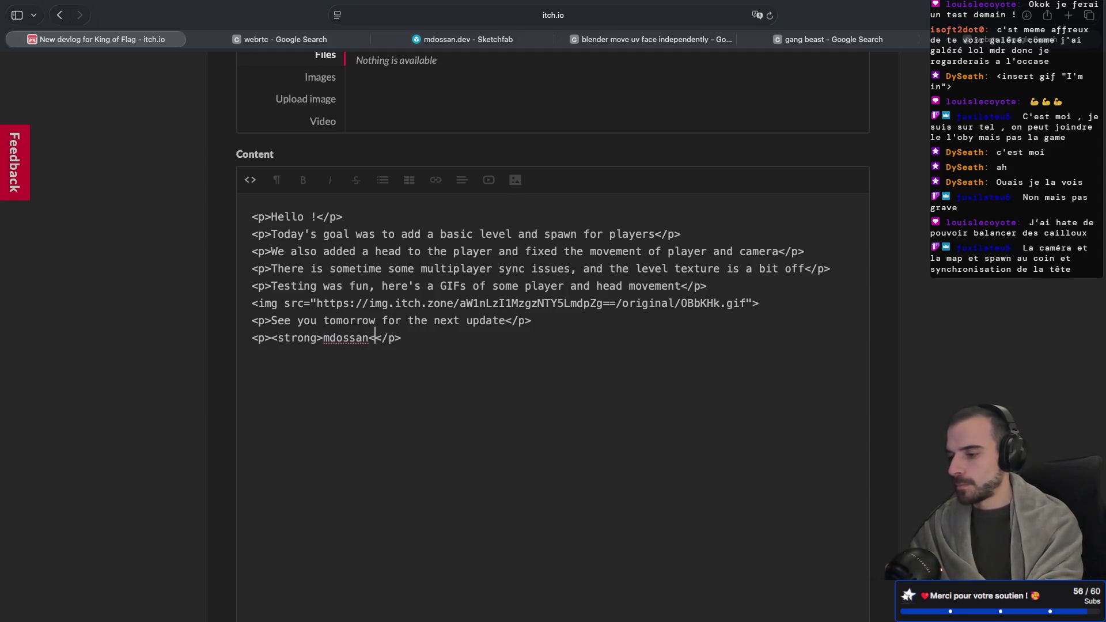
type(">")
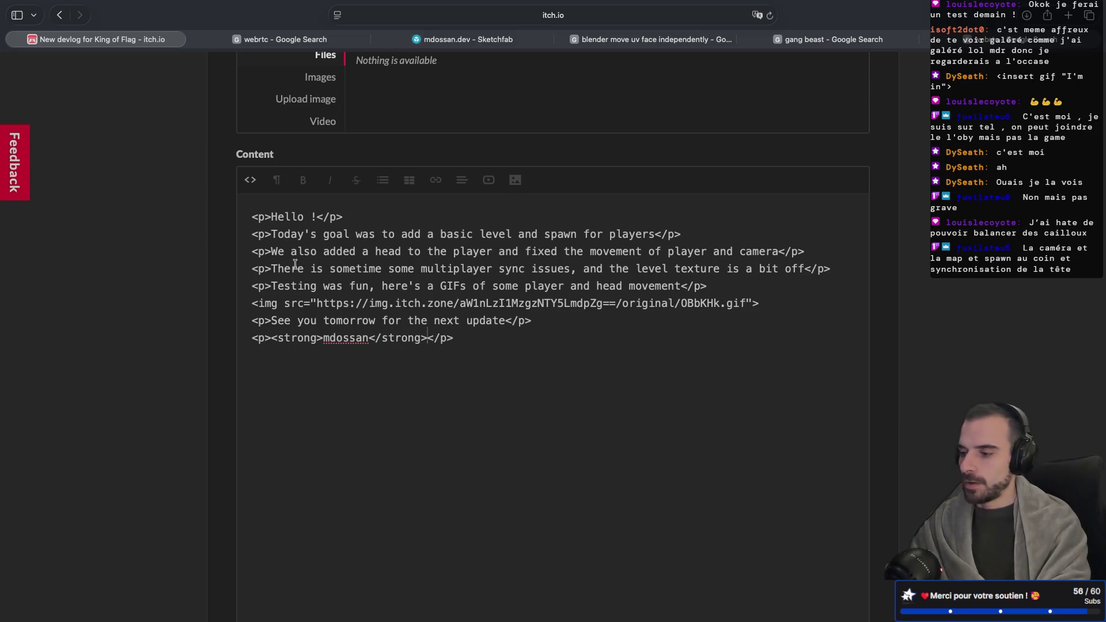
Preview the bold sign-off, then return to the HTML source to review the Testing line
left_click(250, 179)
scroll(180, 308, "down", 6)
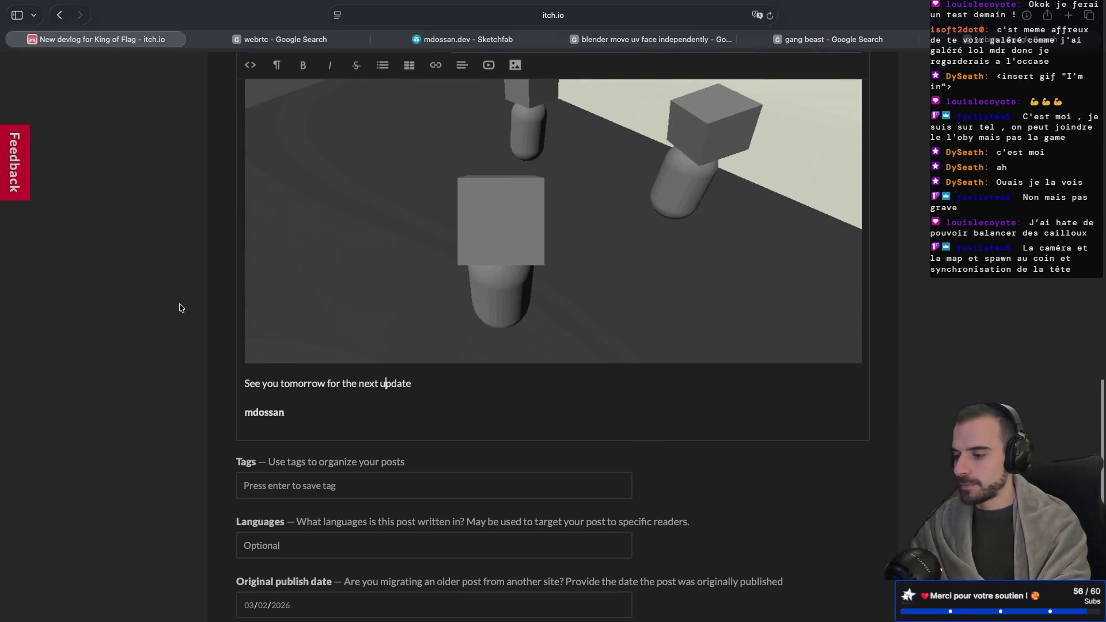
scroll(181, 308, "up", 2)
scroll(181, 309, "up", 2)
scroll(180, 308, "down", 2)
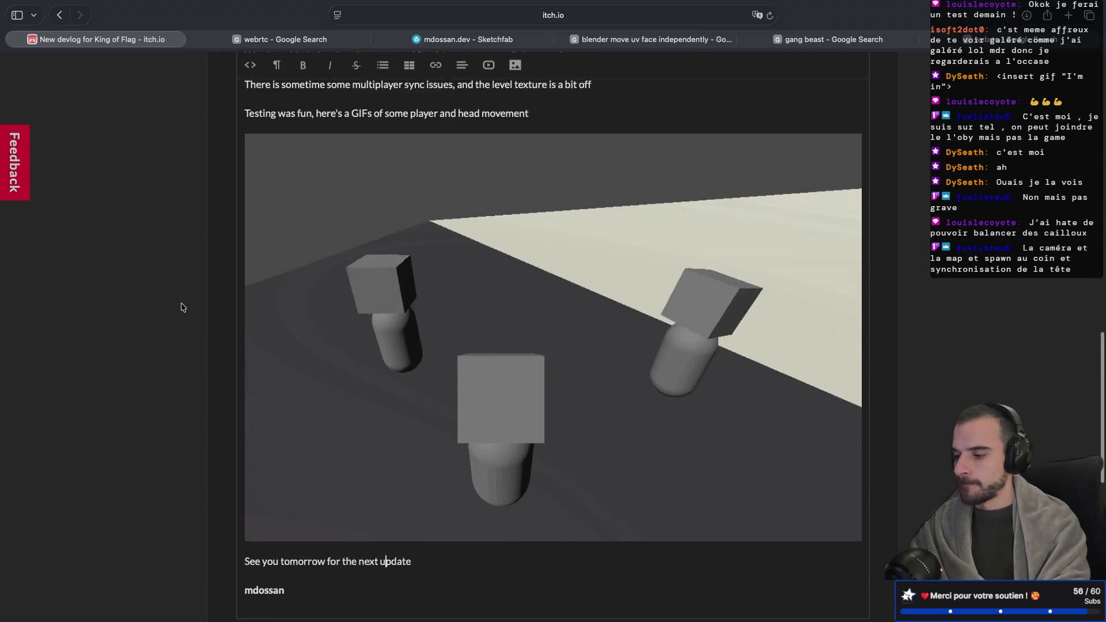
scroll(181, 307, "up", 3)
scroll(180, 306, "up", 1)
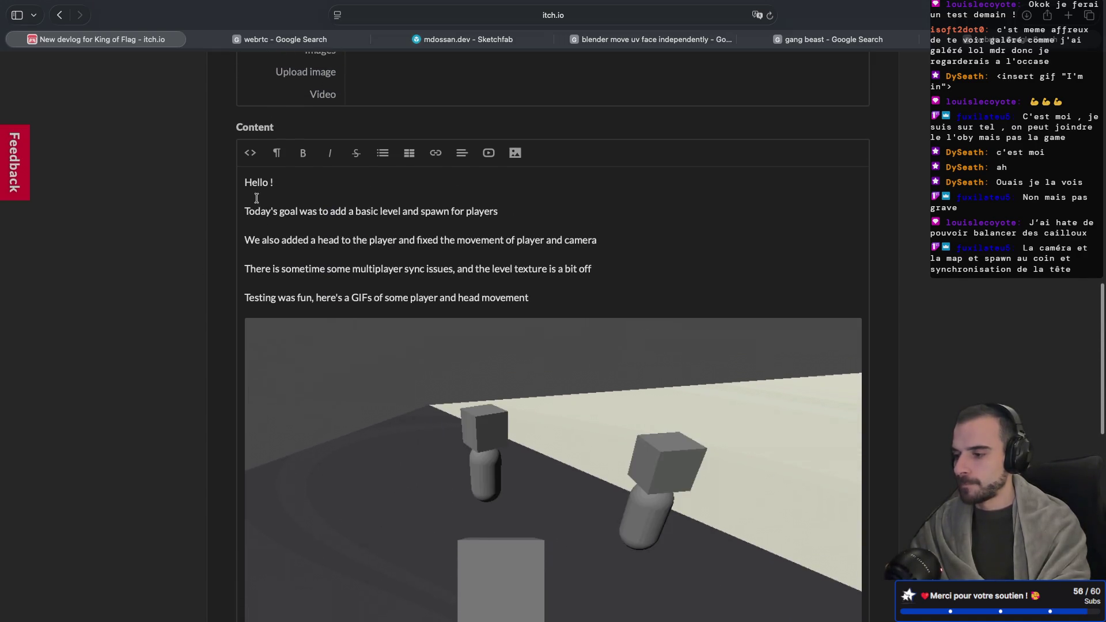
left_click(254, 162)
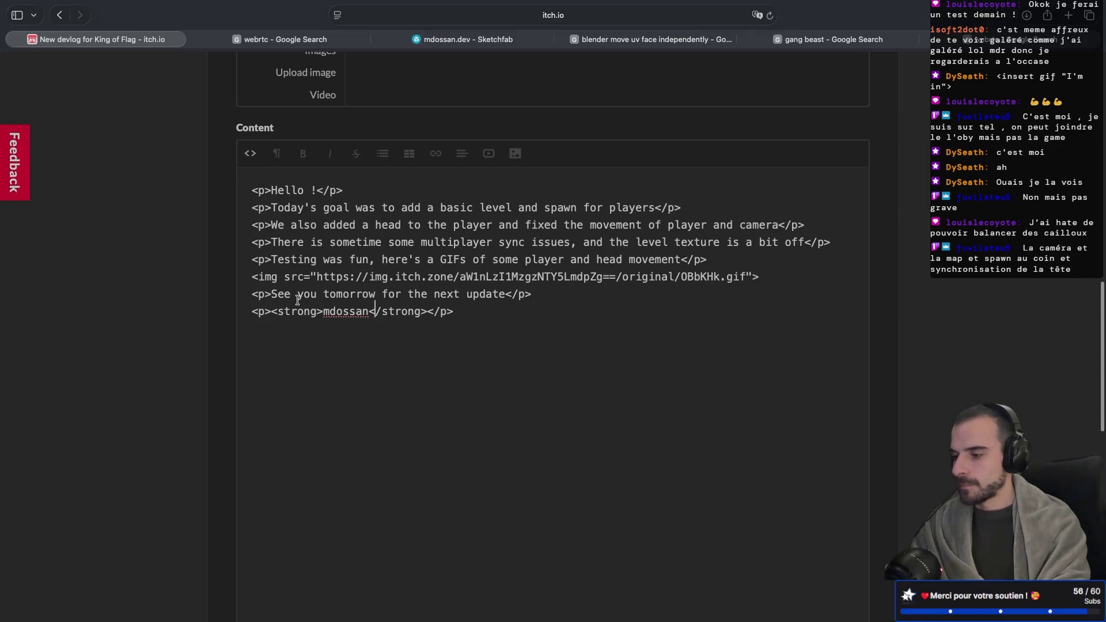
double_click(295, 259)
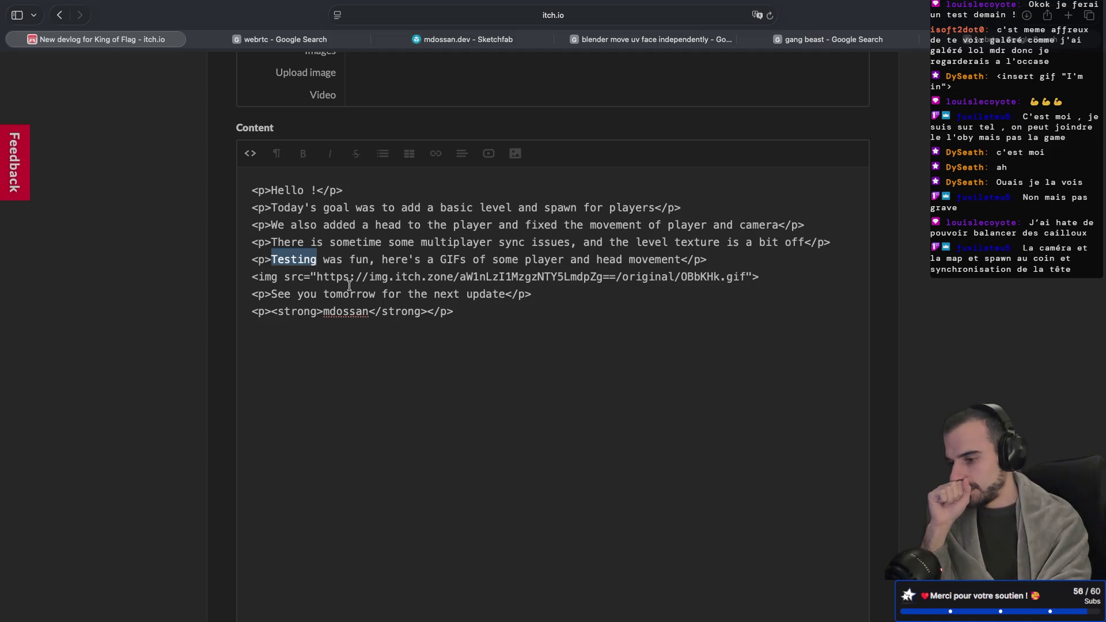
left_click(679, 260)
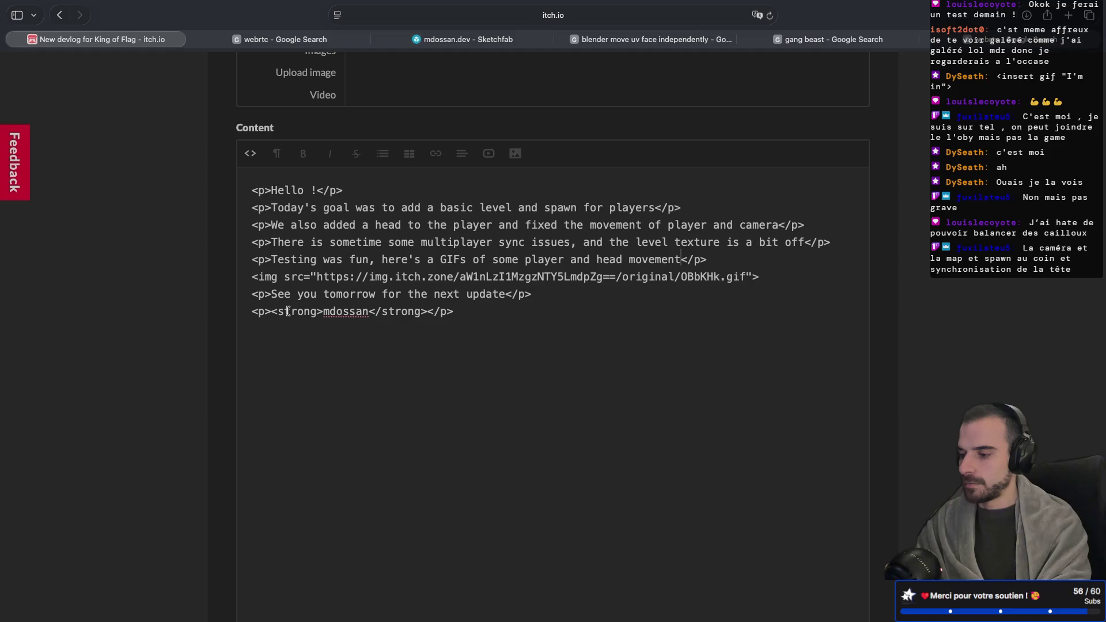
scroll(288, 311, "down", 5)
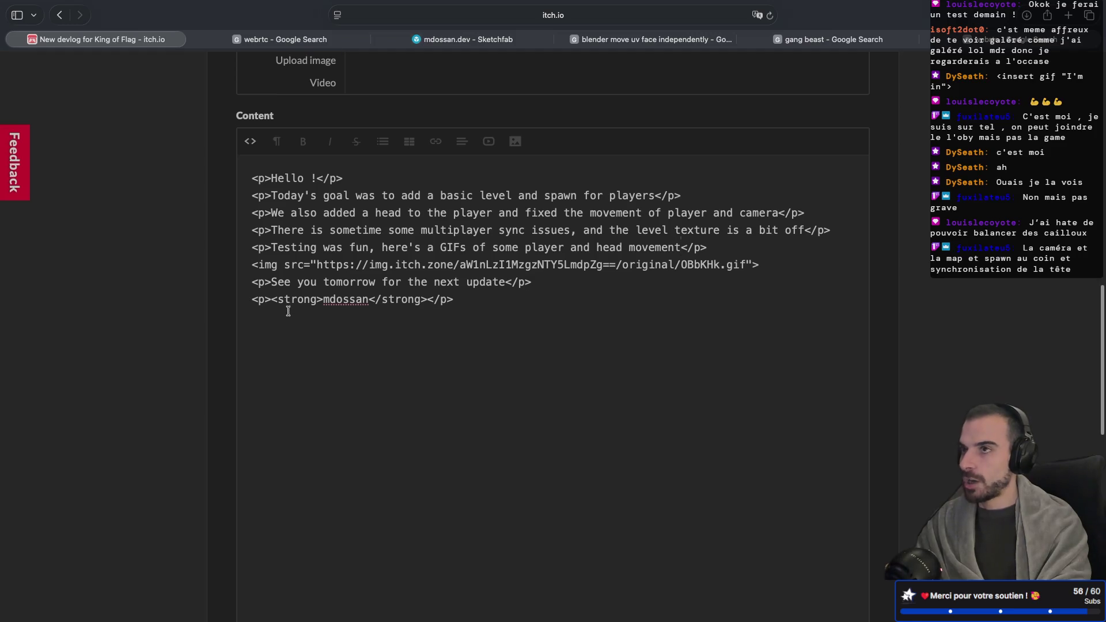
Add the KingOfFlag tag to the devlog post
scroll(288, 311, "down", 5)
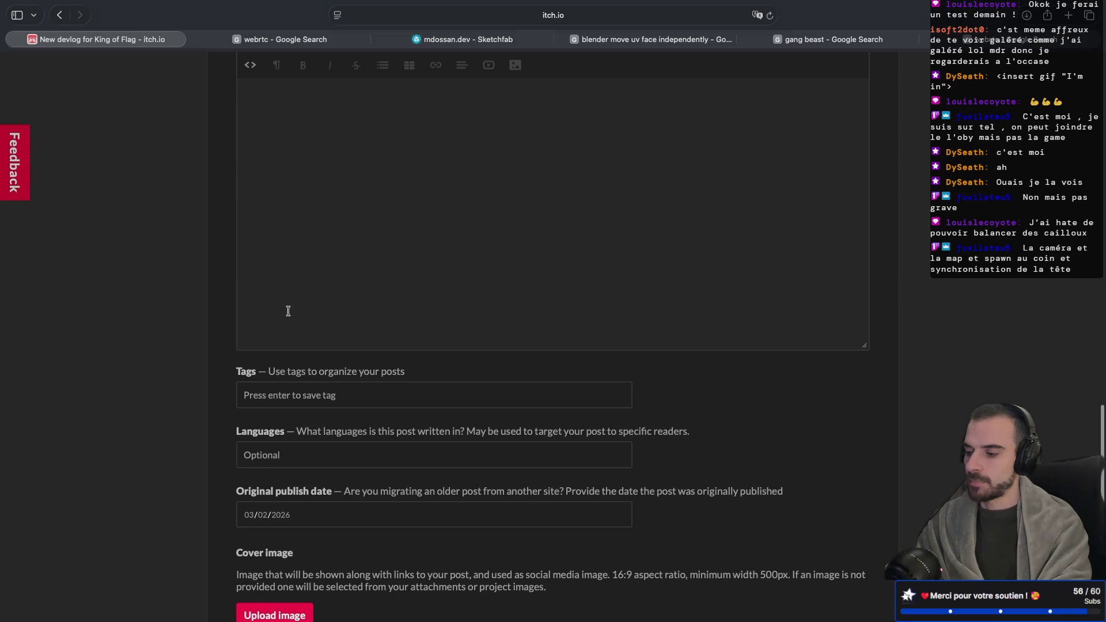
left_click(274, 329)
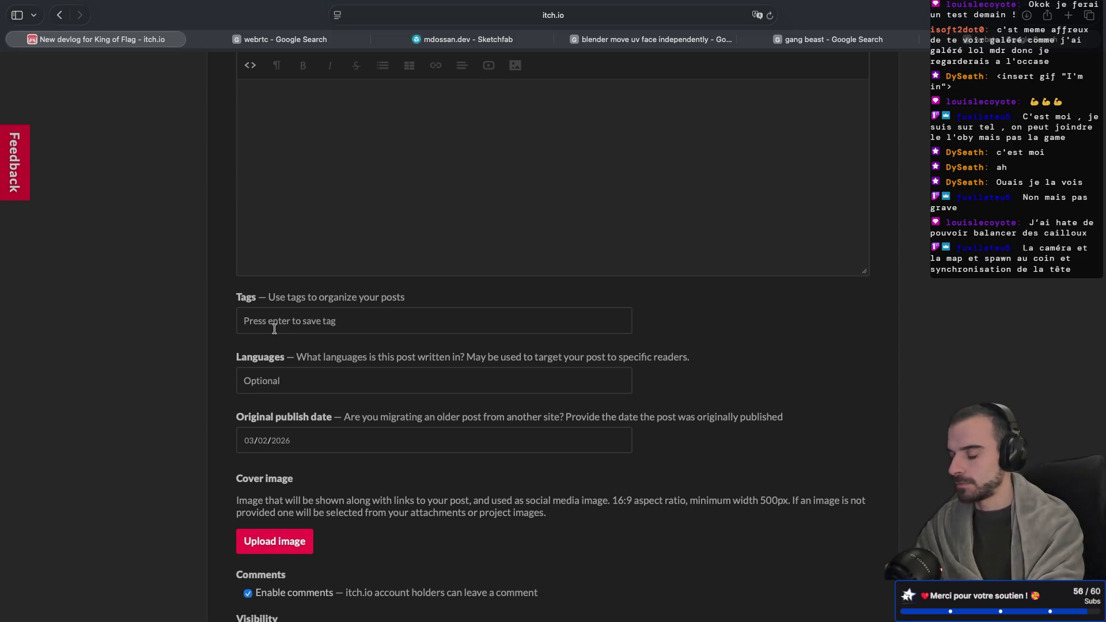
type("k")
key("BackSpace")
type("kin")
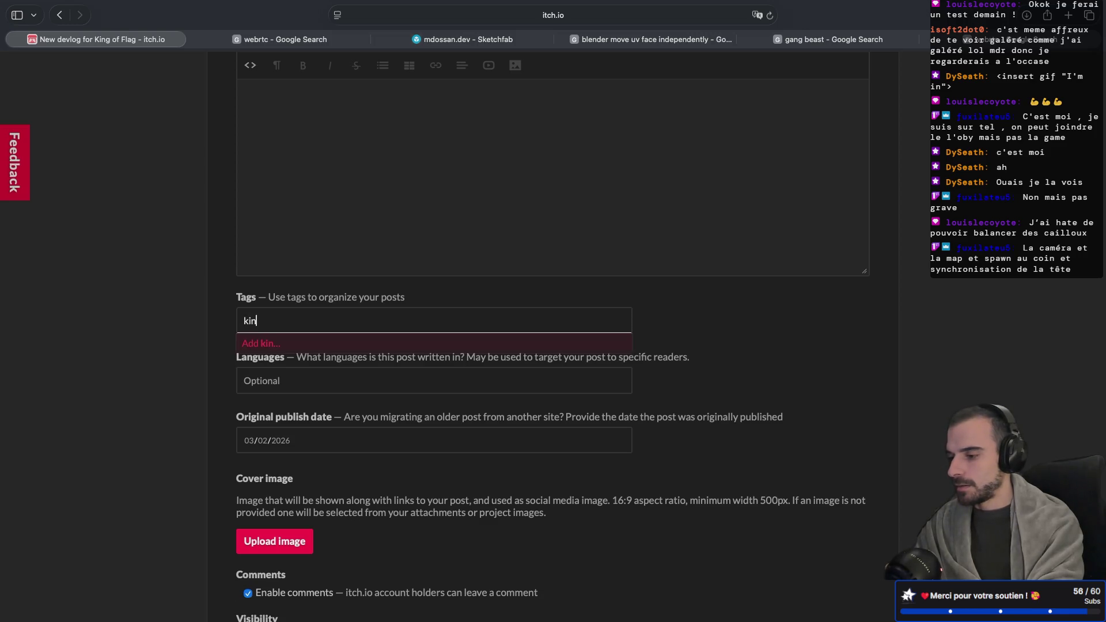
key("BackSpace")
key("BackSpace")
key("BackSpace")
type("ingOfFlag")
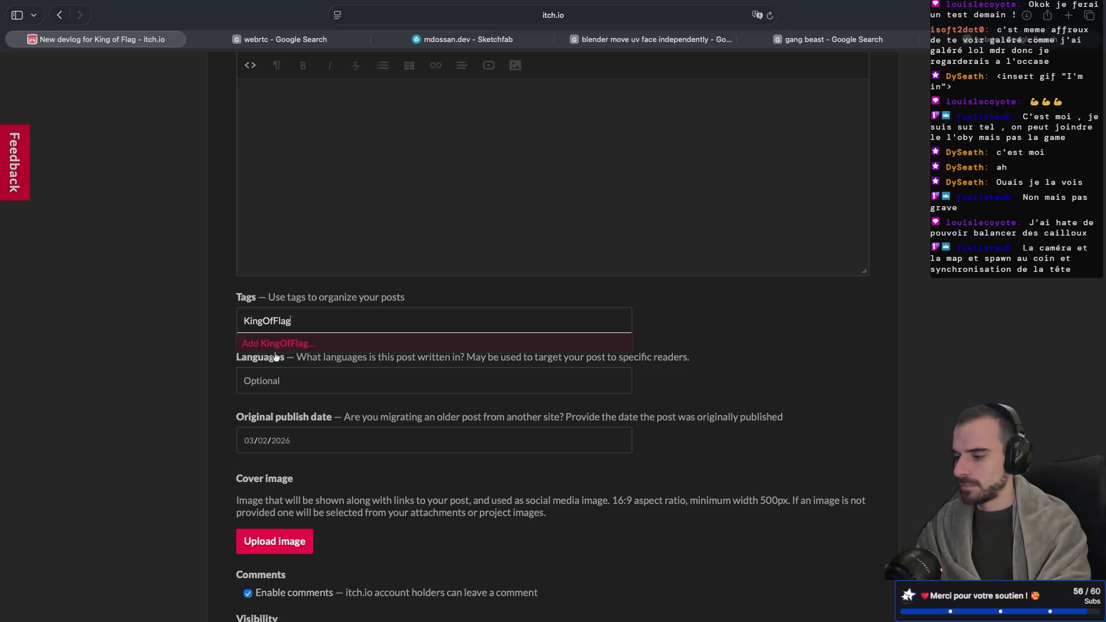
left_click(284, 344)
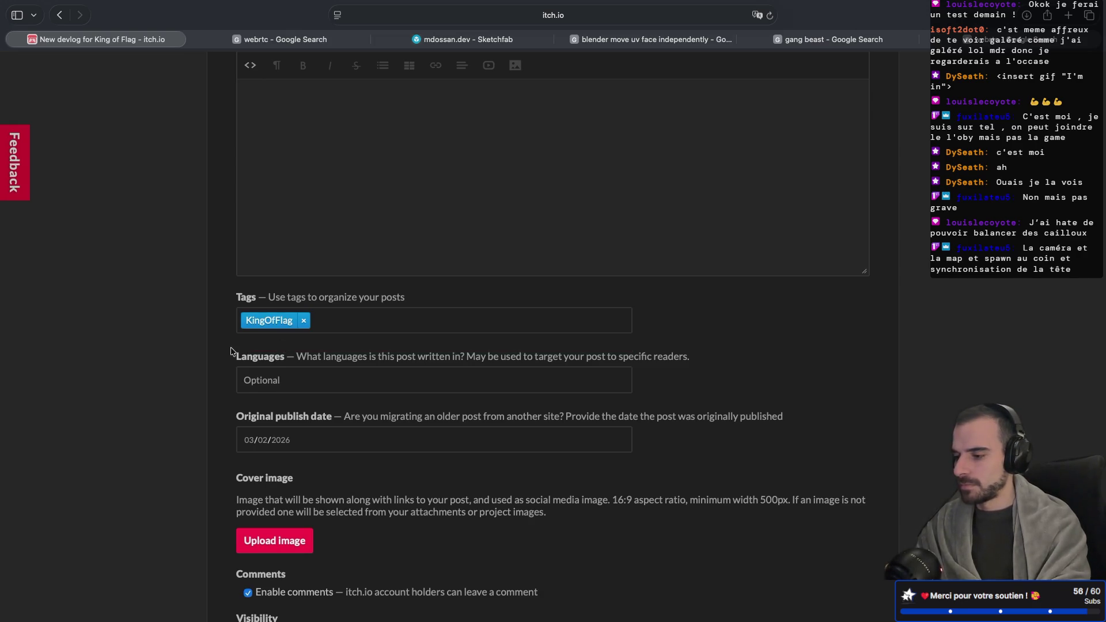
Set the post's language to English
scroll(257, 339, "down", 1)
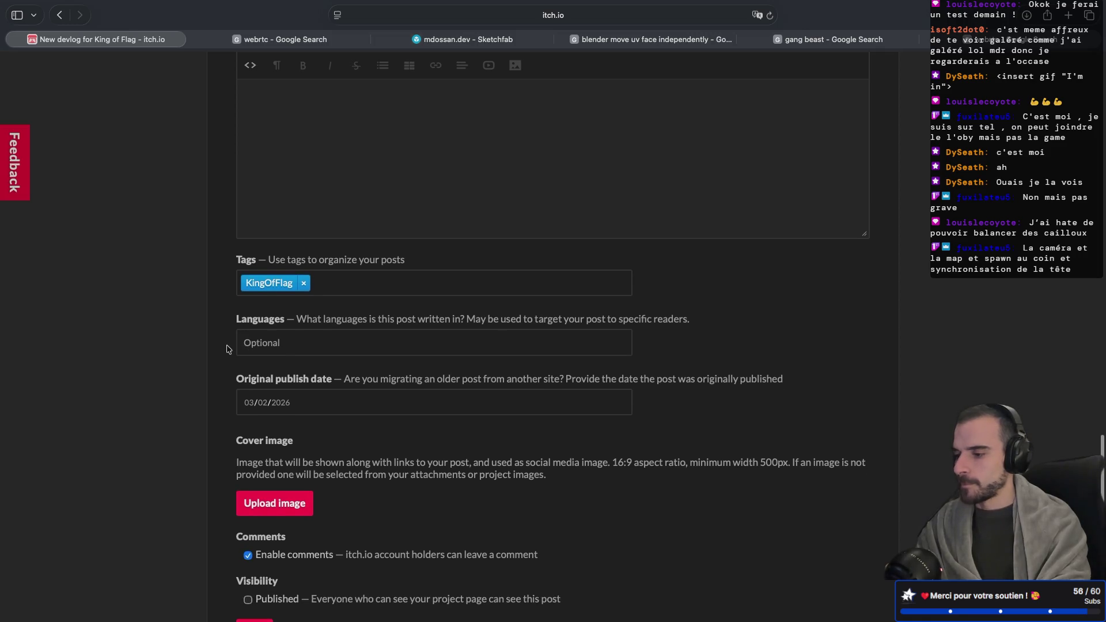
scroll(228, 348, "down", 2)
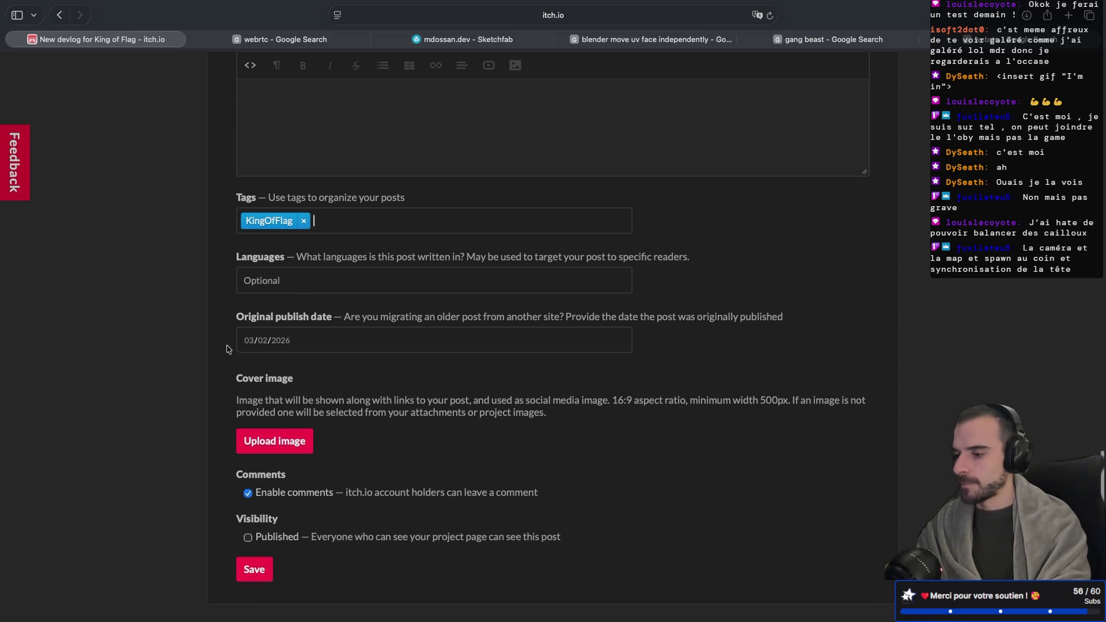
left_click(247, 265)
type("f")
key("BackSpace")
type("eng")
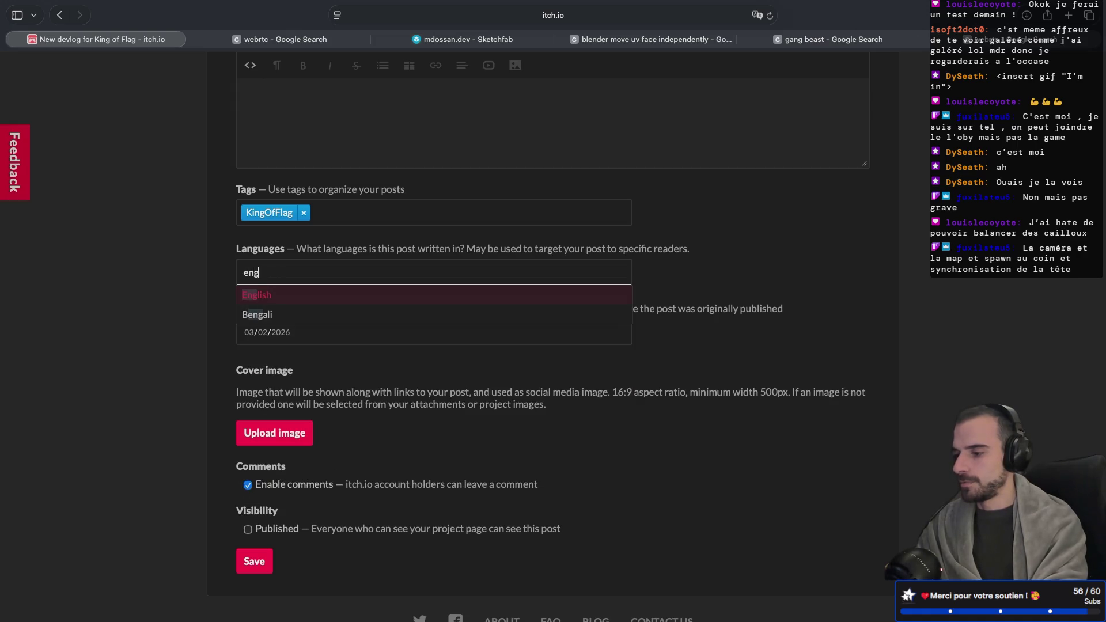
key("Return")
left_click(208, 355)
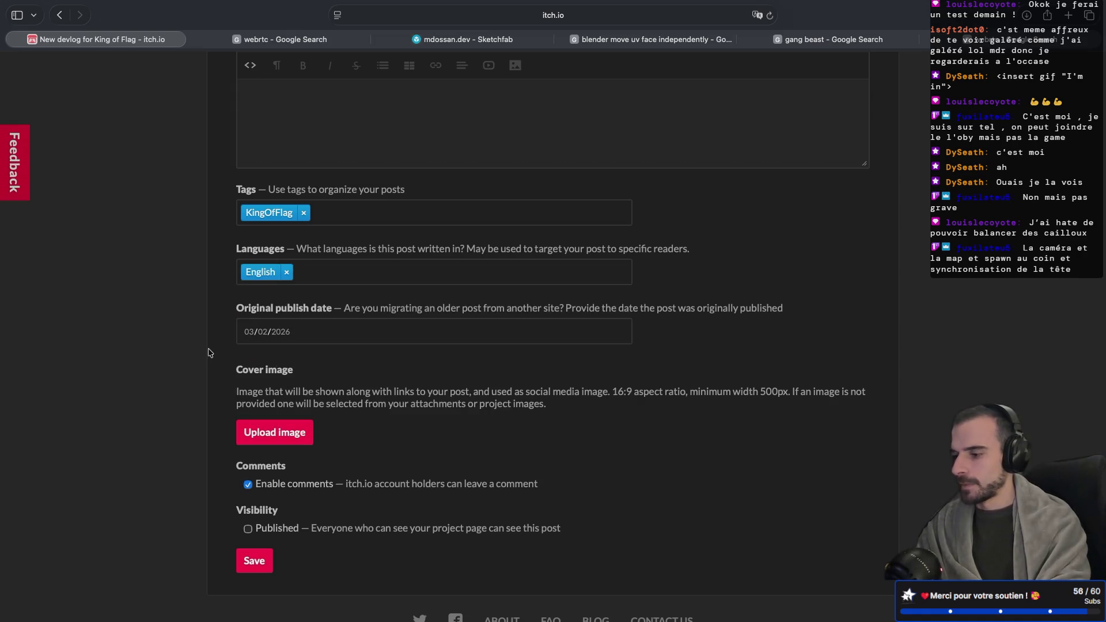
Upload the player GIF as the cover image, tick Published, and save the devlog
scroll(229, 344, "down", 2)
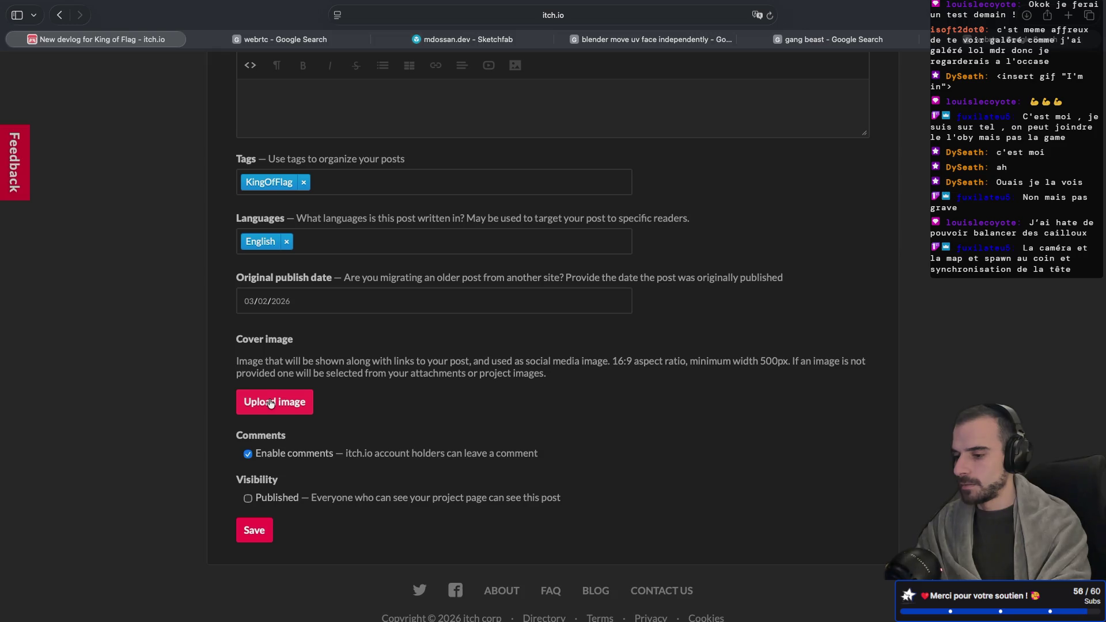
left_click(270, 402)
double_click(453, 285)
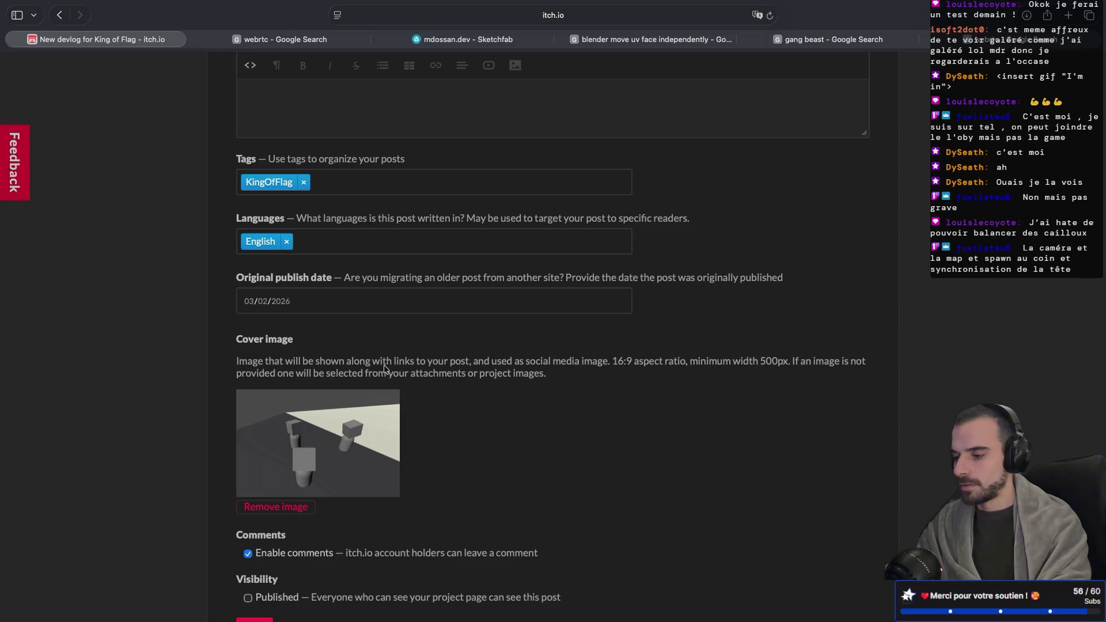
scroll(385, 368, "down", 2)
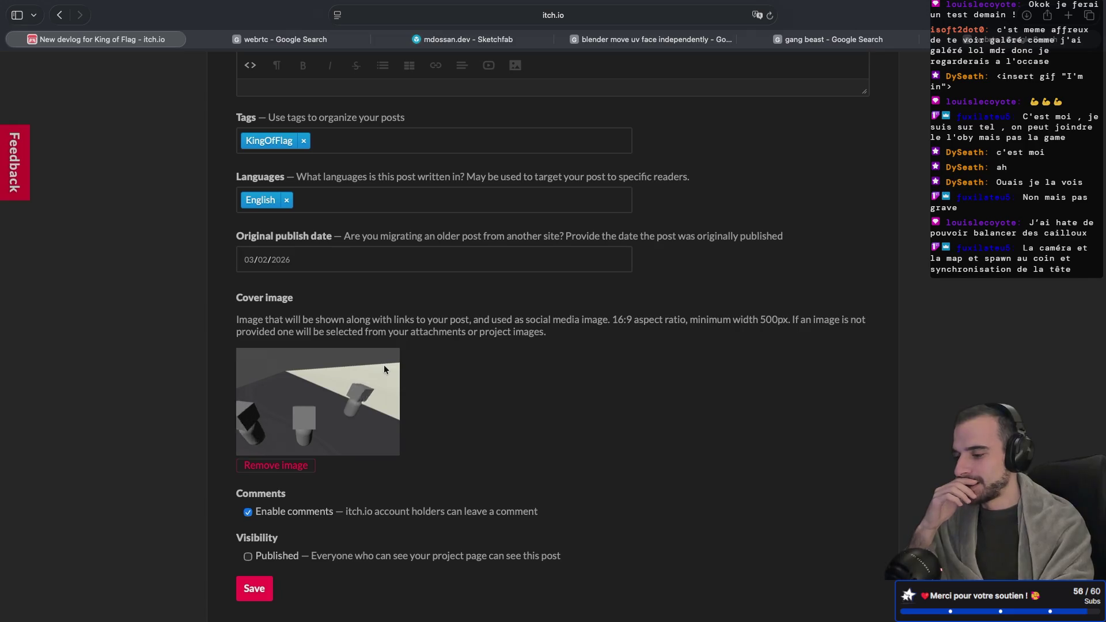
left_click(247, 557)
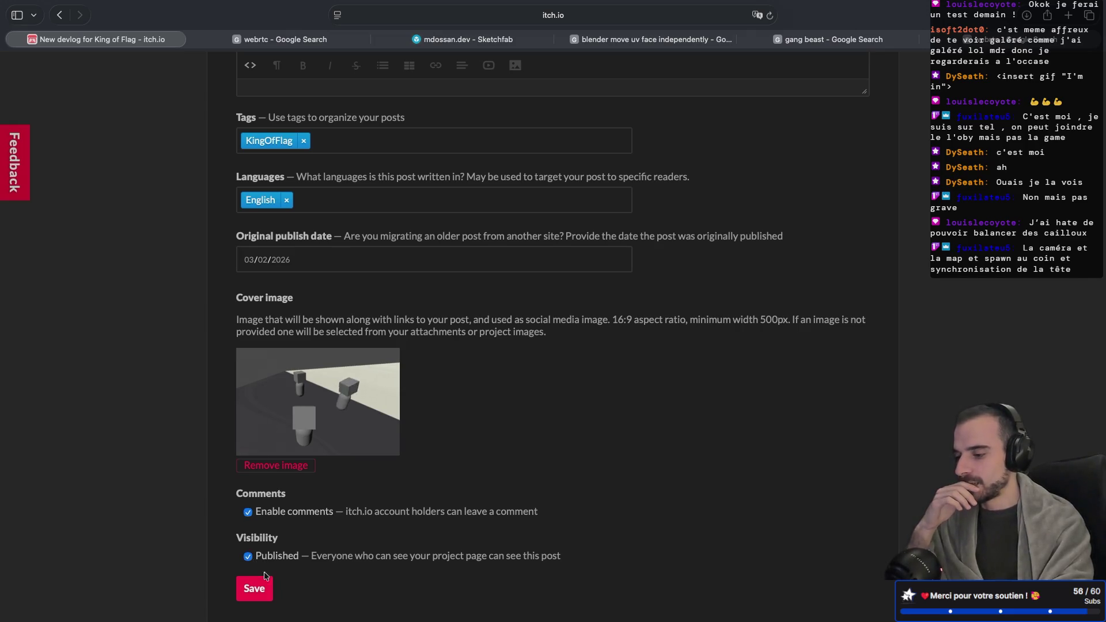
left_click(253, 588)
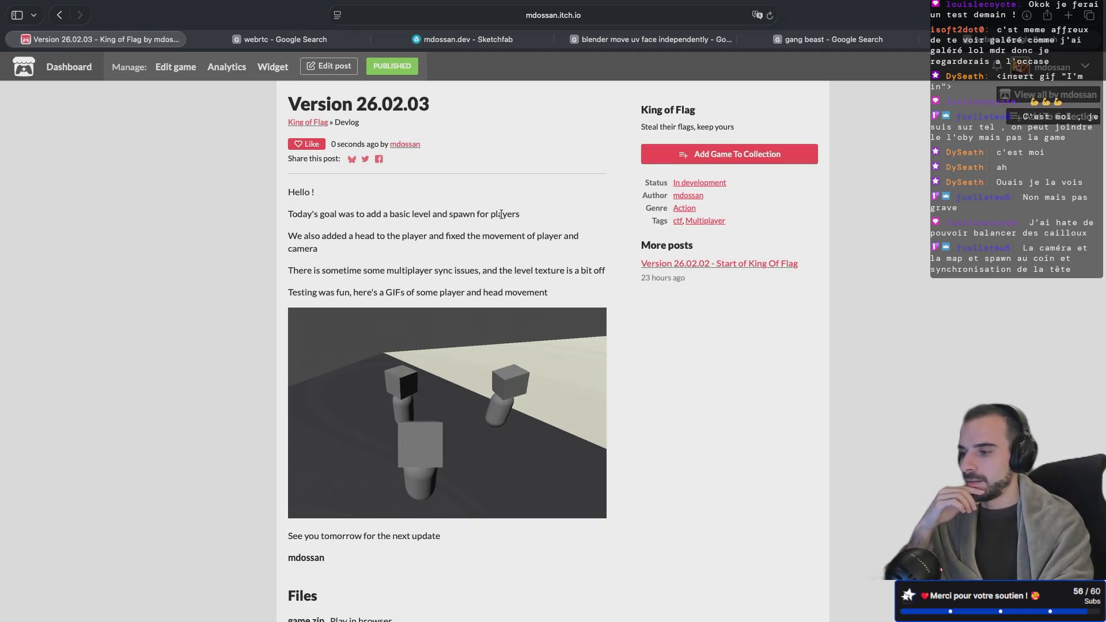
Reopen the published Version 26.02.03 devlog with Edit post
scroll(426, 148, "down", 5)
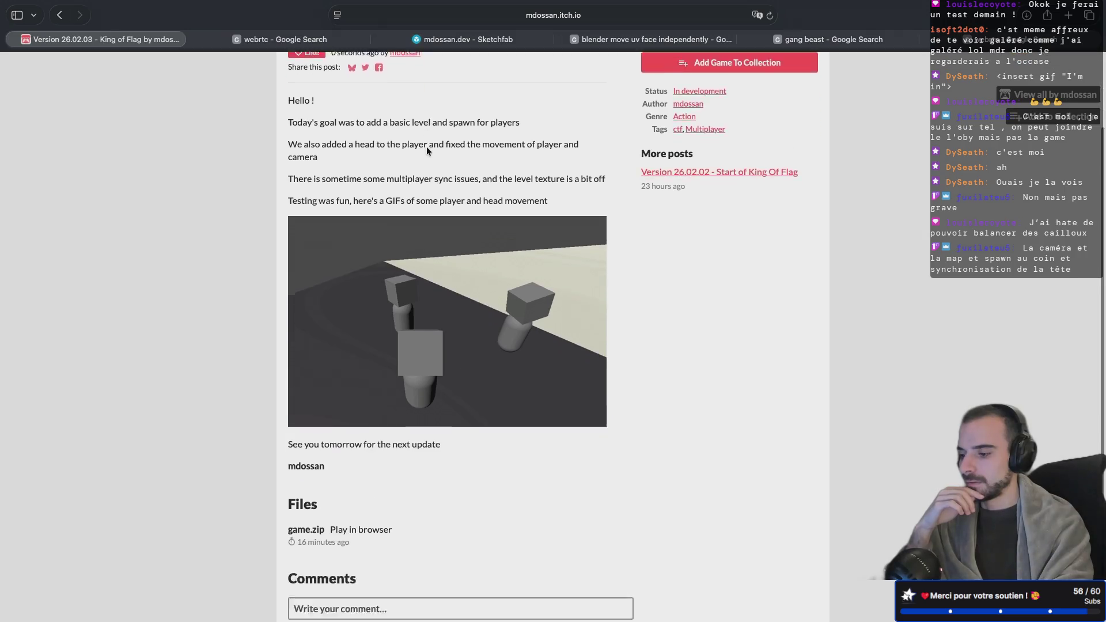
scroll(426, 151, "up", 5)
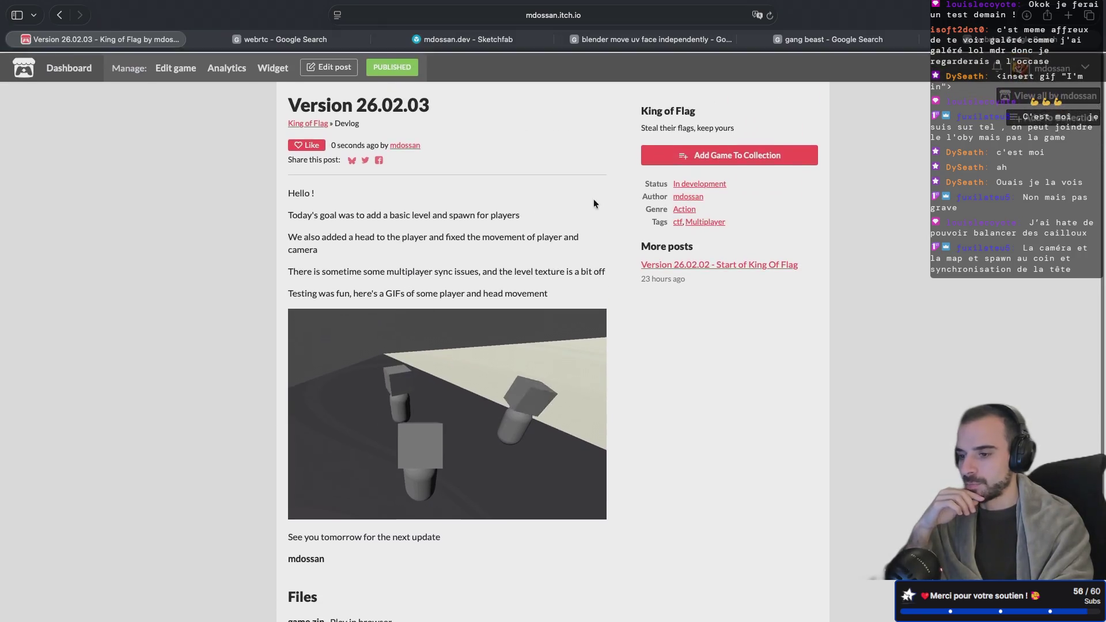
left_click(330, 65)
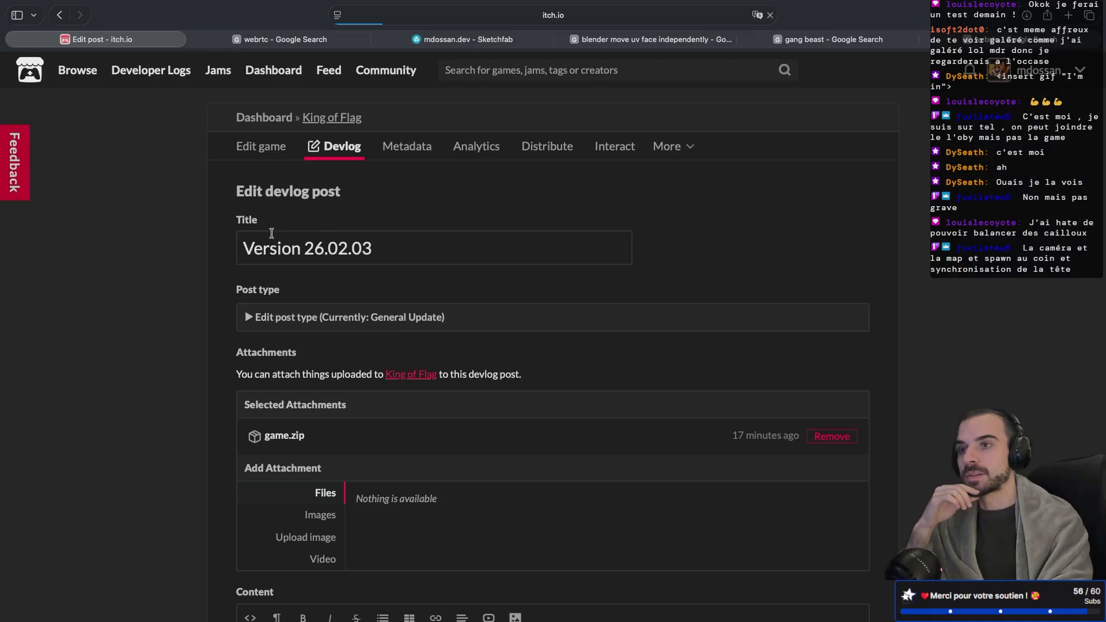
Remove the game.zip attachment from the devlog and save the post
scroll(223, 345, "down", 1)
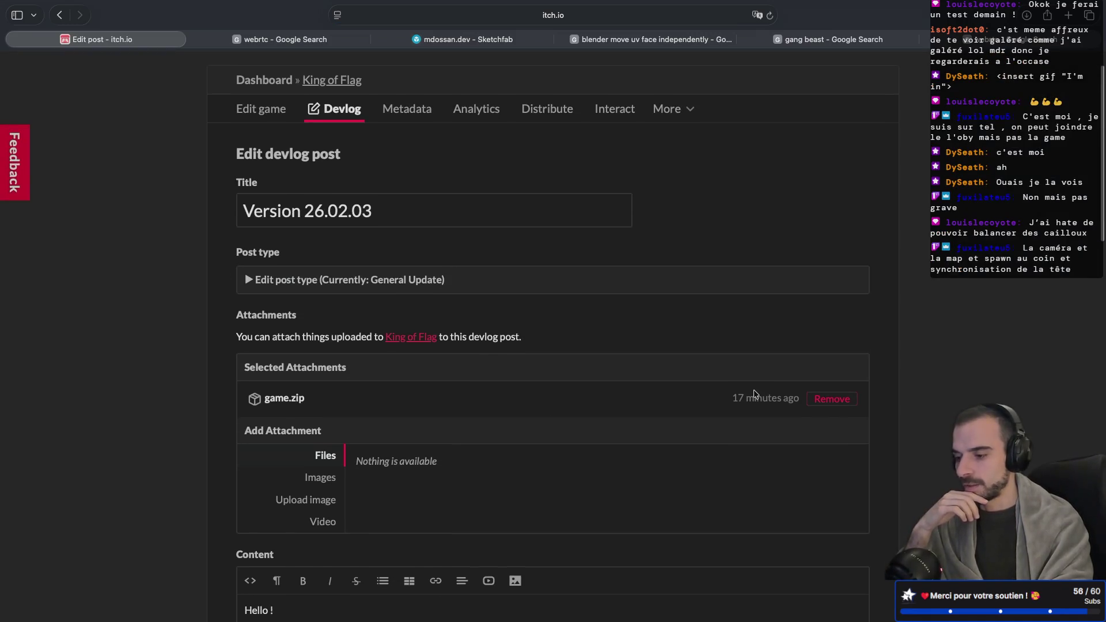
left_click(844, 400)
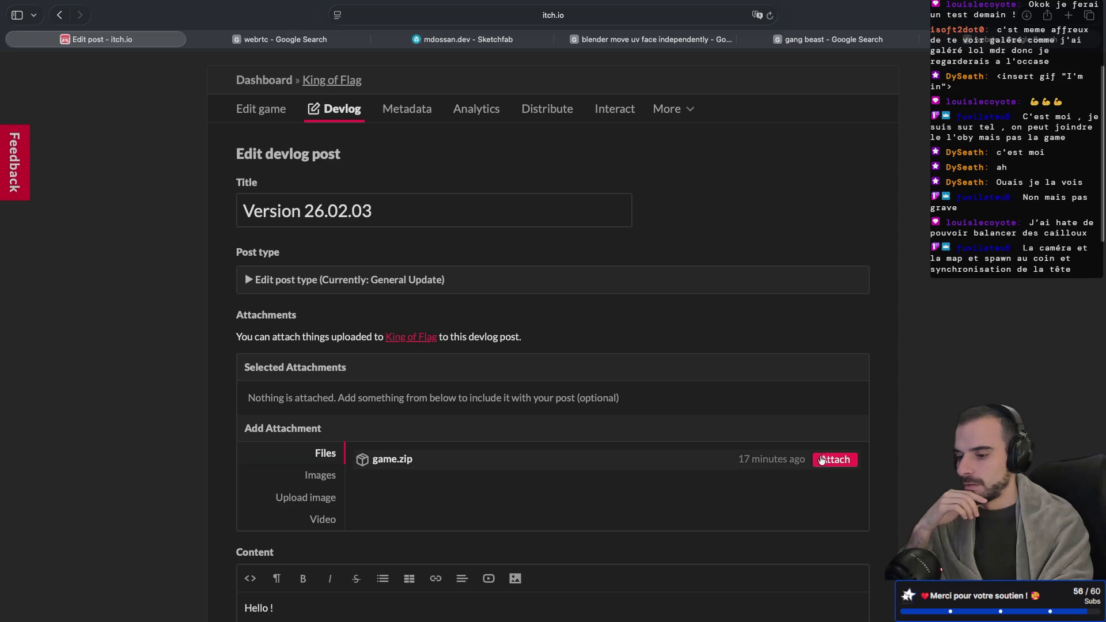
scroll(654, 401, "down", 1)
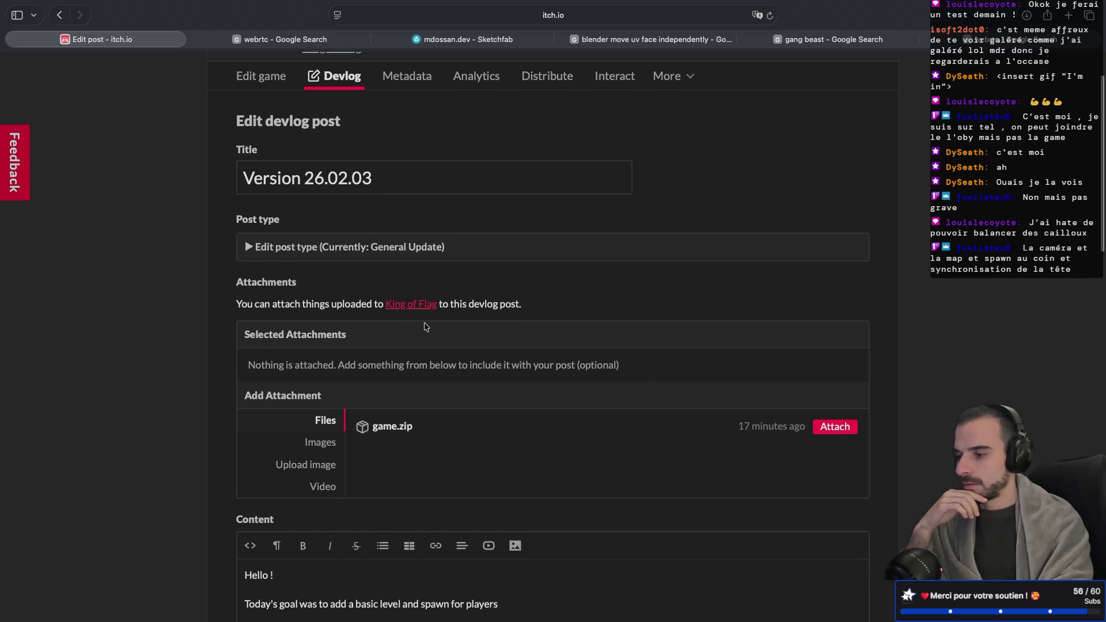
scroll(248, 249, "up", 3)
scroll(247, 249, "down", 20)
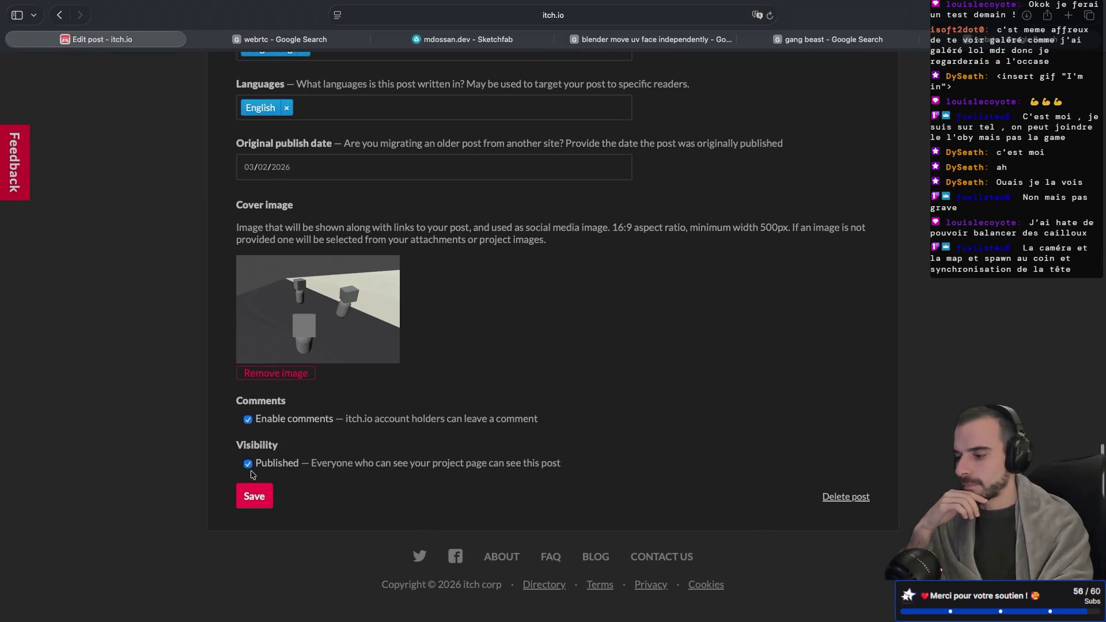
left_click(253, 481)
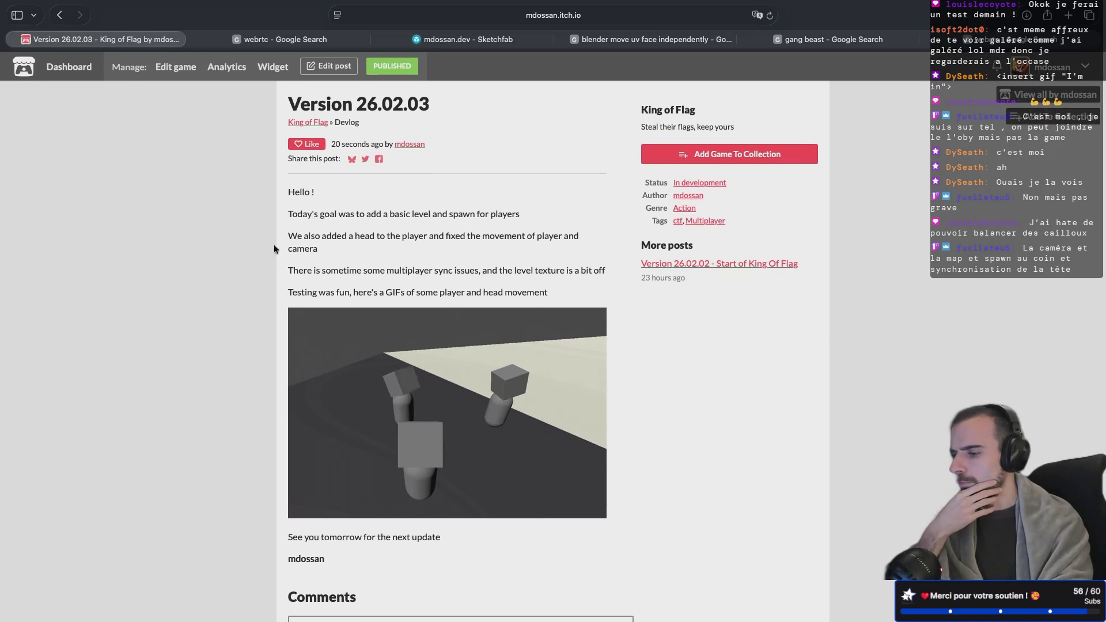
Go to the King of Flag game page via the breadcrumb link
scroll(251, 306, "down", 2)
scroll(251, 306, "up", 2)
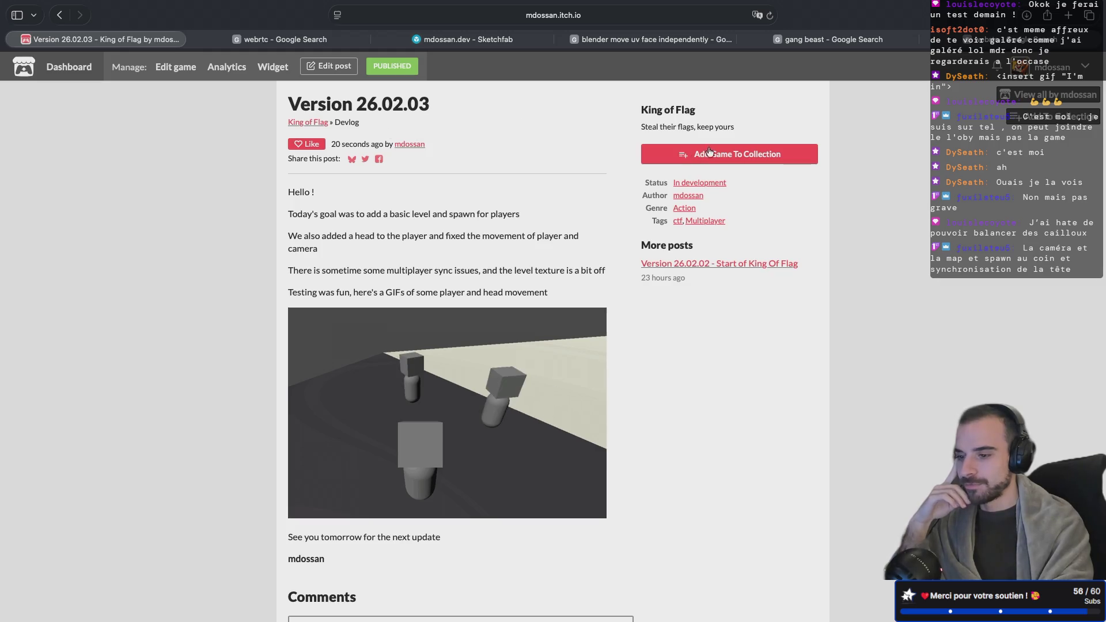
left_click(308, 122)
scroll(245, 333, "down", 5)
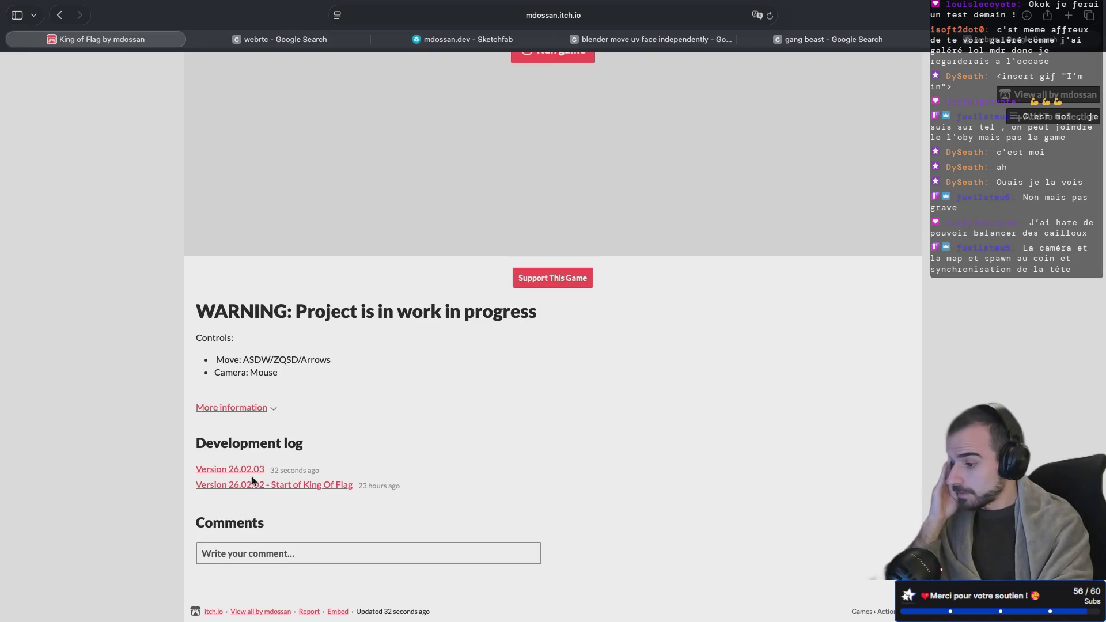
Edit the post title to 'Version 26.02.03 - Basic level, spawn and head !' and save it
left_click(248, 472)
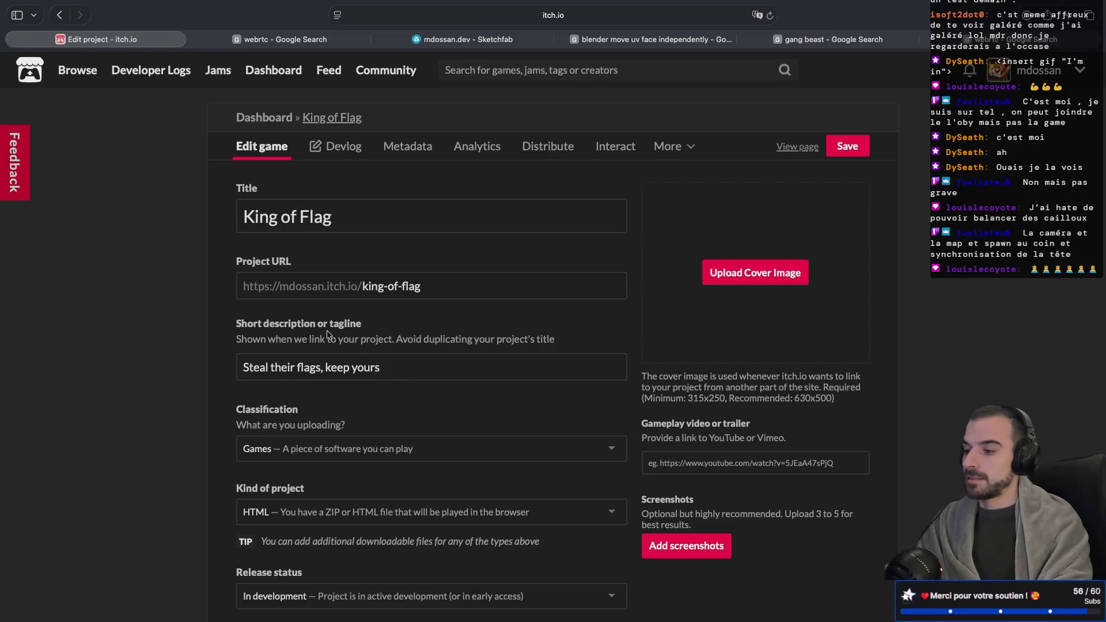
scroll(357, 346, "down", 3)
scroll(357, 366, "up", 5)
key("super+bracketleft")
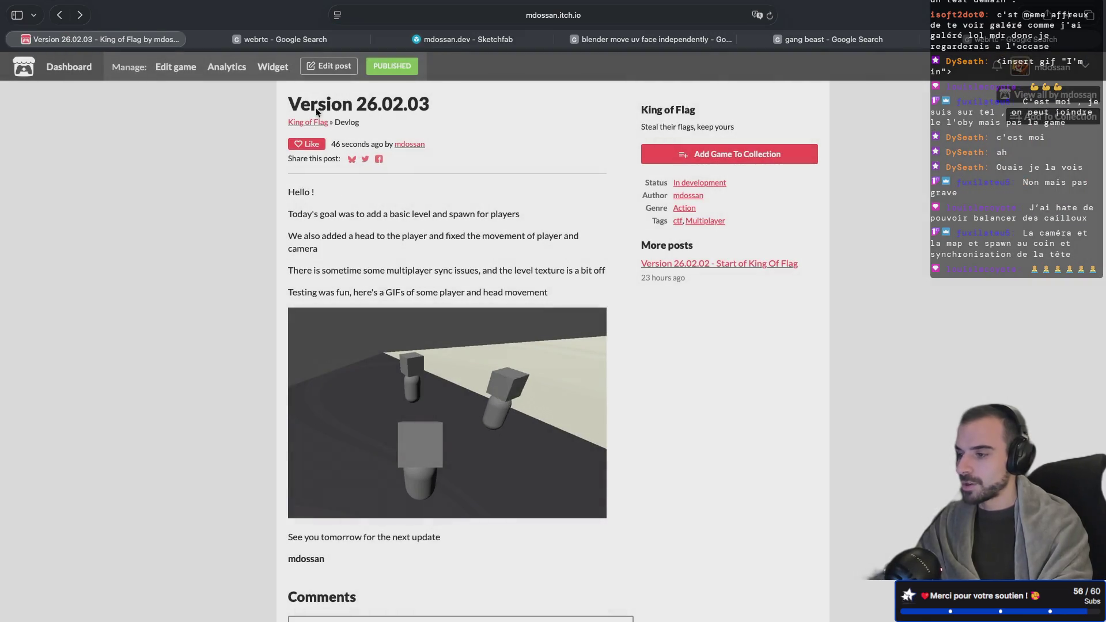
left_click(329, 66)
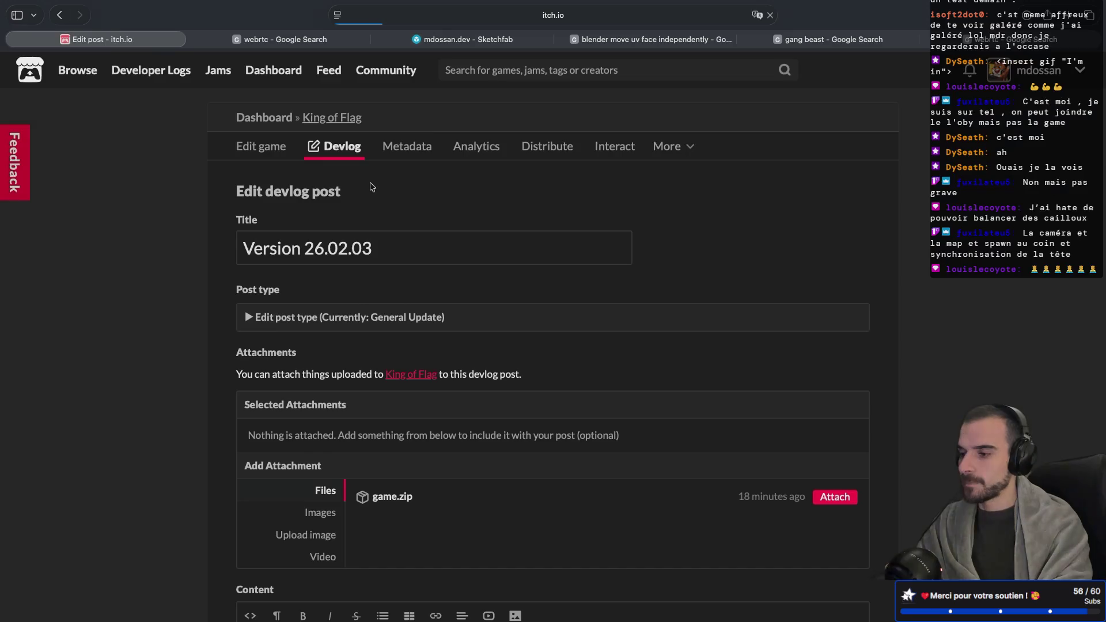
left_click(403, 245)
type("- Basic level, spawn and head !")
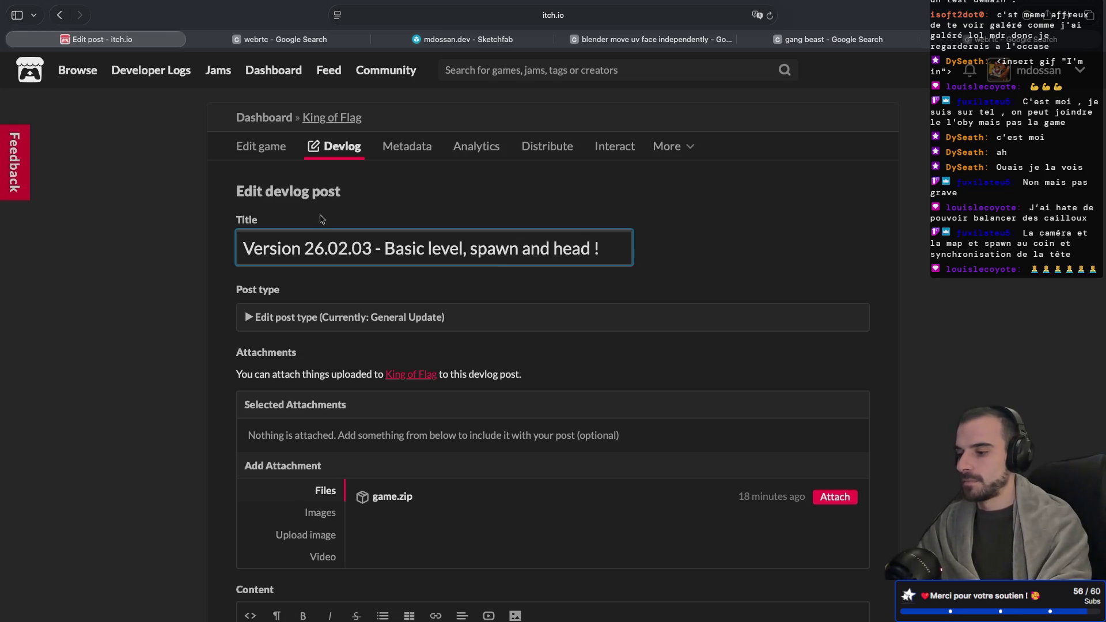
scroll(155, 311, "down", 15)
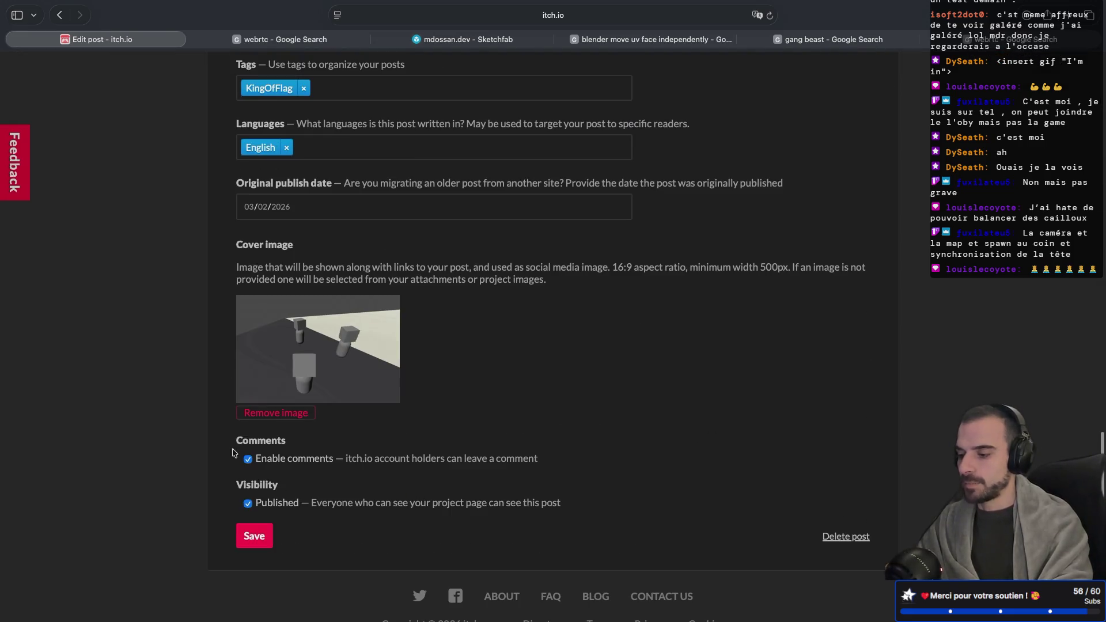
left_click(247, 536)
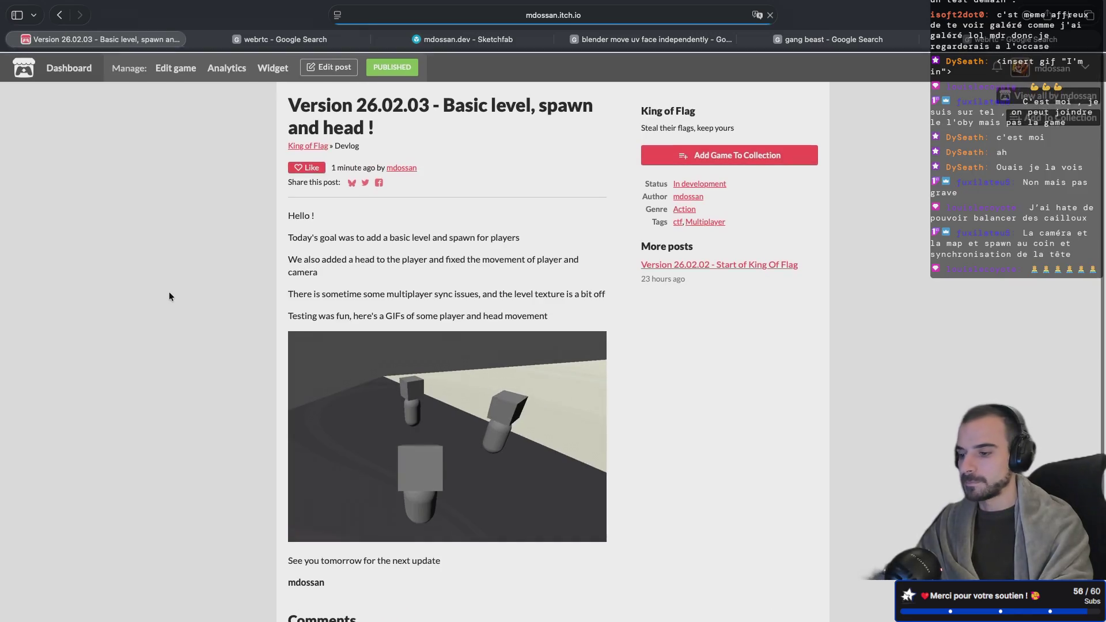
Go through the author profile to King of Flag and open its Edit game settings
scroll(169, 296, "down", 1)
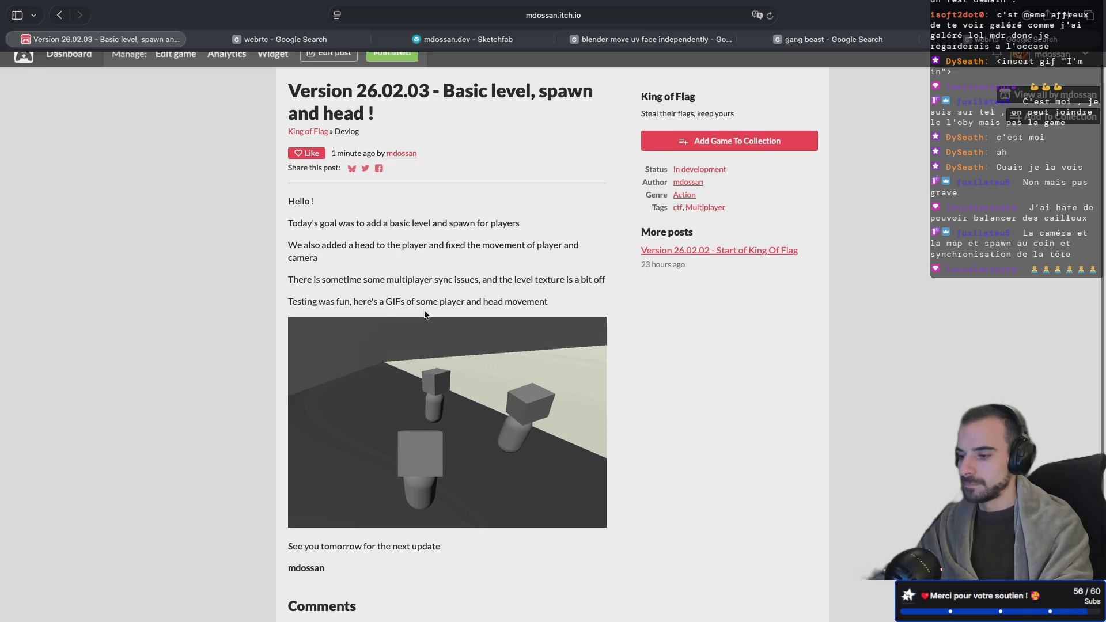
scroll(425, 315, "down", 1)
scroll(425, 314, "down", 1)
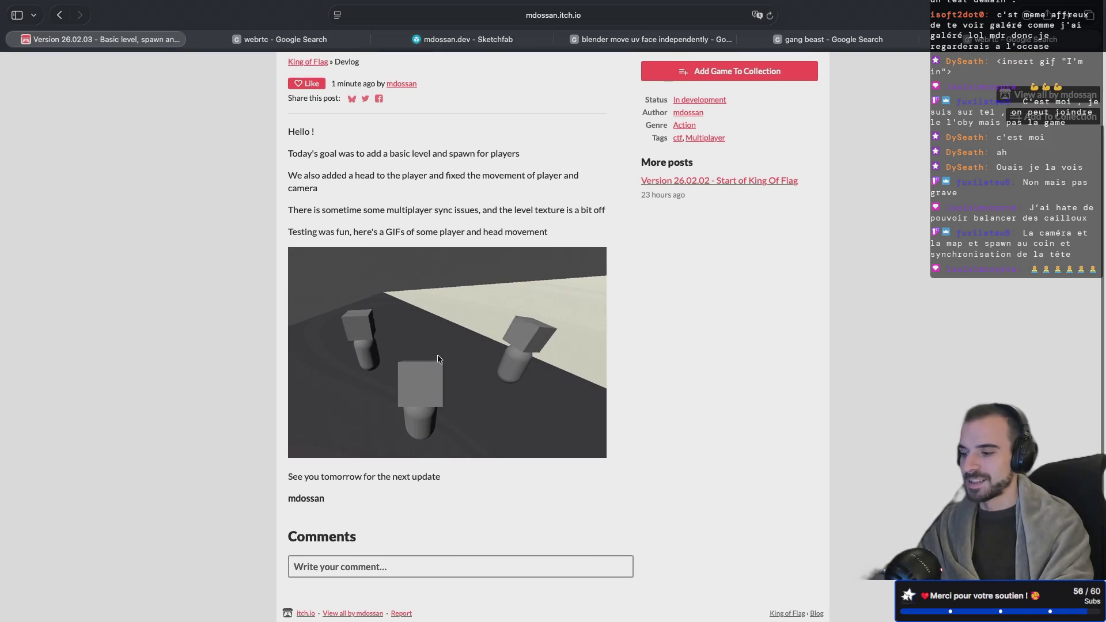
scroll(445, 321, "up", 3)
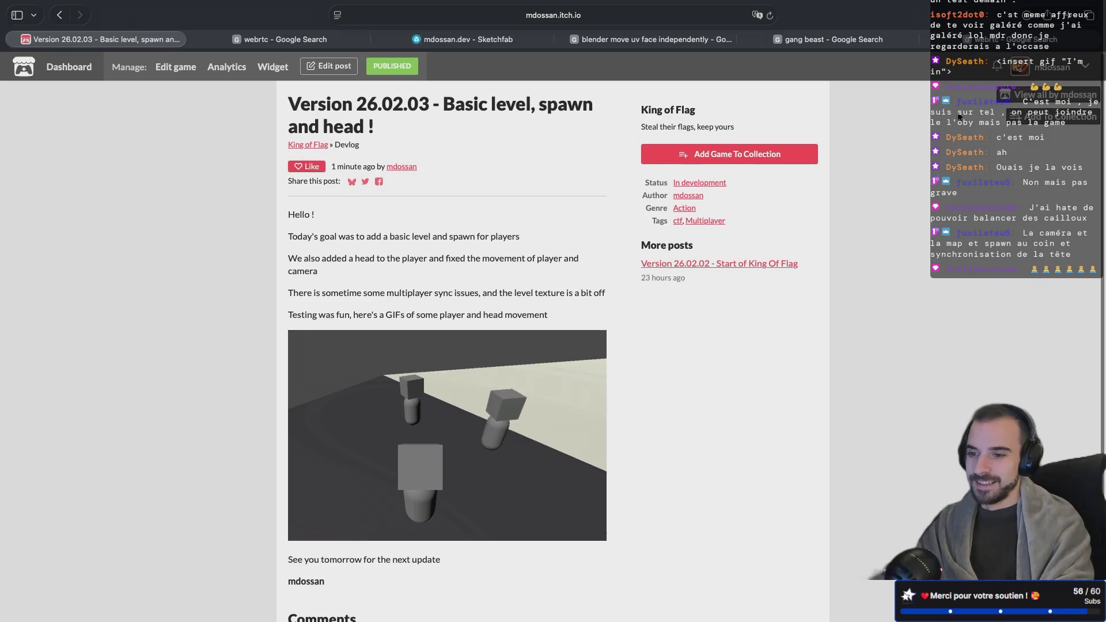
left_click(1020, 94)
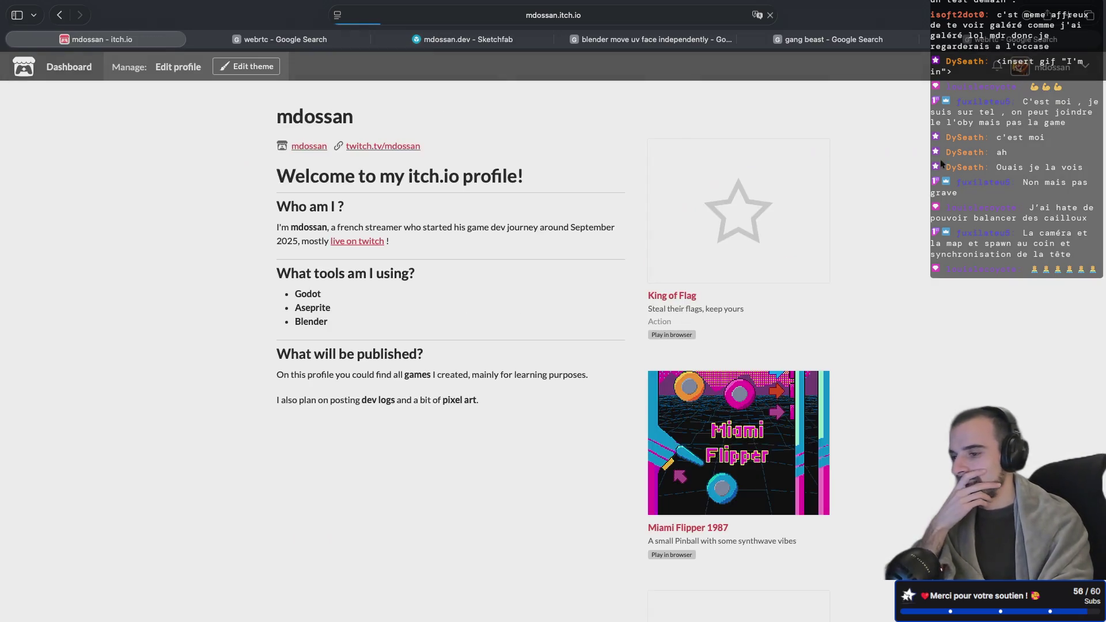
left_click(663, 296)
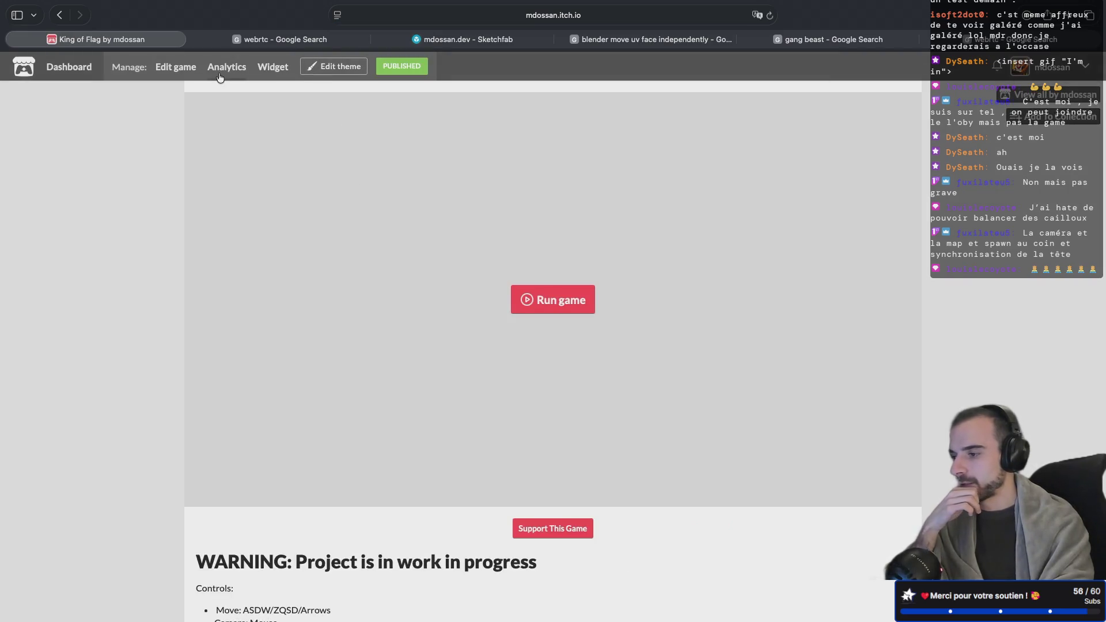
left_click(177, 68)
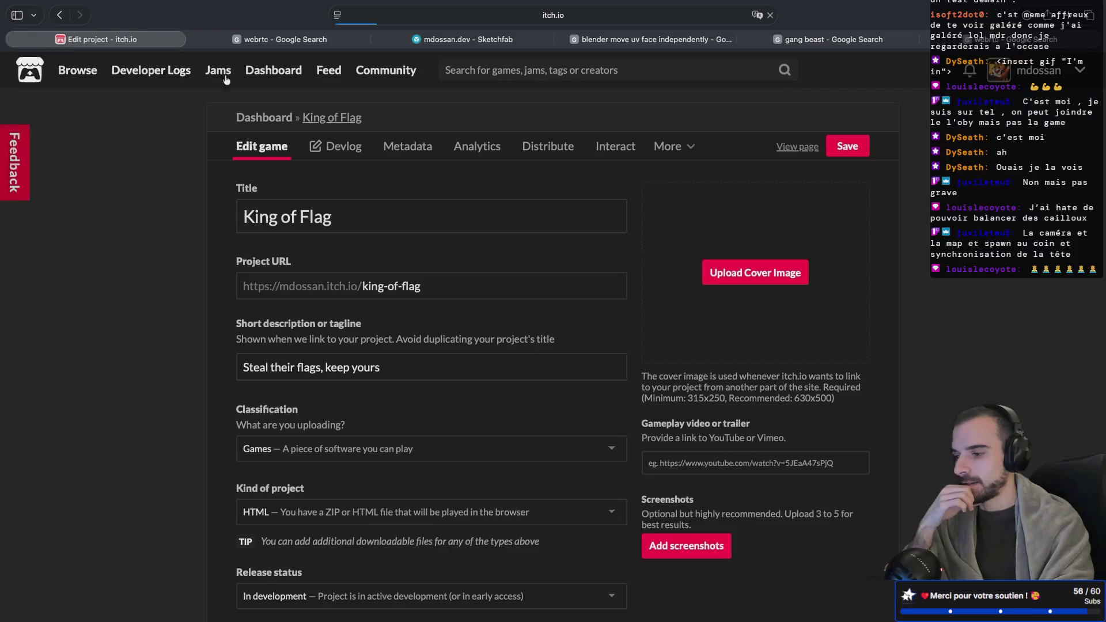
Upload the desktop gameplay GIF as King of Flag's cover image, save, and view the profile
left_click(759, 276)
left_click(444, 269)
double_click(445, 268)
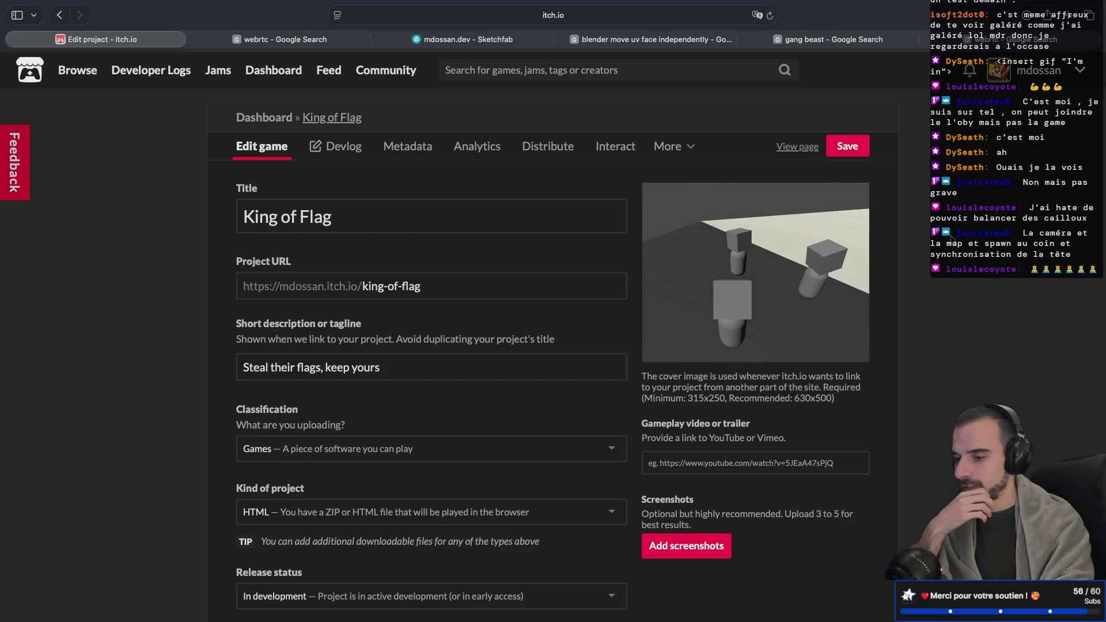
left_click(840, 148)
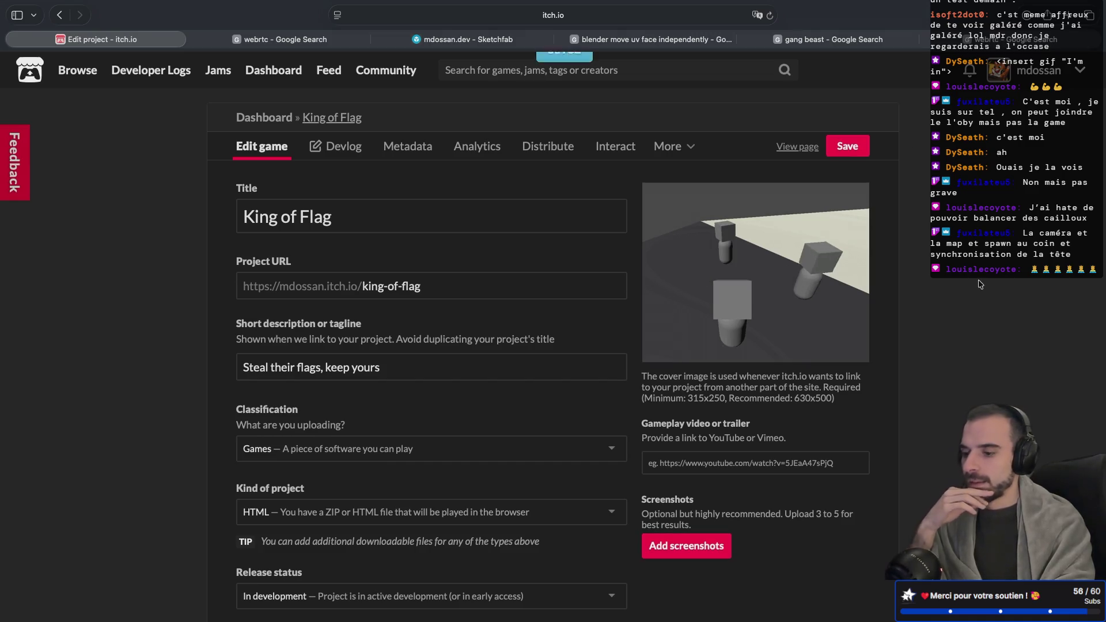
scroll(928, 338, "down", 8)
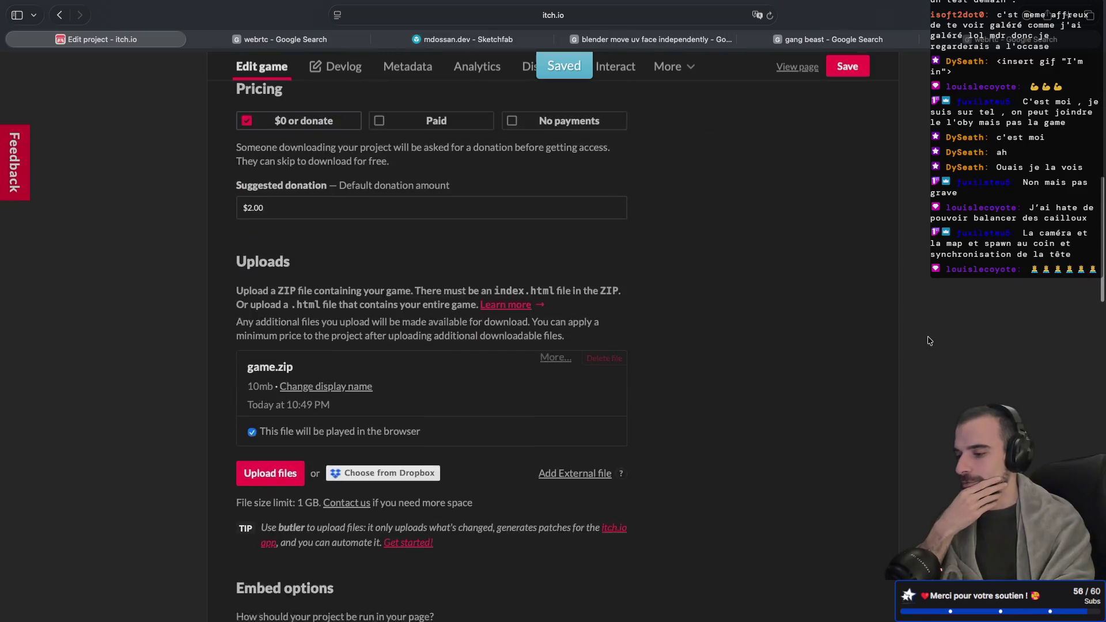
scroll(927, 340, "up", 8)
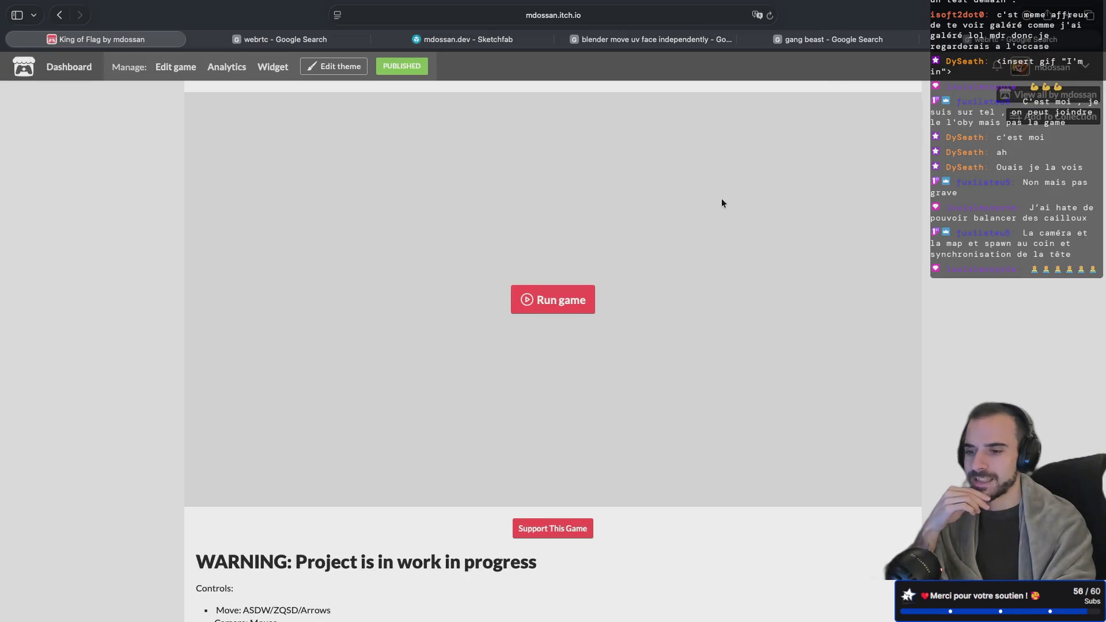
scroll(698, 305, "down", 3)
scroll(698, 305, "up", 3)
left_click(1054, 94)
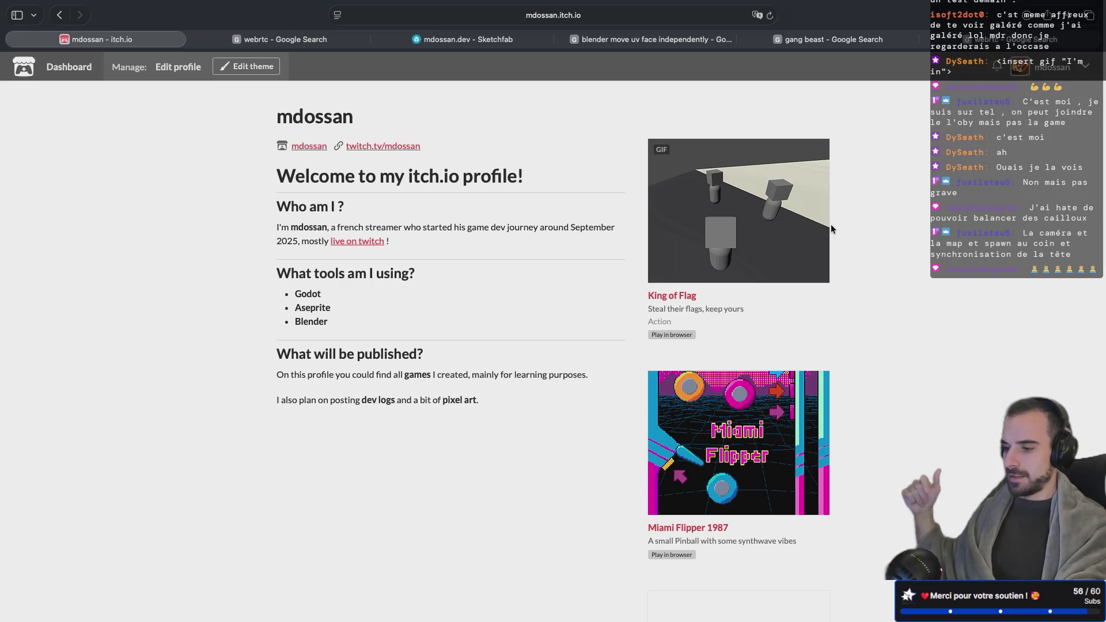
Check the gameplay GIF cover on the profile page, then reopen King of Flag's edit settings
mouse_move(756, 176)
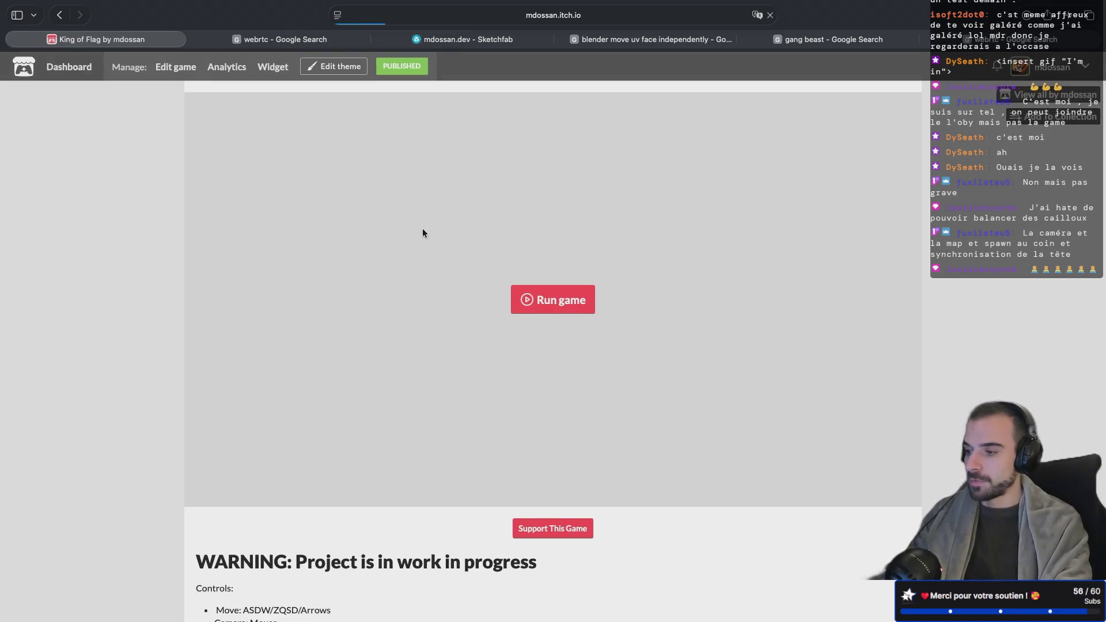
scroll(434, 228, "down", 5)
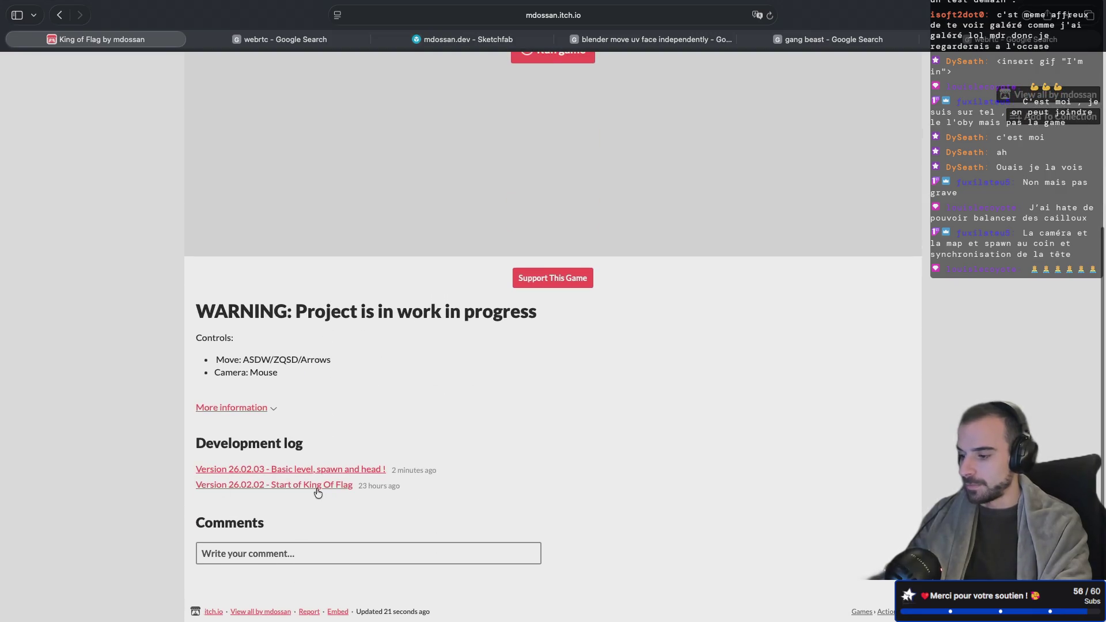
scroll(254, 438, "up", 5)
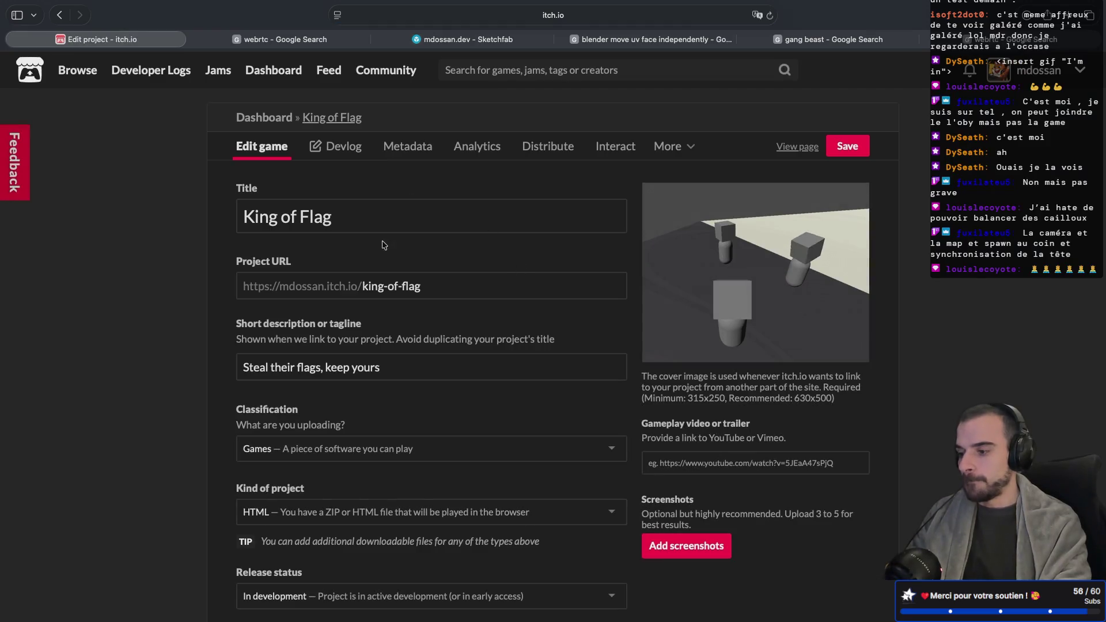
left_click(374, 217)
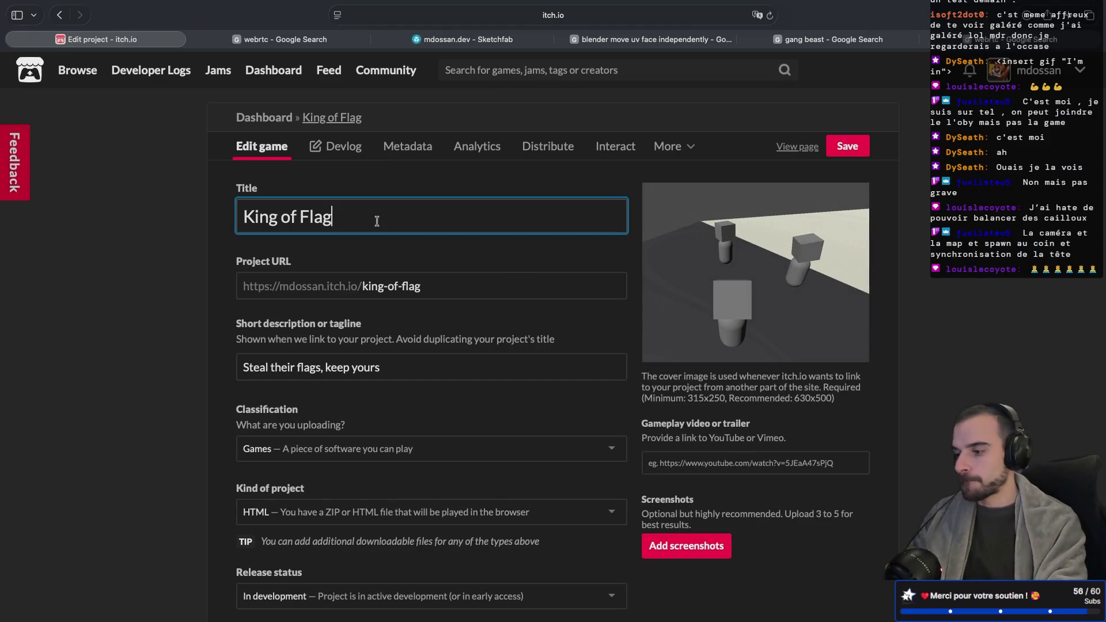
Append ' - Dev In Progress' to the King of Flag title and save the settings
type(" - Dev ")
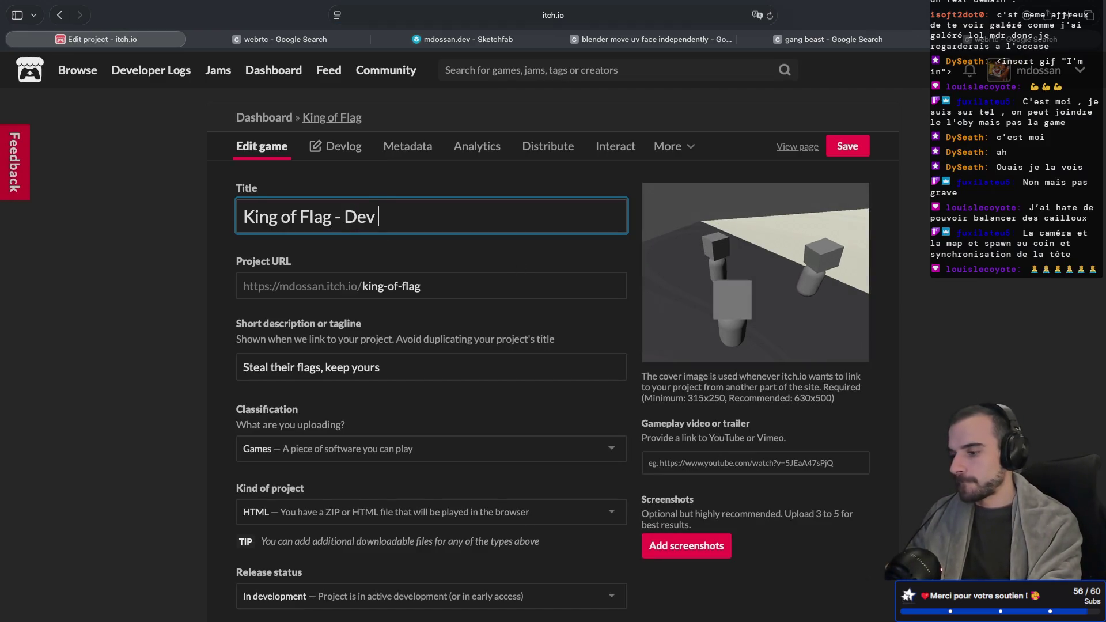
type("In Progre")
type("ss")
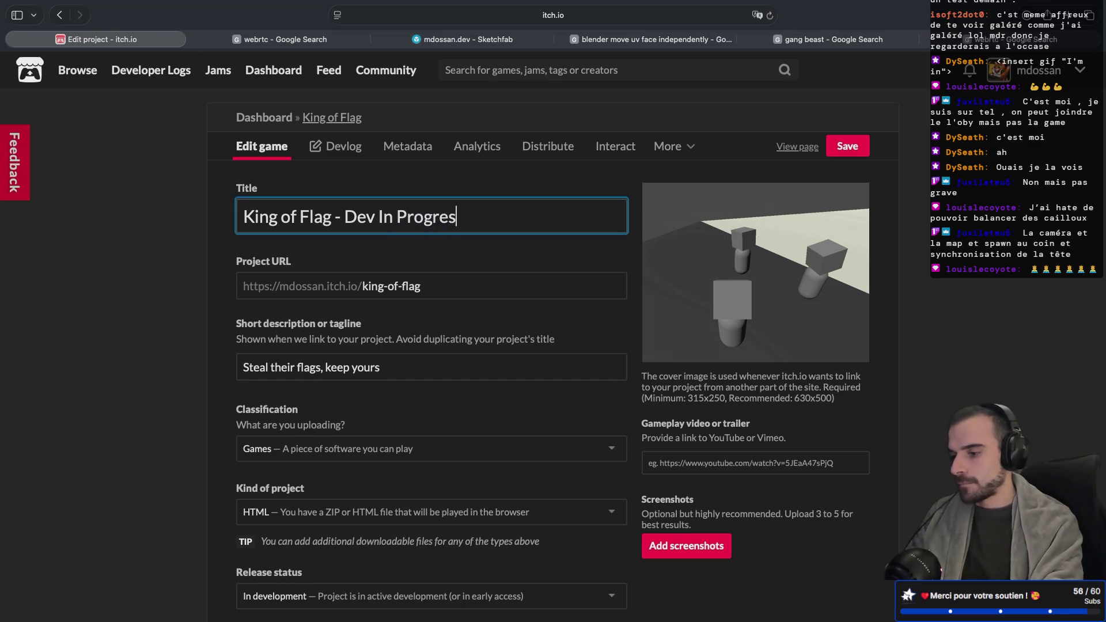
key("Tab")
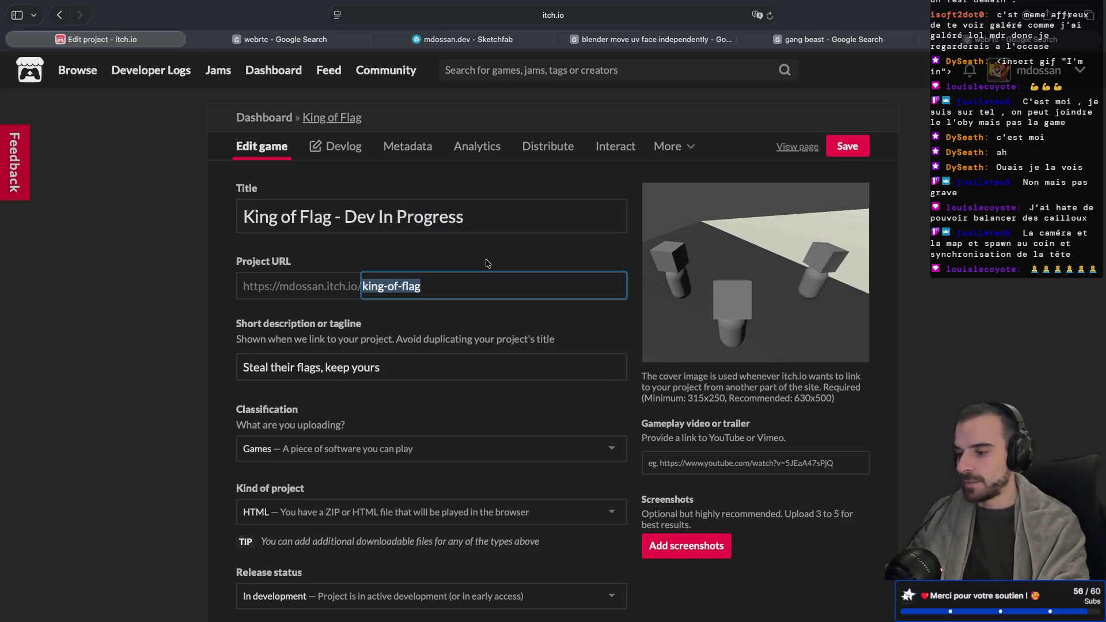
left_click(855, 147)
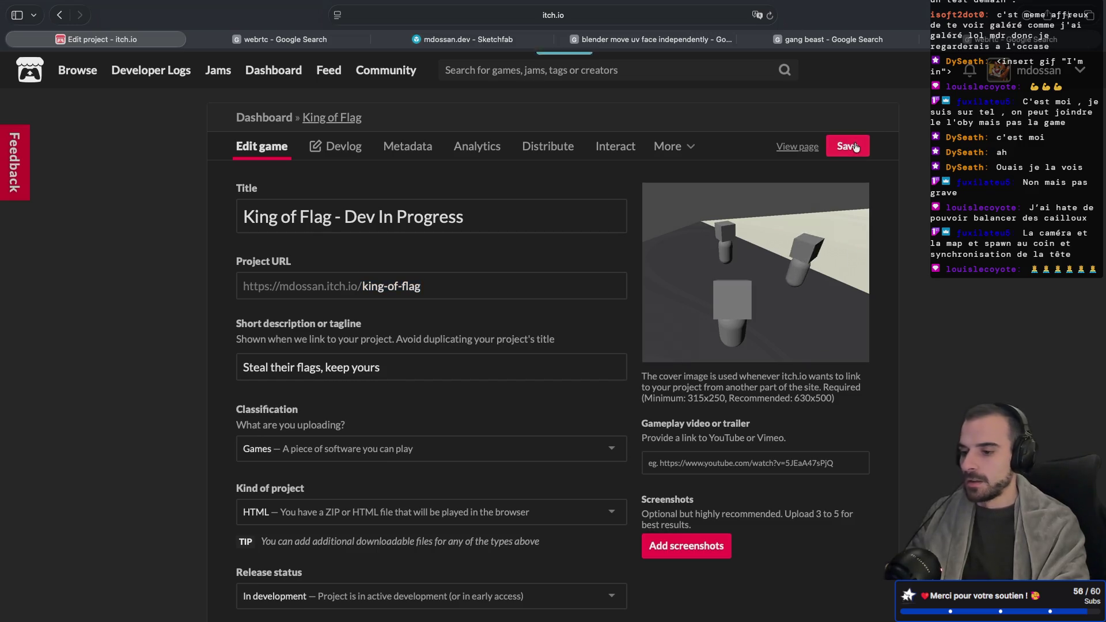
mouse_move(794, 298)
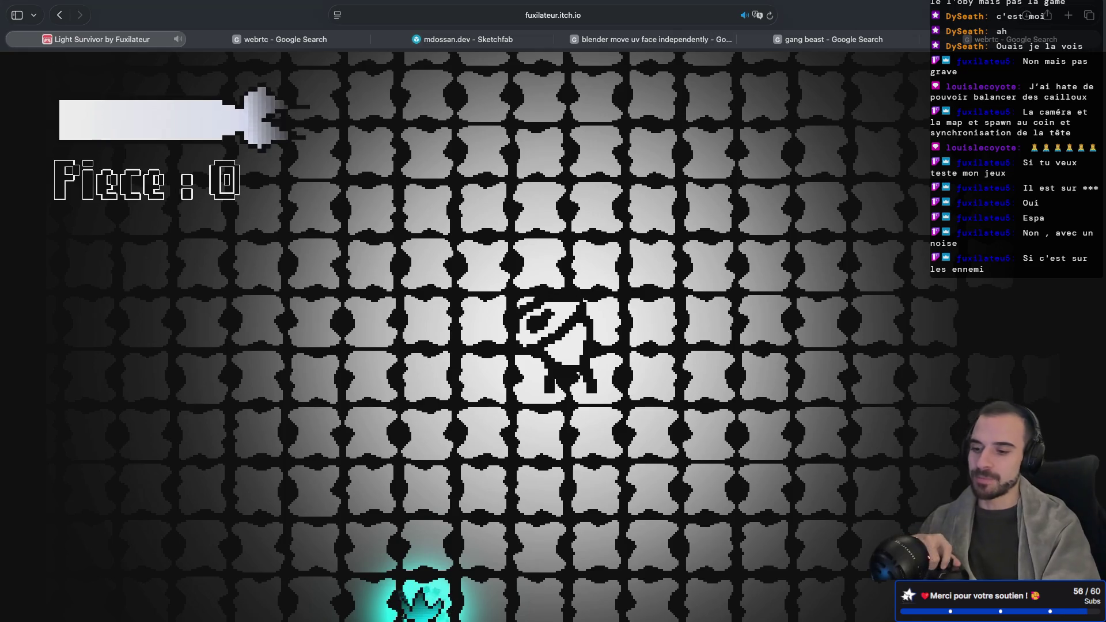
Walk the character around the map with W, A and D, dodging the cyan enemy
key("w")
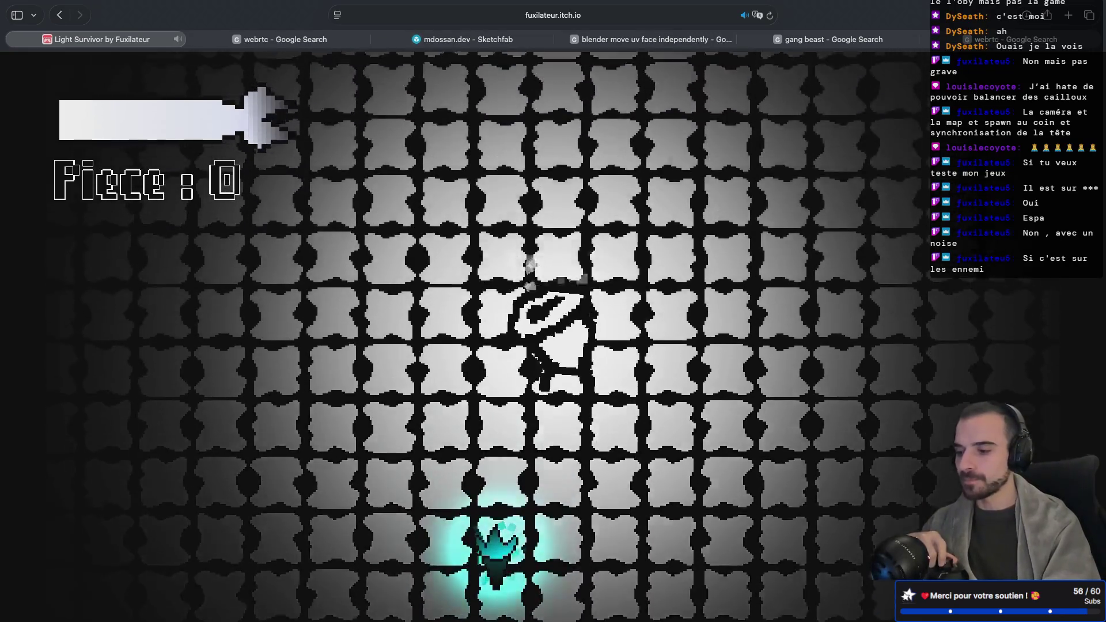
key("w")
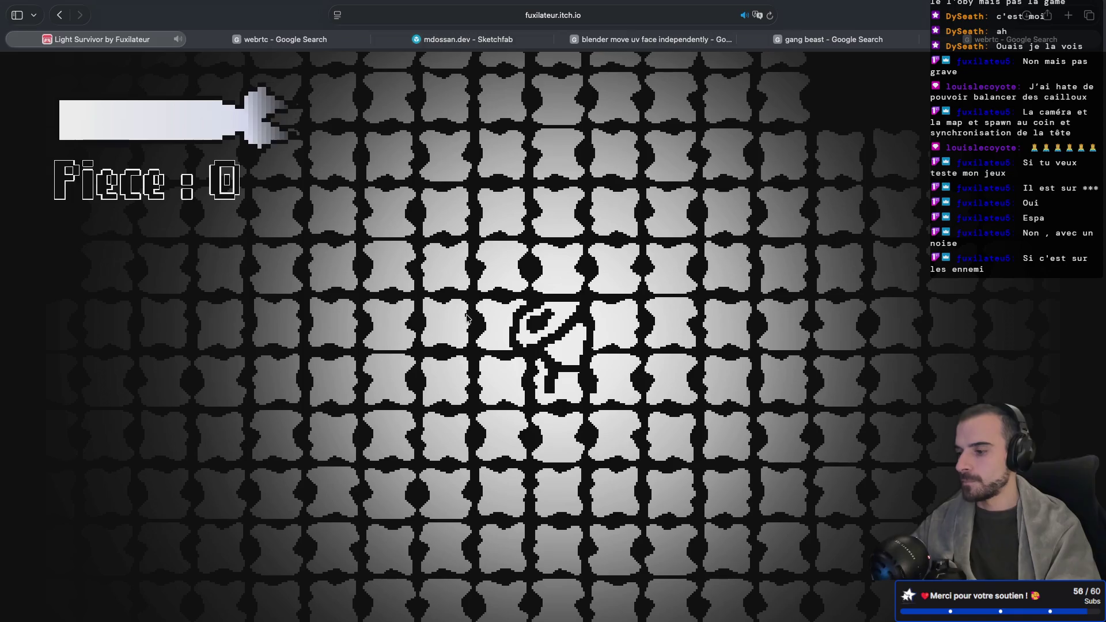
key("a")
key("d")
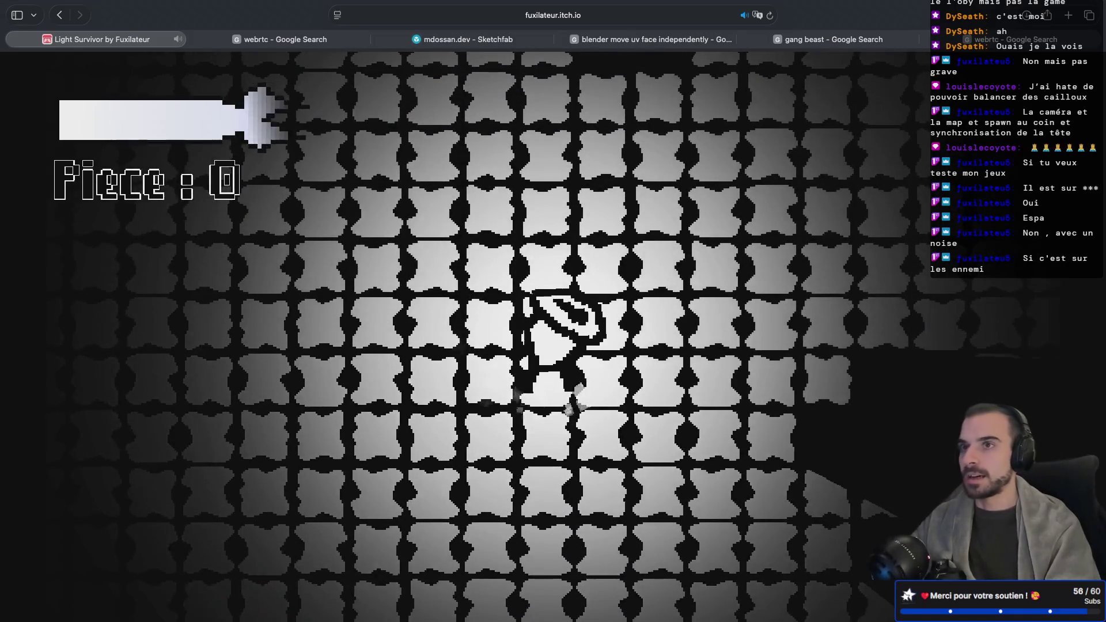
key("a")
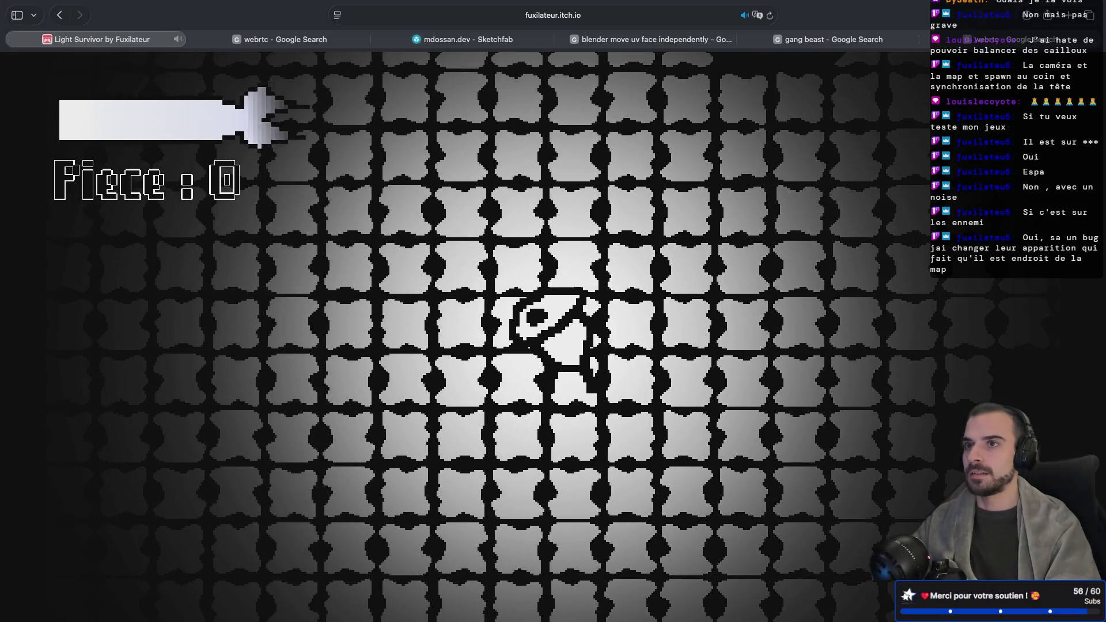
key("a")
key("d")
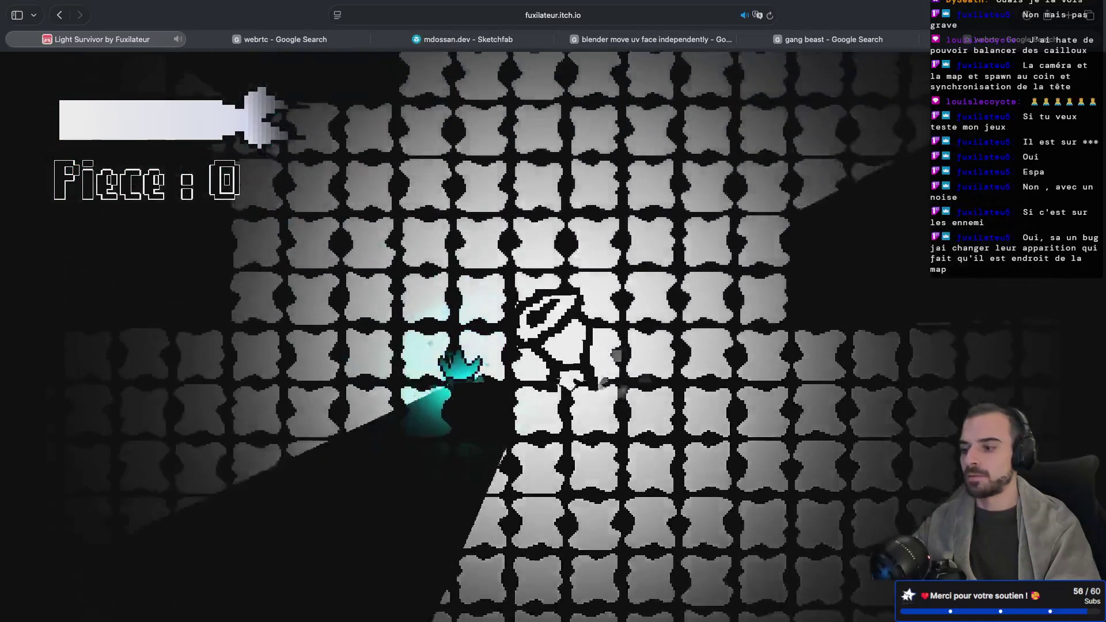
key("w")
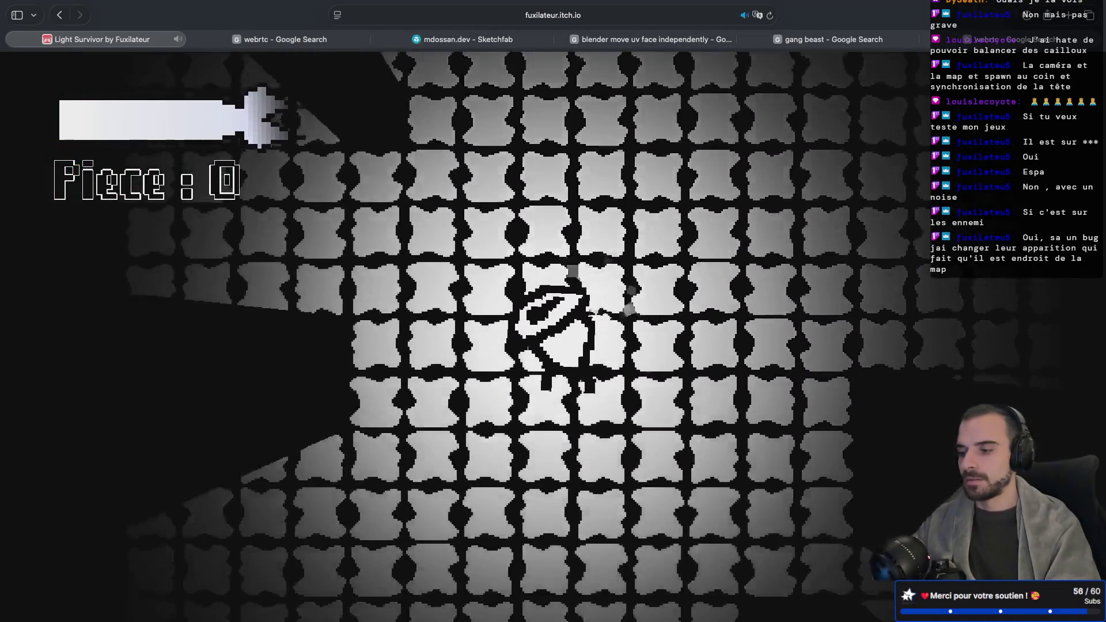
key("d")
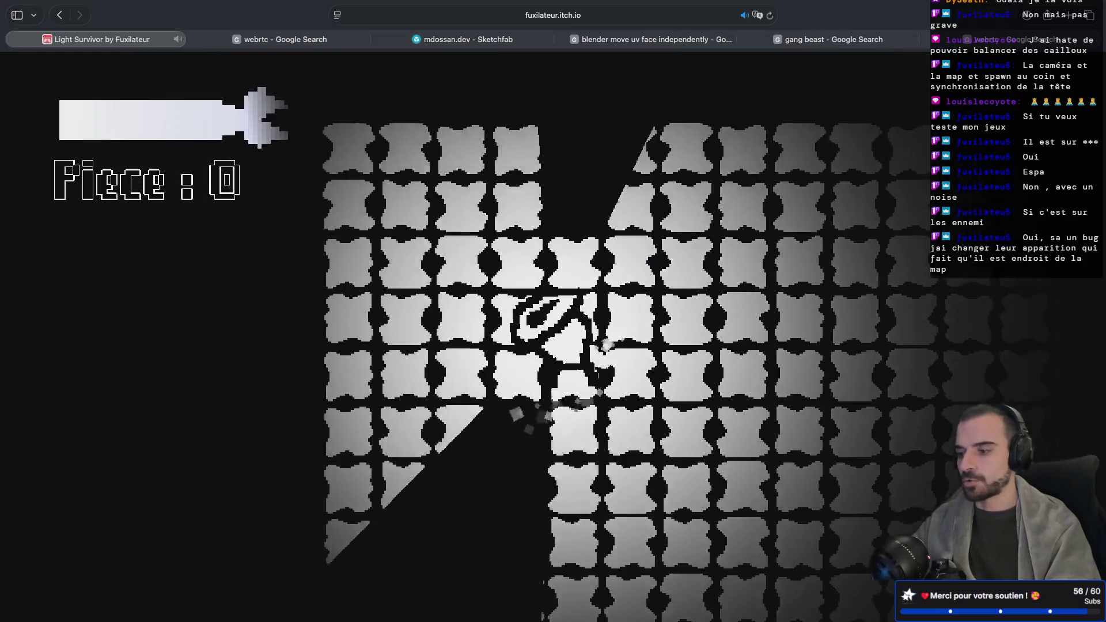
key("w")
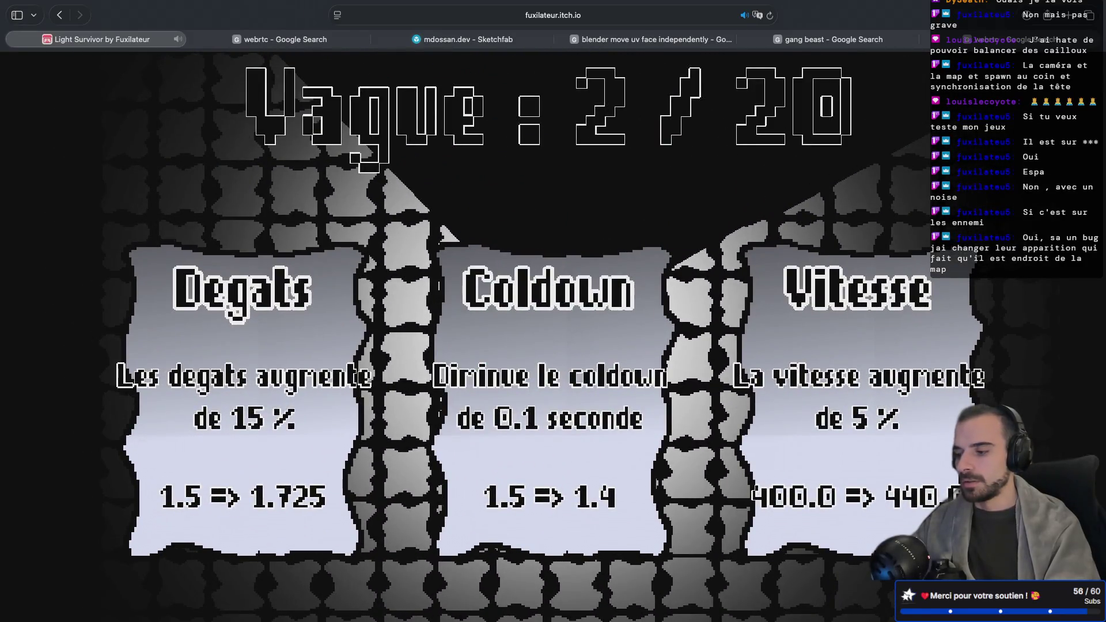
Take the Degats 15% damage upgrade at wave 2, keep moving, then close the game tab
left_click(232, 337)
key("w")
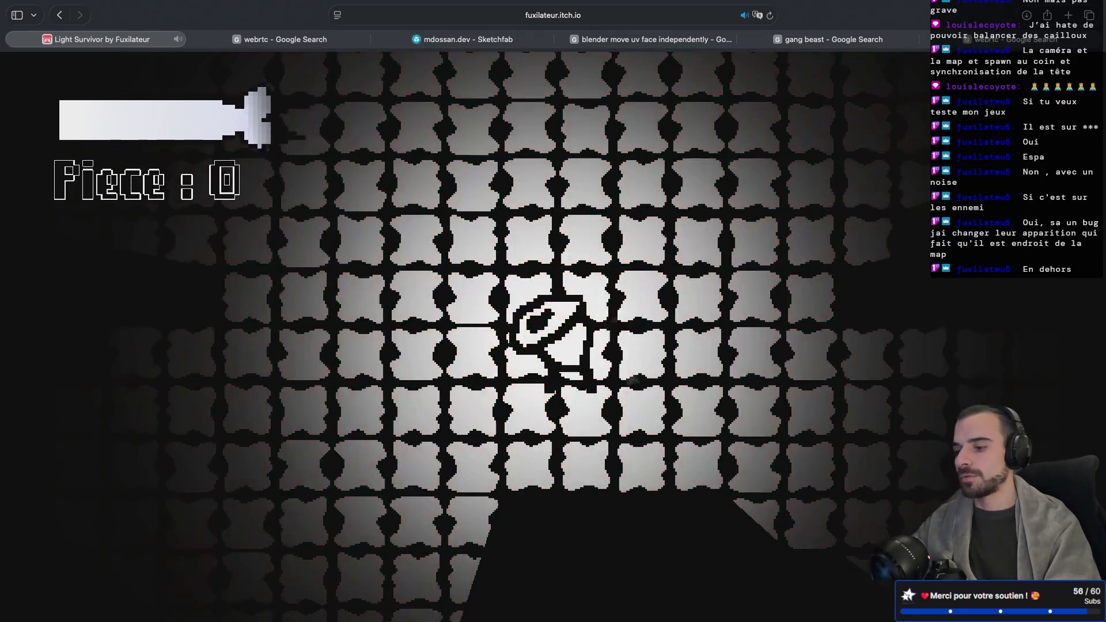
key("d")
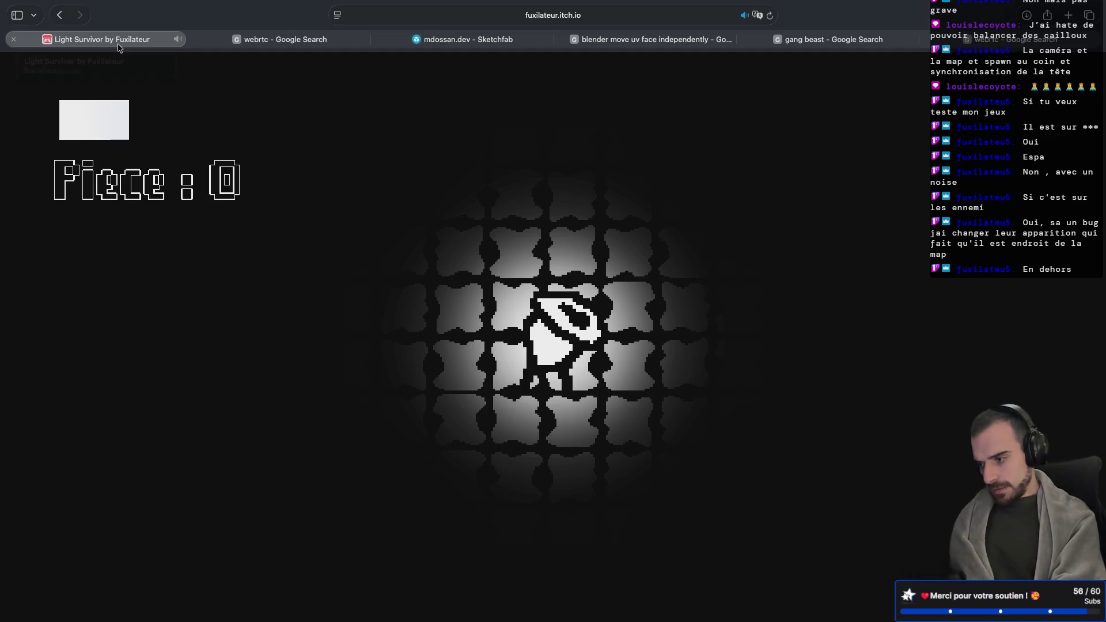
left_click(14, 39)
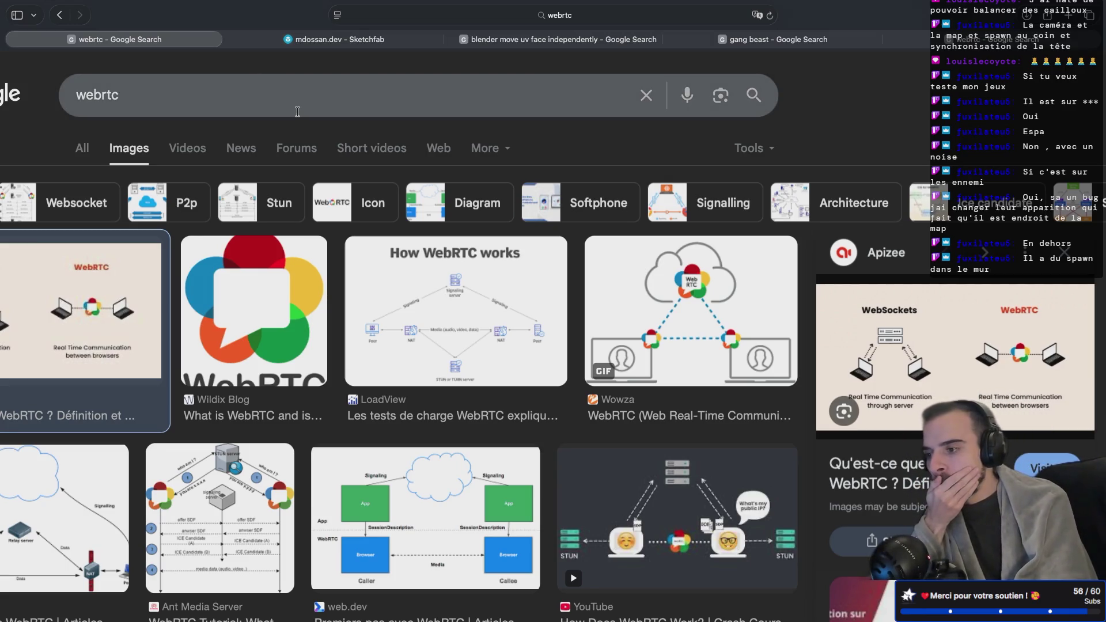
Pass through the Sketchfab tab to the 'webrtc' image results, then hide Safari with Cmd+H
scroll(279, 109, "left", 3)
left_click(340, 41)
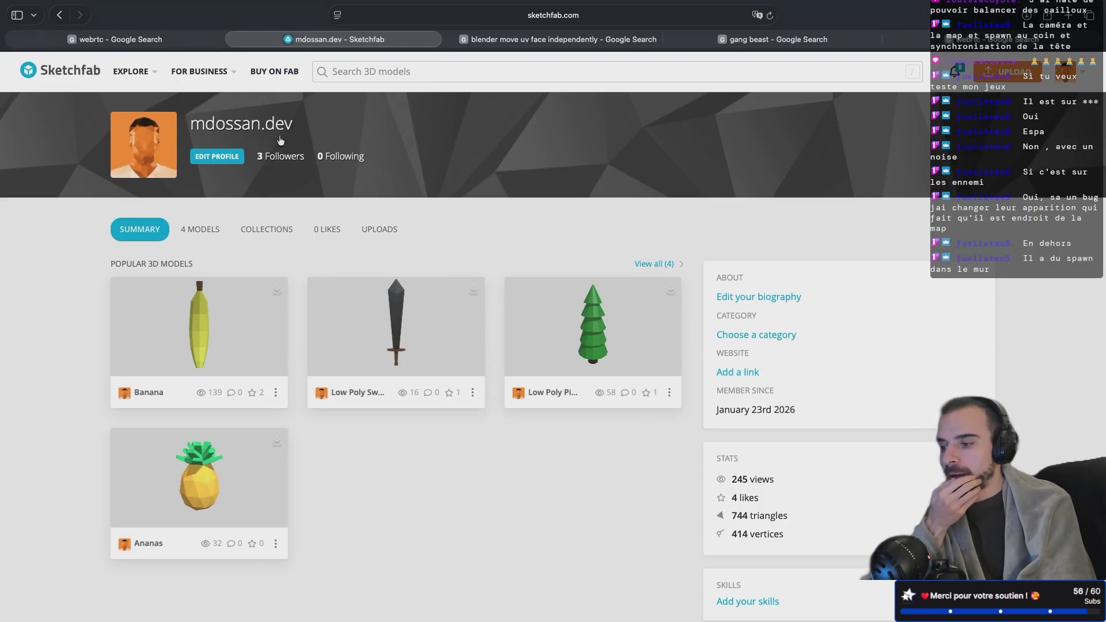
left_click(115, 39)
key("super+h")
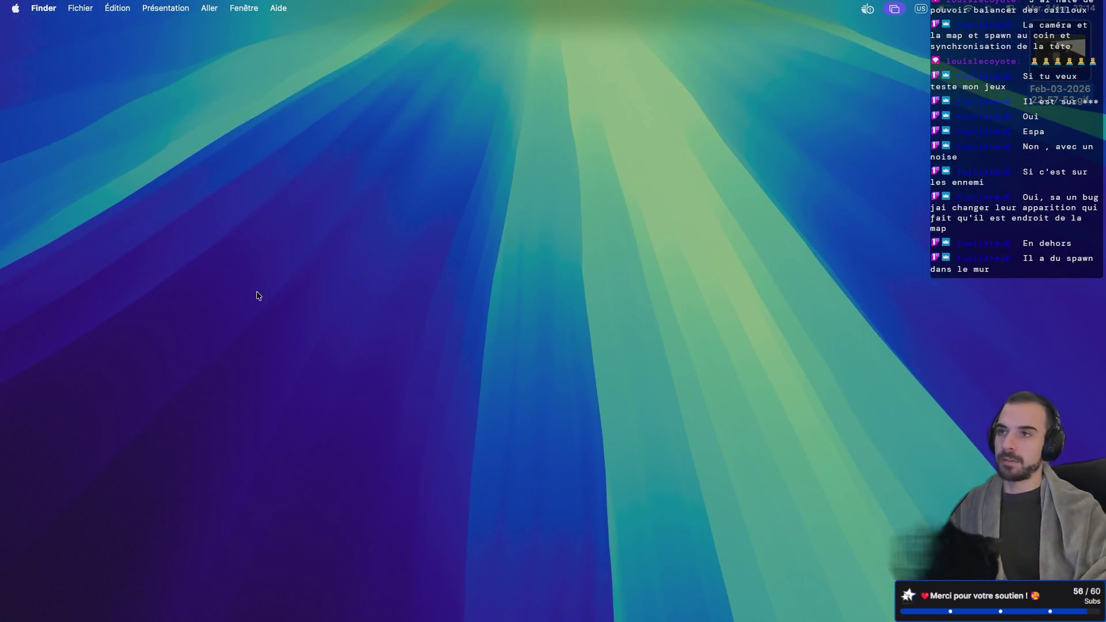